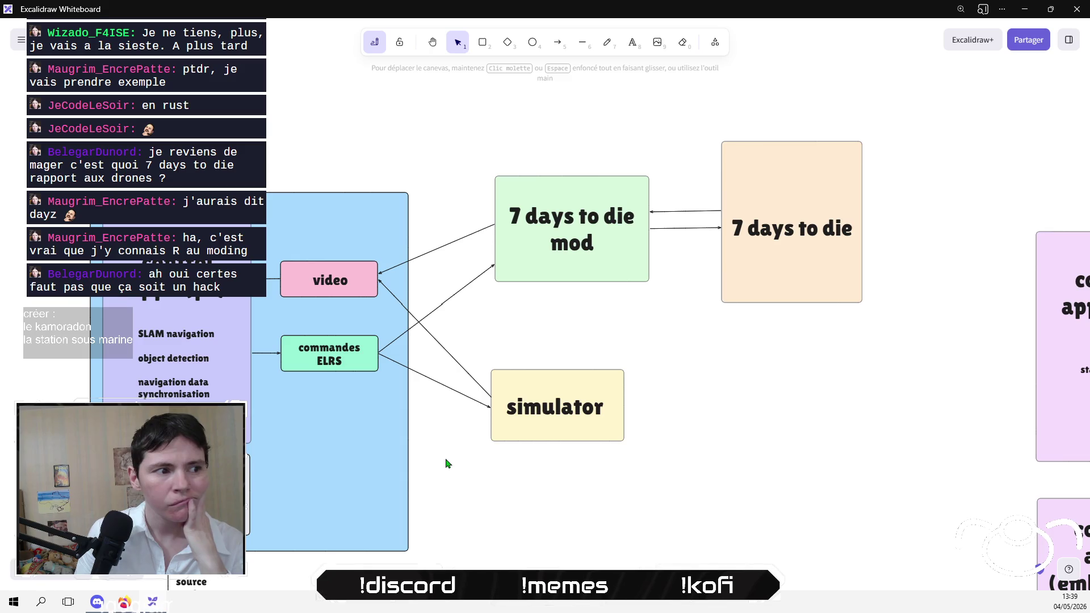
Step: Raise the blue container's top edge to leave more room above its inner boxes
left_click(286, 194)
left_click_drag(282, 191, 289, 155)
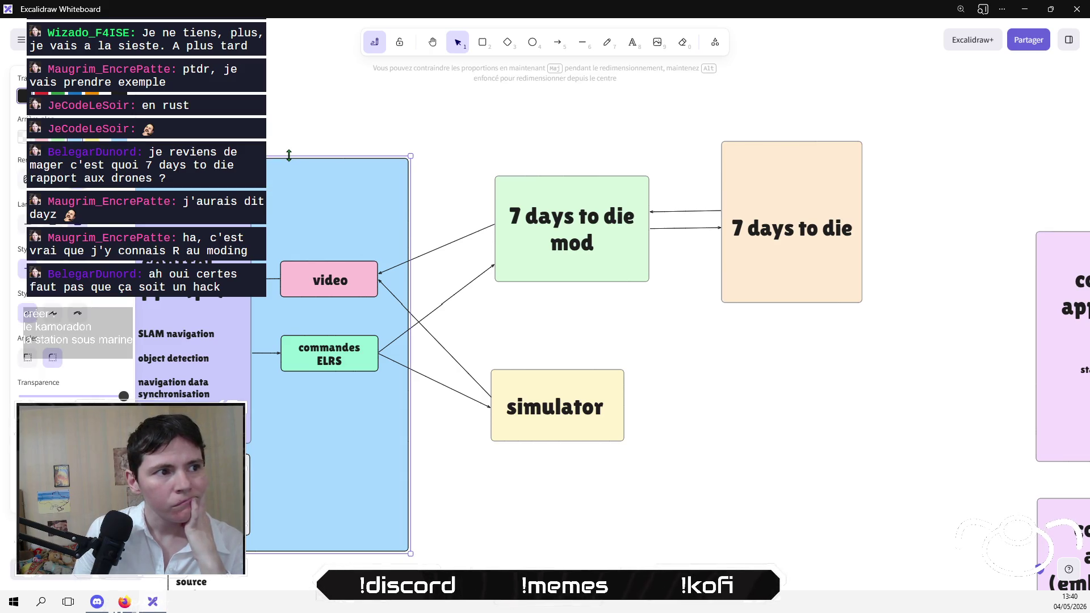
left_click(530, 148)
scroll(679, 141, "left", 3)
scroll(659, 112, "down", 2)
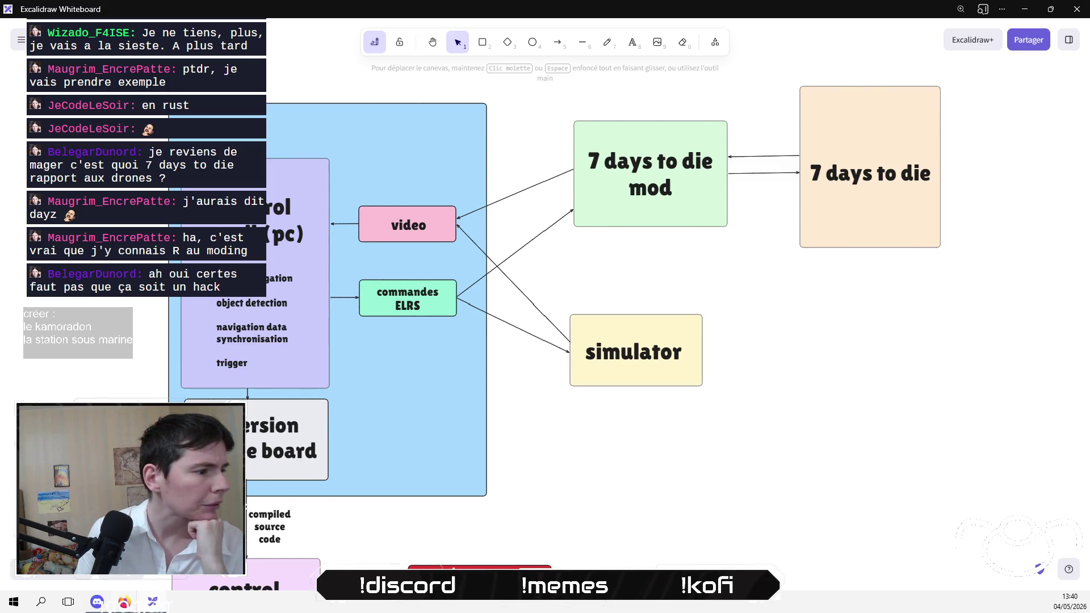
Step: Bring Firefox forward and switch to the NotebookLM notebook tab
left_click(124, 601)
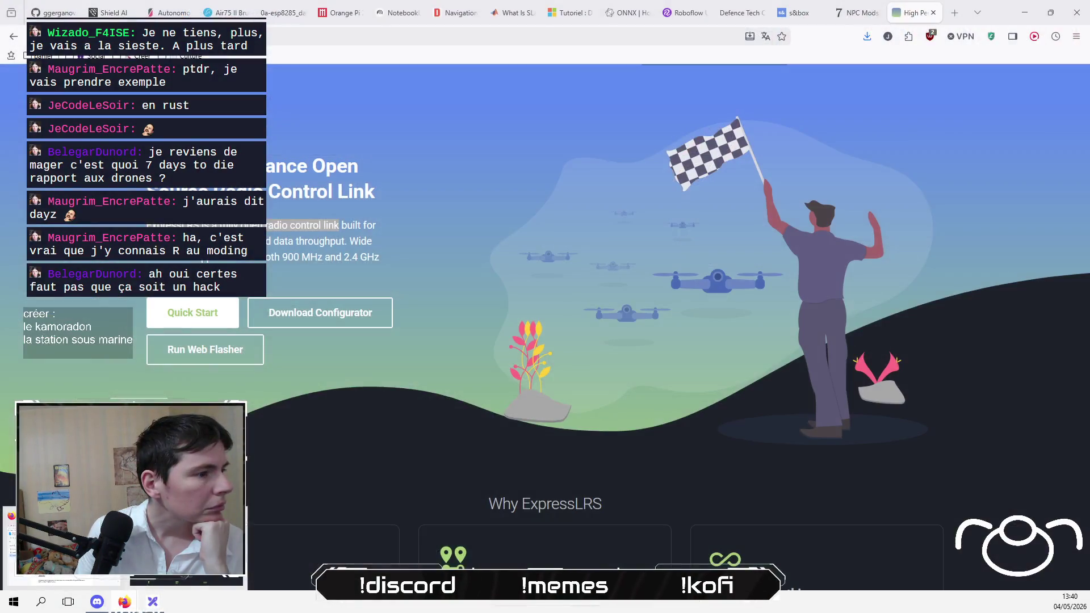
left_click(68, 545)
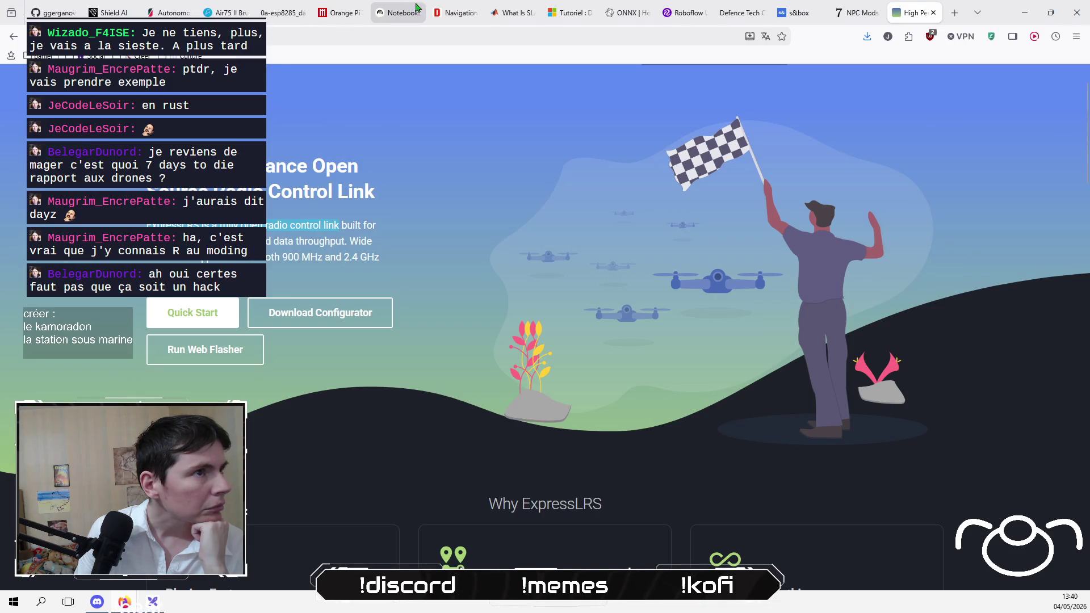
left_click(397, 13)
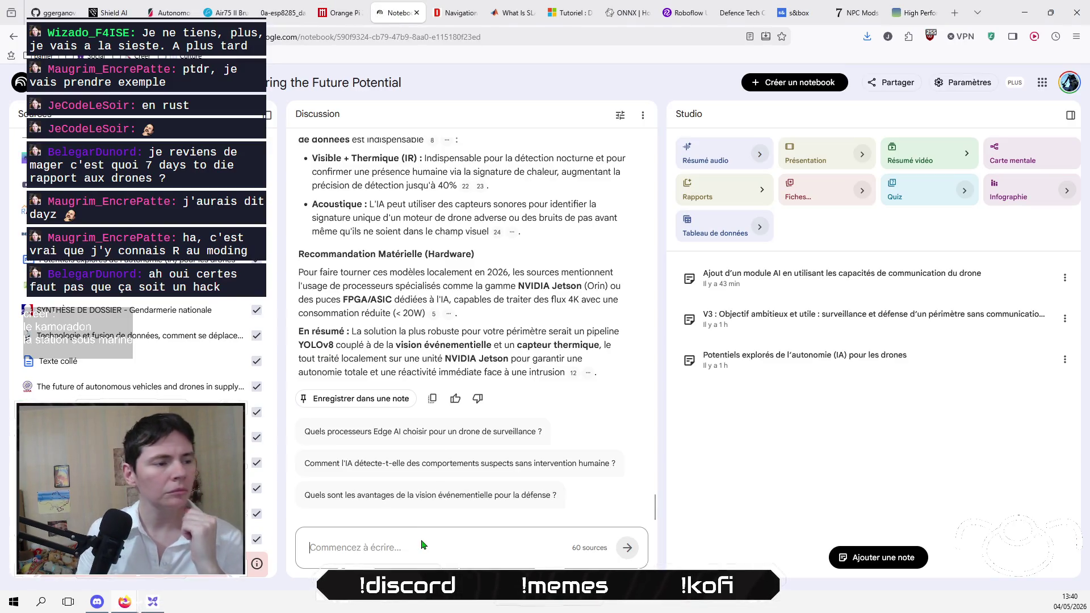
Step: Ask the notebook whether an accelerometer is needed for visual SLAM
type("un accélémr")
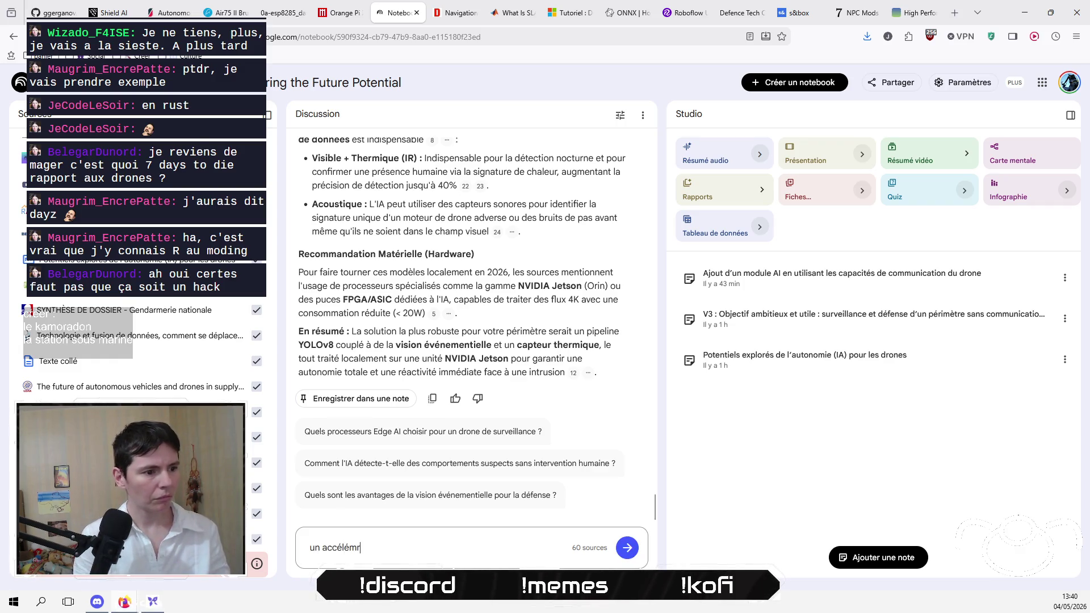
type("mètre est il")
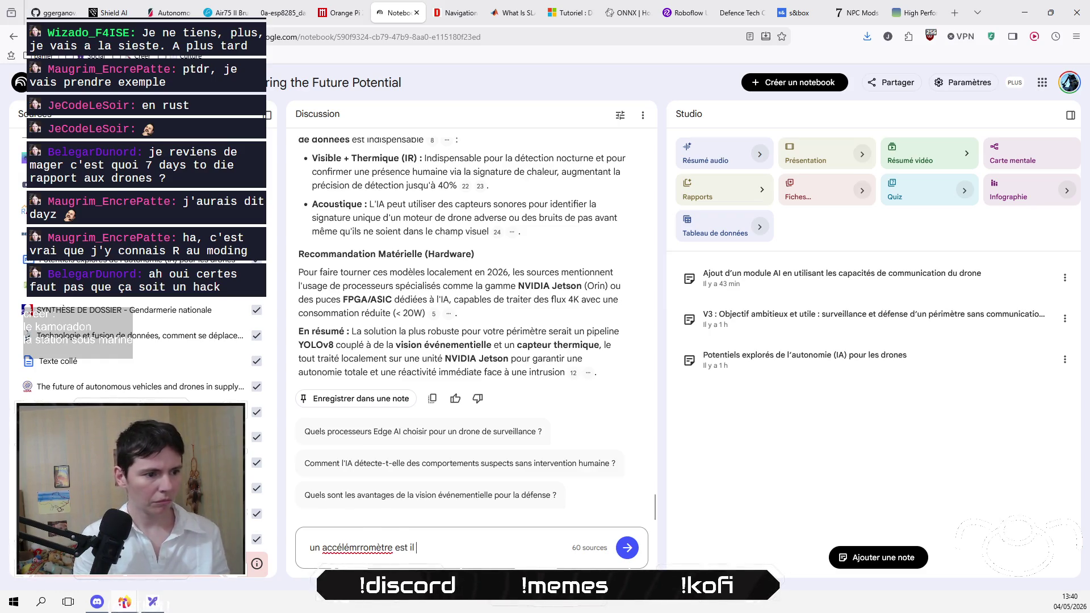
key("BackSpace")
type("ess")
type(" faire du visual slam")
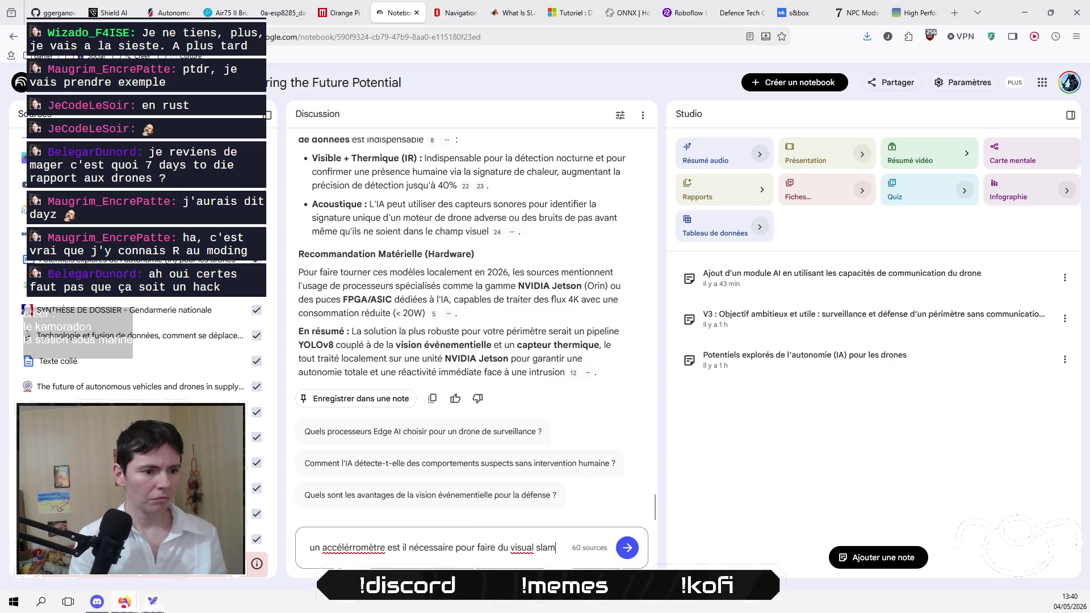
type(" ?")
key("Return")
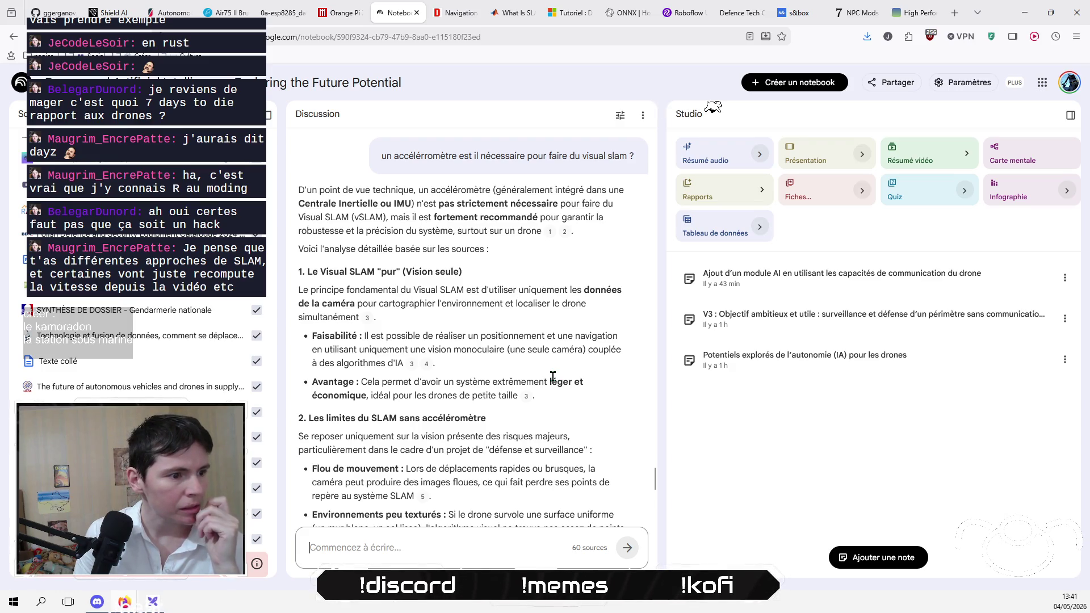
Step: Read through the visual-inertial SLAM answer, then return to the Excalidraw diagram
scroll(551, 377, "down", 1)
scroll(550, 376, "down", 2)
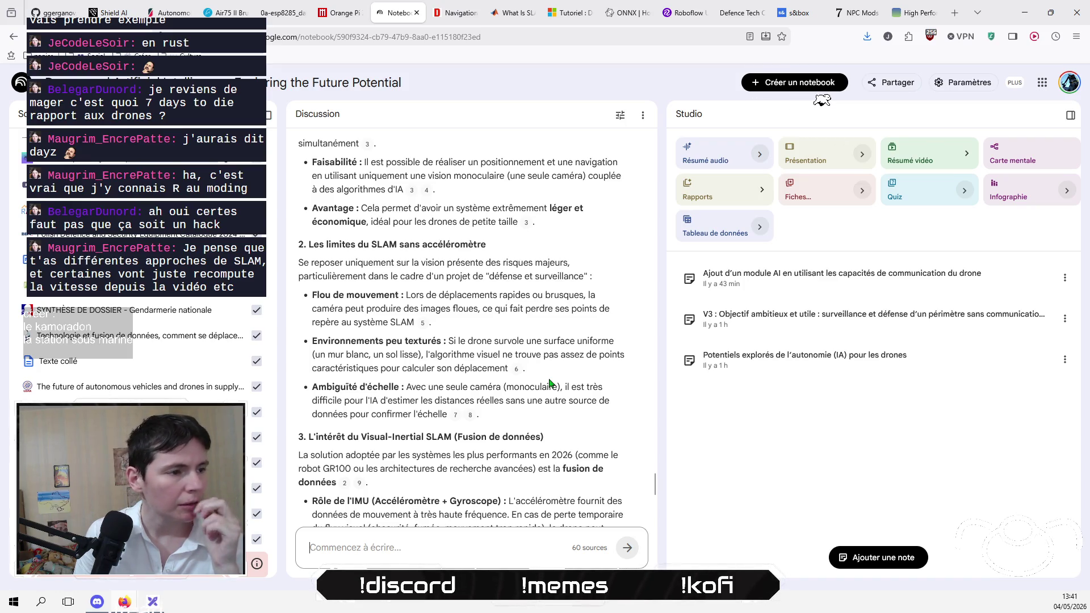
scroll(556, 402, "down", 1)
scroll(556, 402, "down", 1)
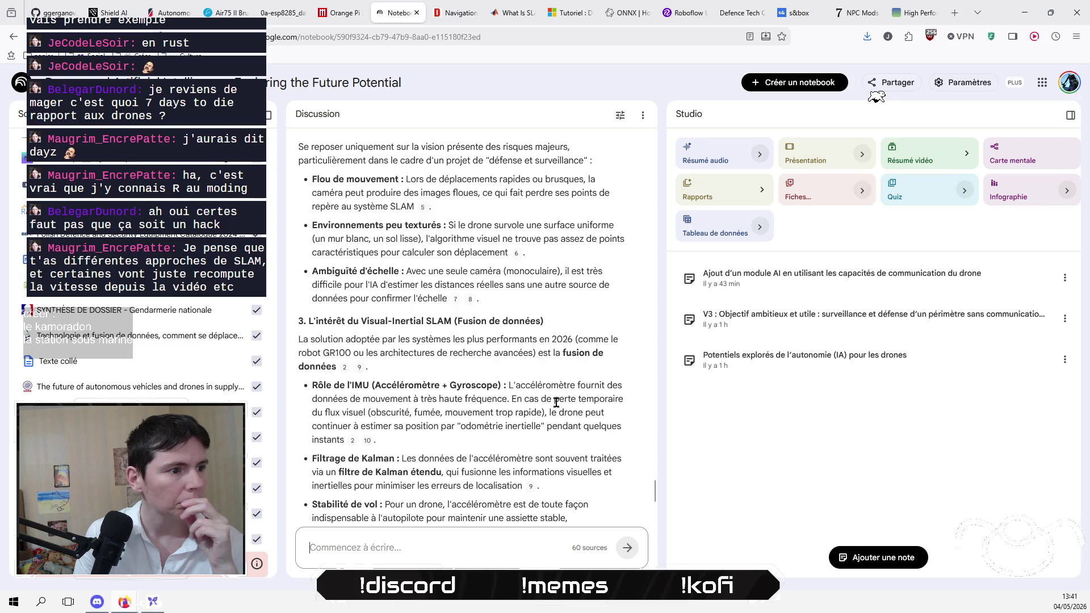
left_click(153, 602)
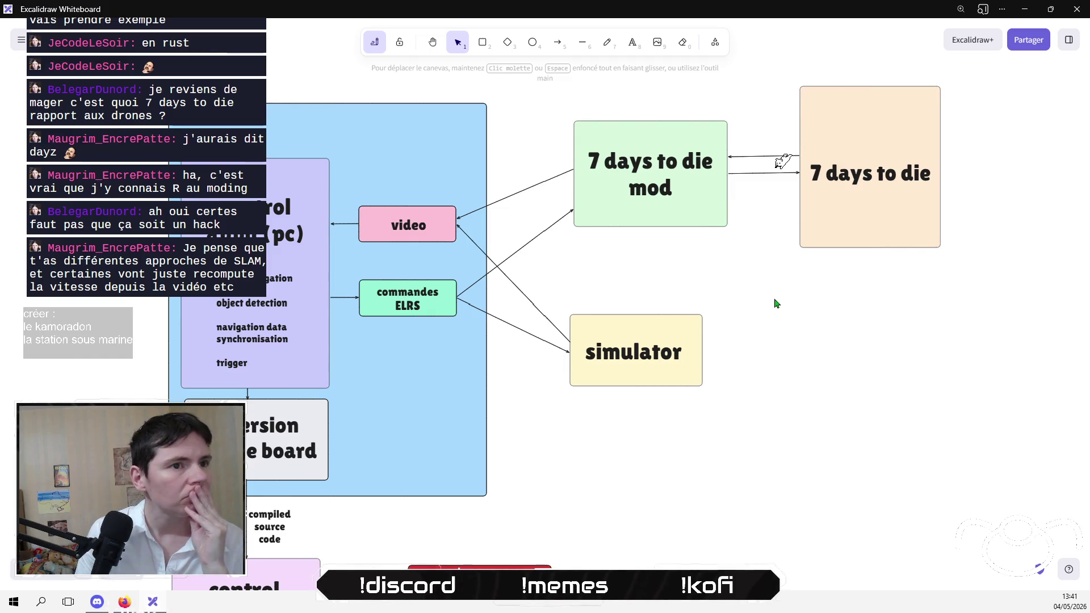
scroll(777, 304, "right", 3)
scroll(776, 303, "down", 1)
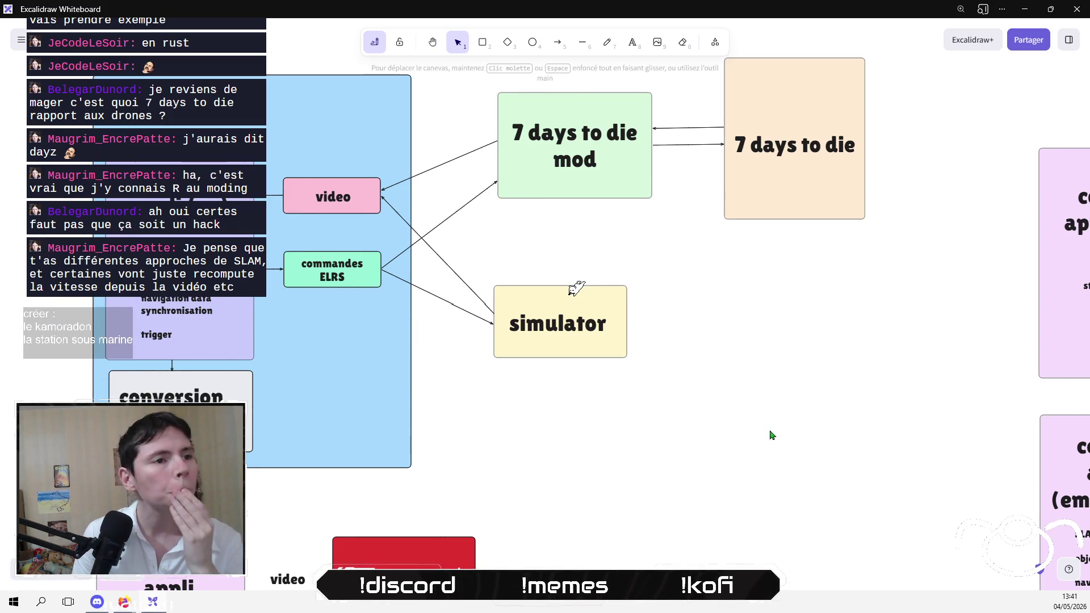
scroll(751, 420, "up", 1)
mouse_move(789, 450)
left_mouse_down()
mouse_move(491, 252)
mouse_move(505, 254)
left_mouse_up()
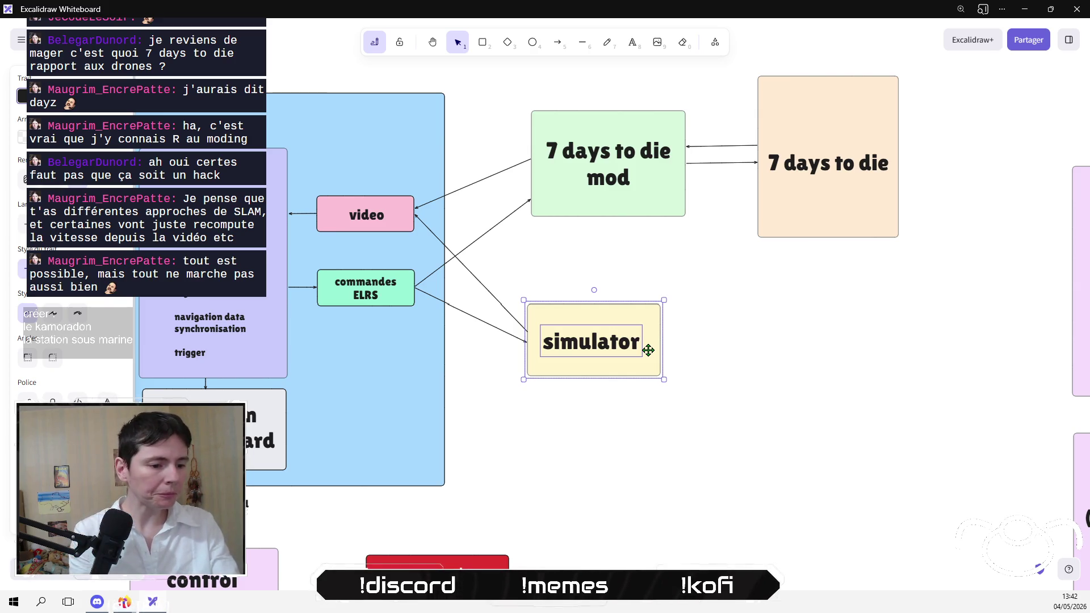
Step: Move the SLAM feature list higher inside the control appli (pc) box
left_click(718, 356)
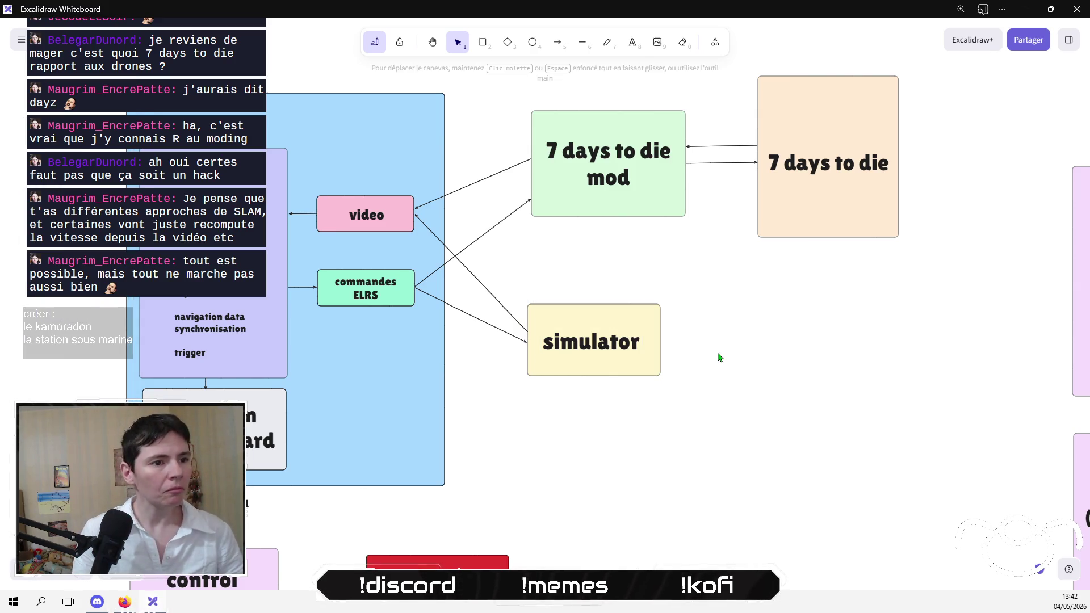
scroll(713, 467, "down", 5)
mouse_move(652, 425)
left_mouse_down()
mouse_move(435, 311)
mouse_move(406, 322)
mouse_move(499, 302)
mouse_move(615, 343)
left_mouse_up()
scroll(349, 219, "up", 5)
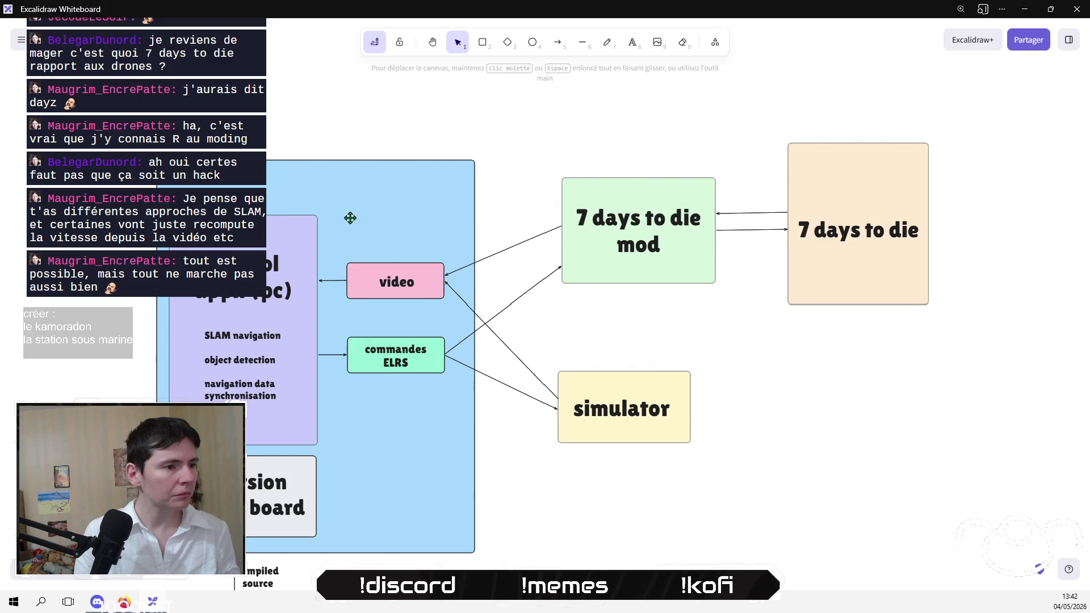
mouse_move(113, 326)
left_mouse_down()
mouse_move(291, 386)
mouse_move(318, 445)
mouse_move(278, 425)
left_mouse_up()
key("Escape")
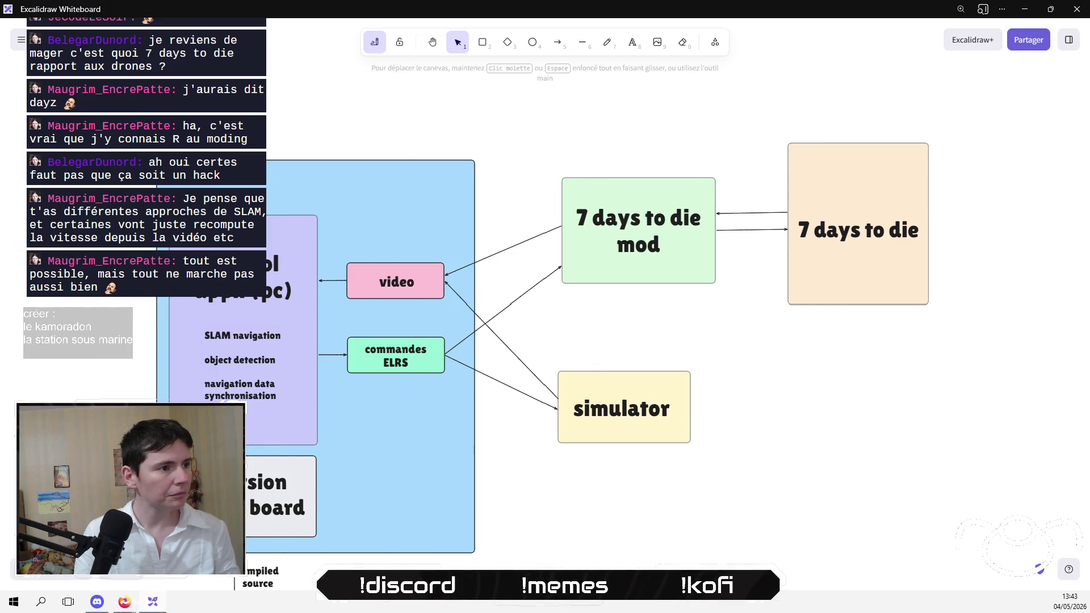
left_click_drag(284, 284, 284, 260)
left_click_drag(251, 351, 250, 331)
left_click(563, 480)
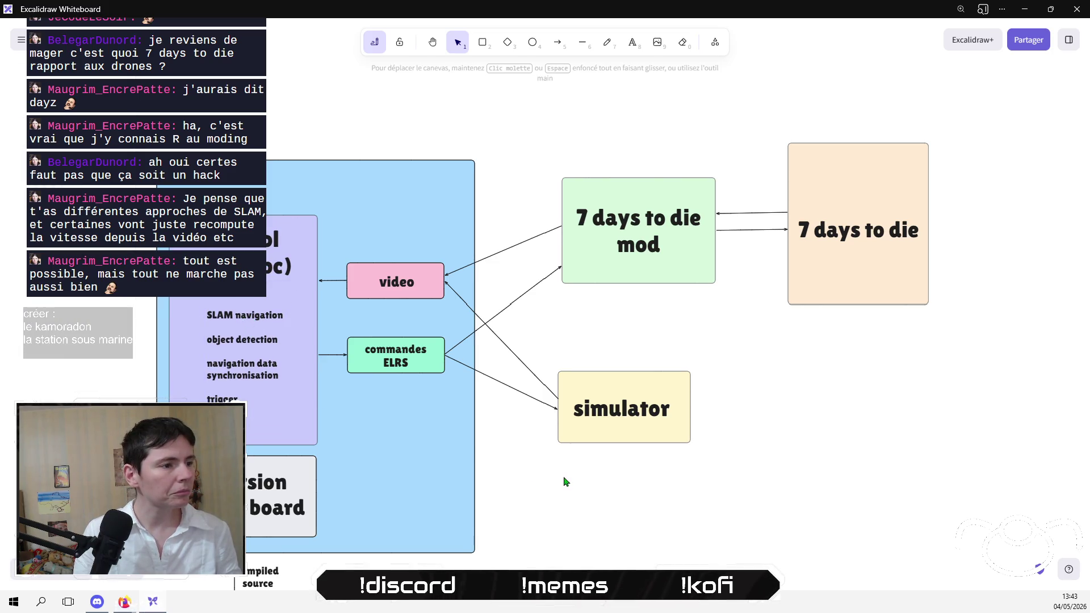
Step: Select the entire architecture diagram and shift it to the left
left_click_drag(812, 410, 403, 445)
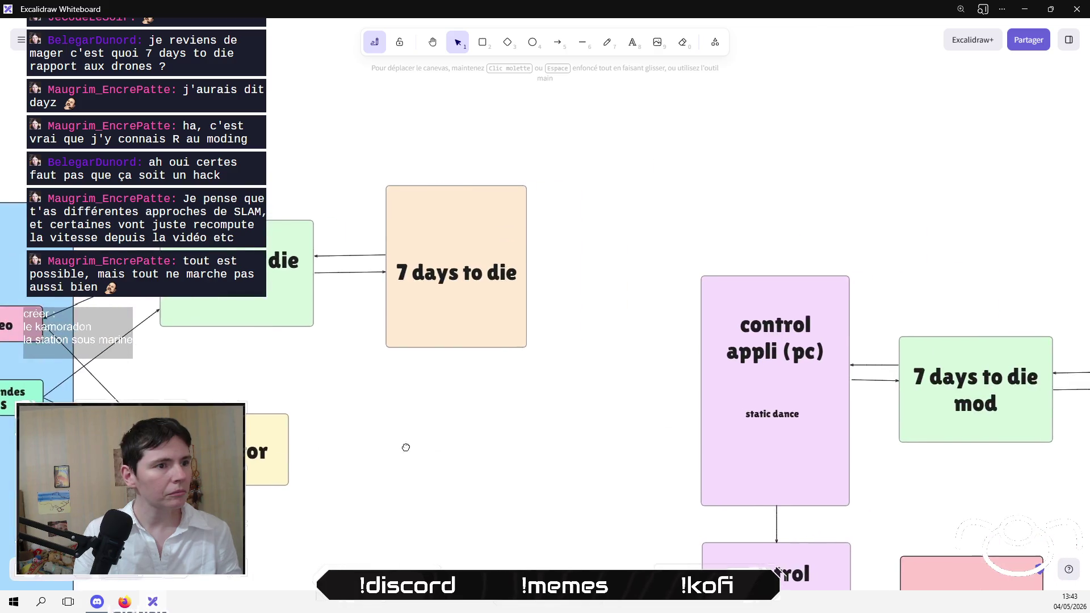
mouse_move(618, 436)
left_mouse_down()
mouse_move(687, 187)
mouse_move(409, 299)
left_mouse_up()
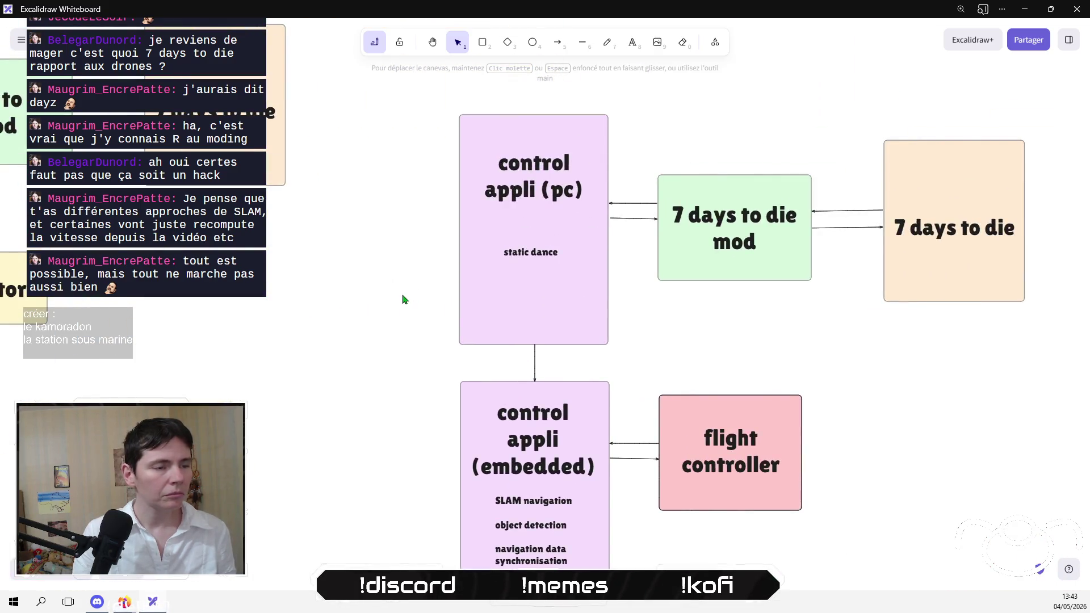
scroll(403, 299, "down", 5)
mouse_move(389, 168)
left_mouse_down()
mouse_move(831, 457)
mouse_move(853, 511)
left_mouse_up()
left_click_drag(798, 433, 338, 410)
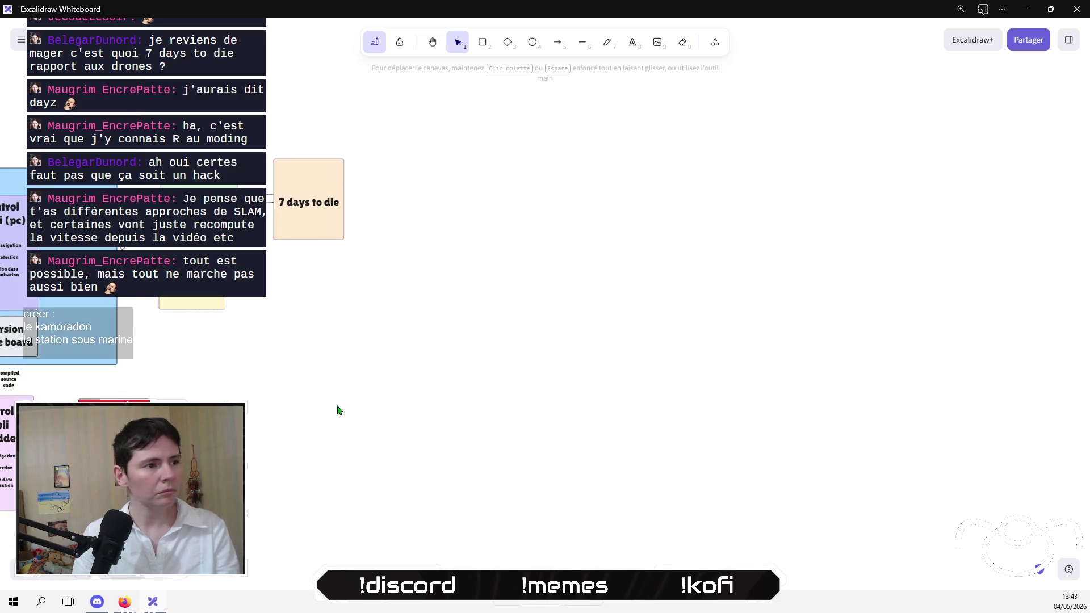
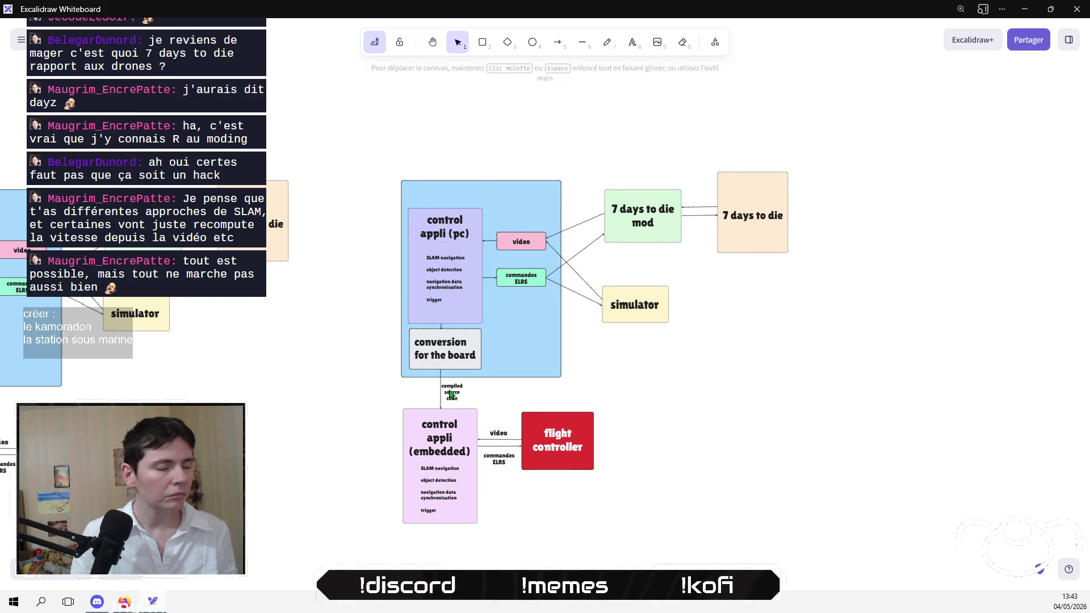
Step: Delete the simulator box together with its video and commandes ELRS arrows
scroll(450, 393, "up", 5)
scroll(461, 442, "right", 5)
scroll(623, 441, "down", 2)
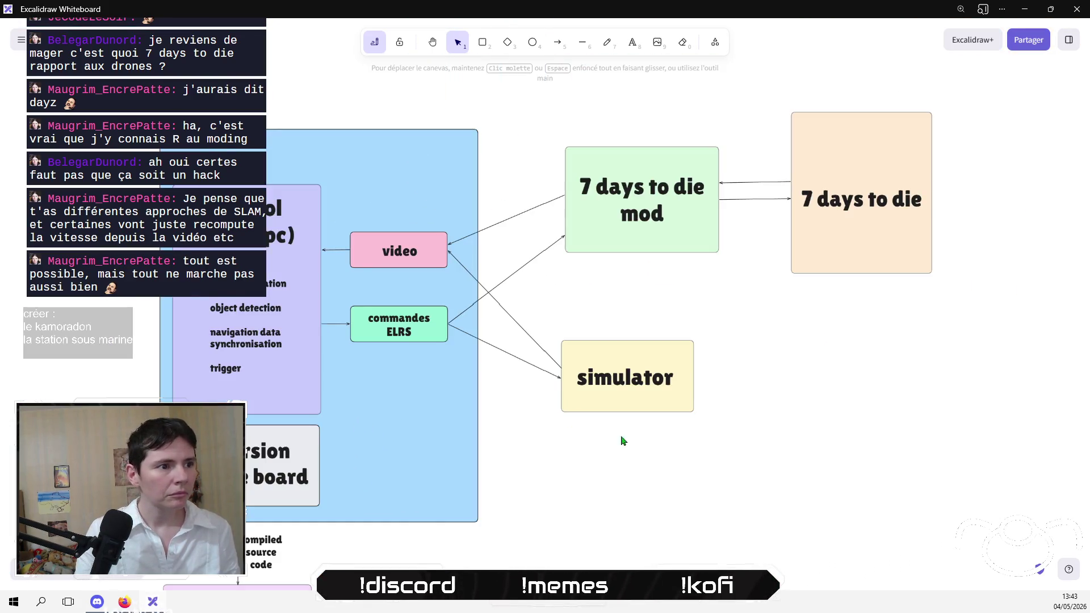
left_click_drag(744, 476, 553, 309)
left_click(508, 315, "shift")
left_click(511, 353, "shift")
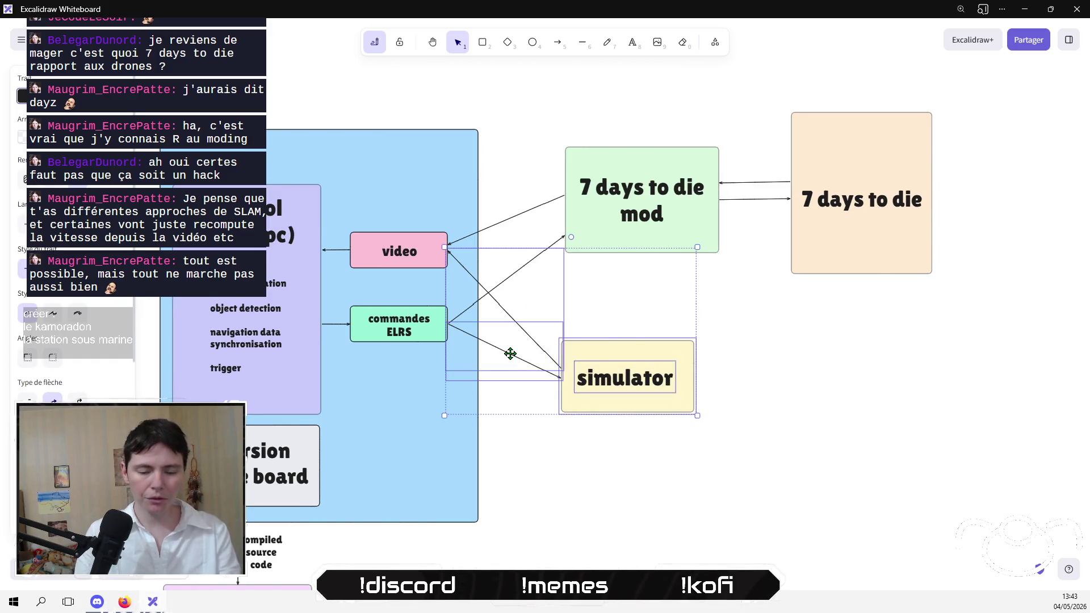
key("Delete")
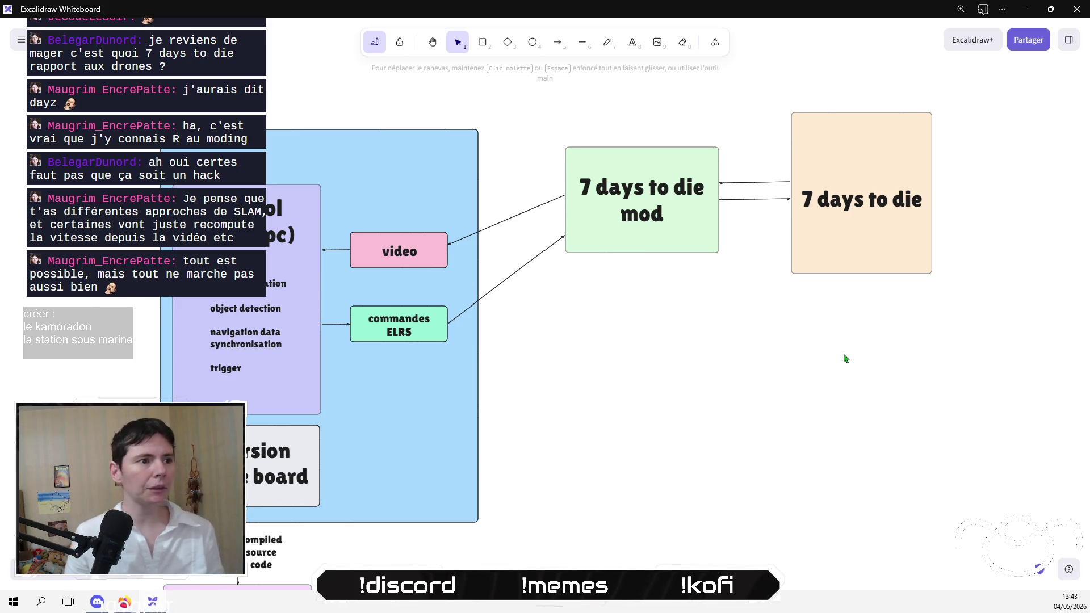
Step: Replace the PC control app's feature list text with 'static dance'
left_click(240, 318)
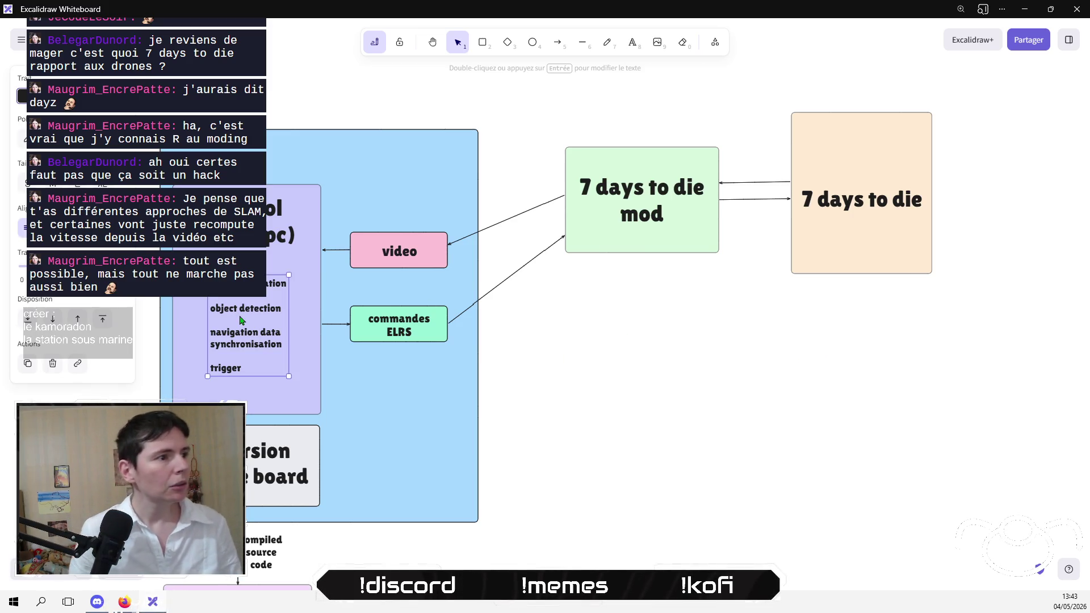
key("Return")
key("ctrl+a")
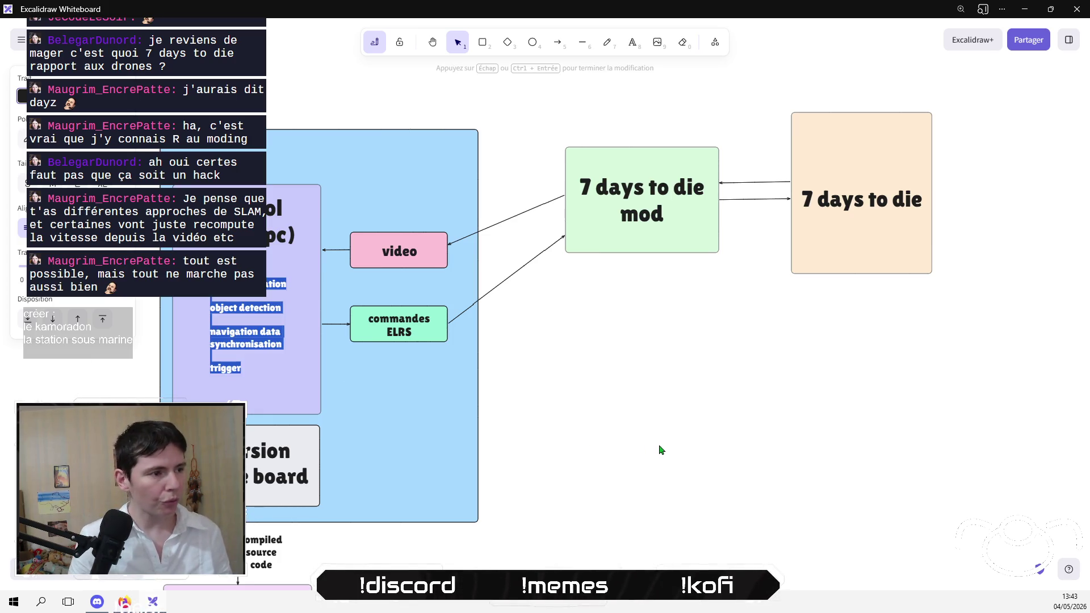
key("BackSpace")
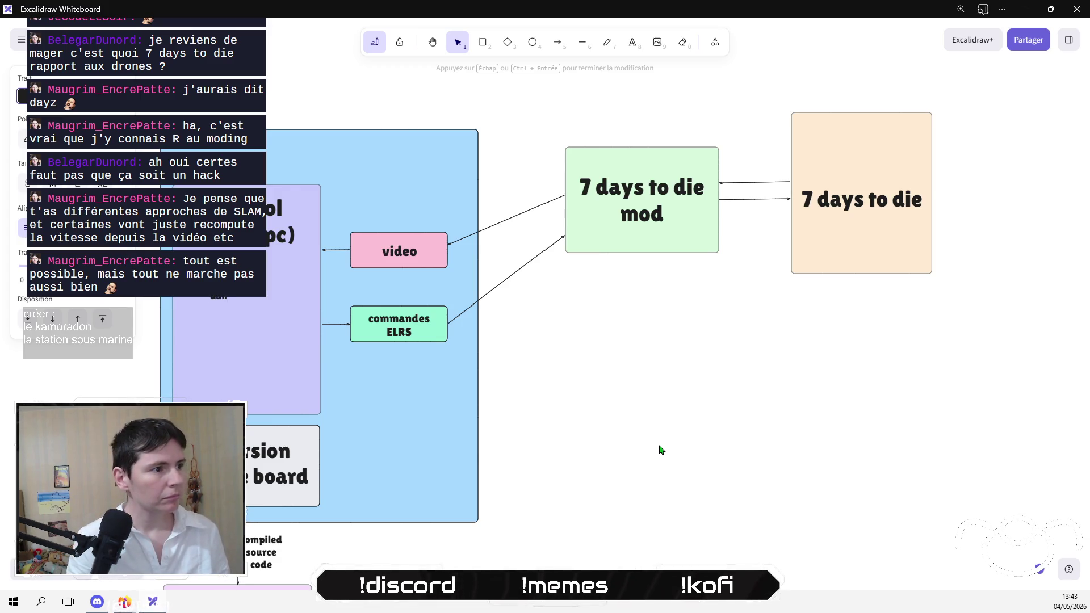
left_click(710, 423)
left_click(241, 300)
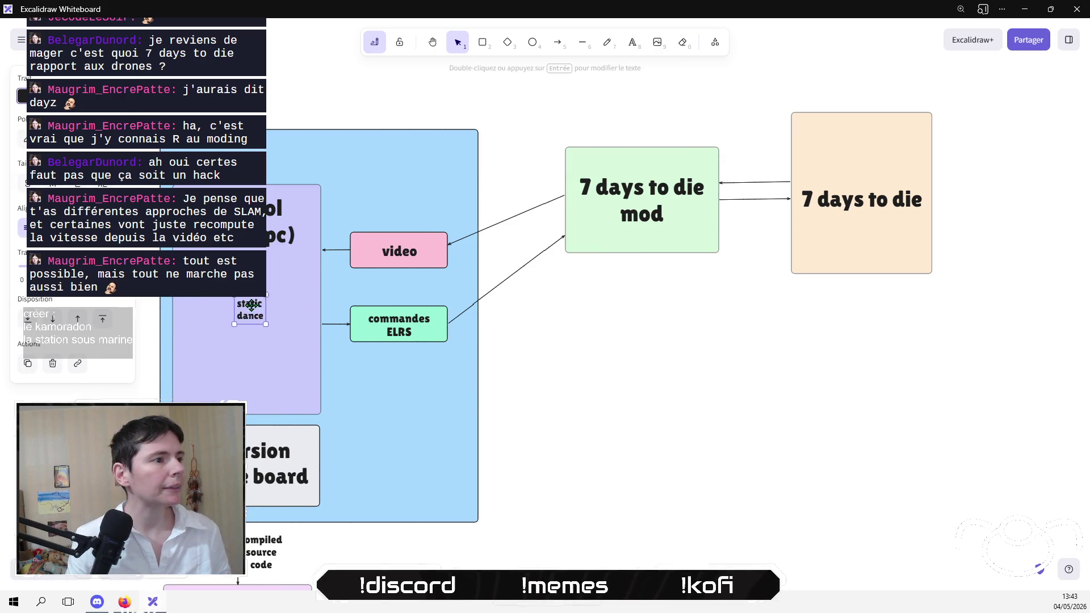
left_click(588, 405)
scroll(277, 314, "up", 5)
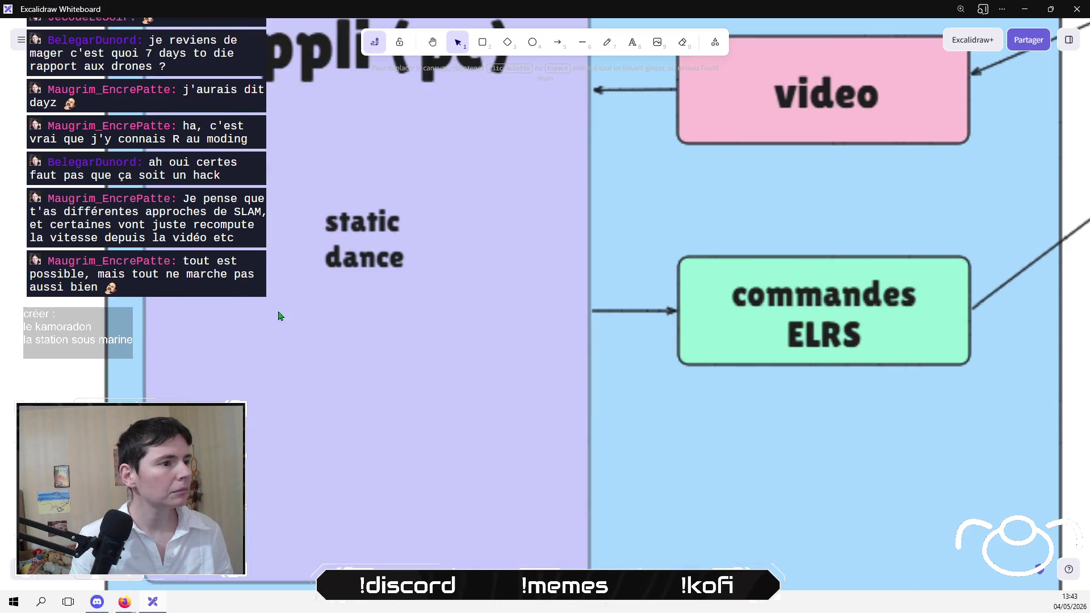
scroll(352, 301, "down", 8)
scroll(416, 323, "up", 3)
scroll(506, 304, "up", 2)
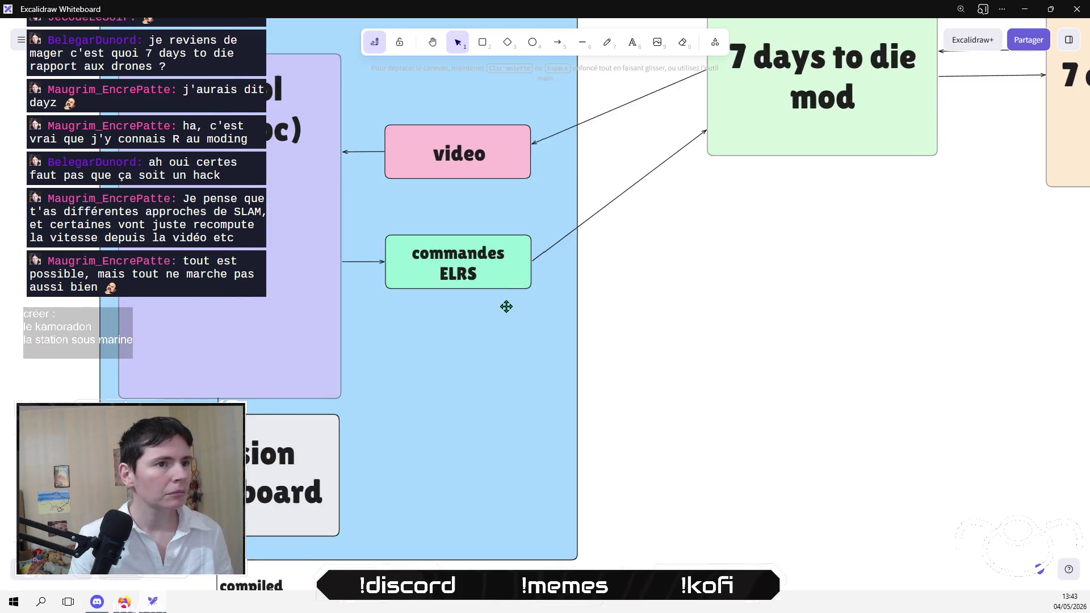
scroll(622, 353, "down", 2)
scroll(477, 348, "up", 3)
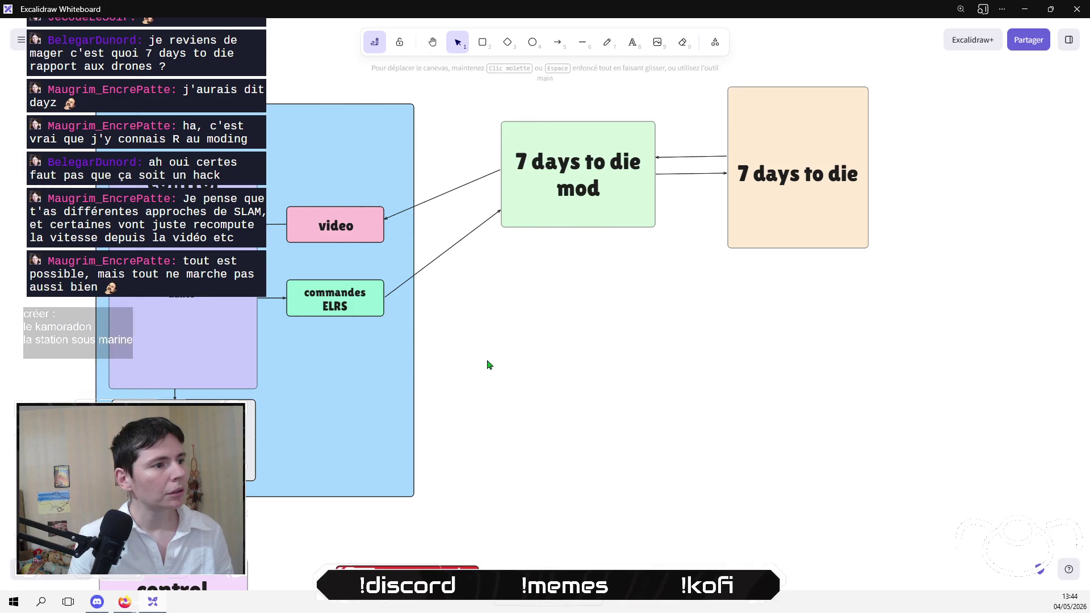
Step: Copy the PC app's 'static dance' text into the embedded control app box
scroll(391, 335, "down", 5, "ctrl")
left_click_drag(377, 335, 601, 312)
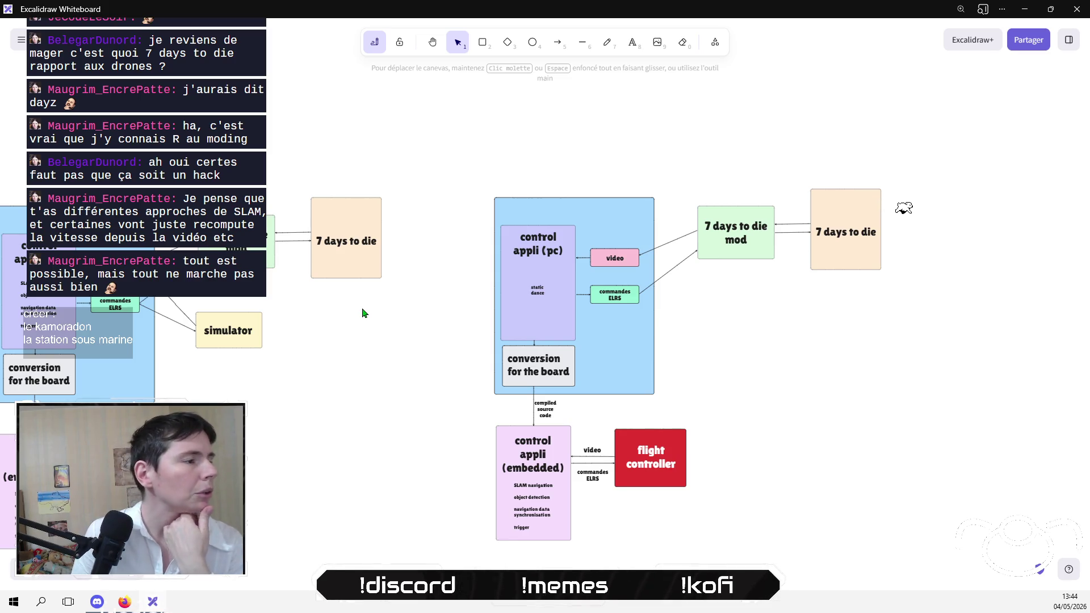
mouse_move(773, 348)
left_mouse_down()
mouse_move(732, 297)
mouse_move(647, 256)
left_mouse_up()
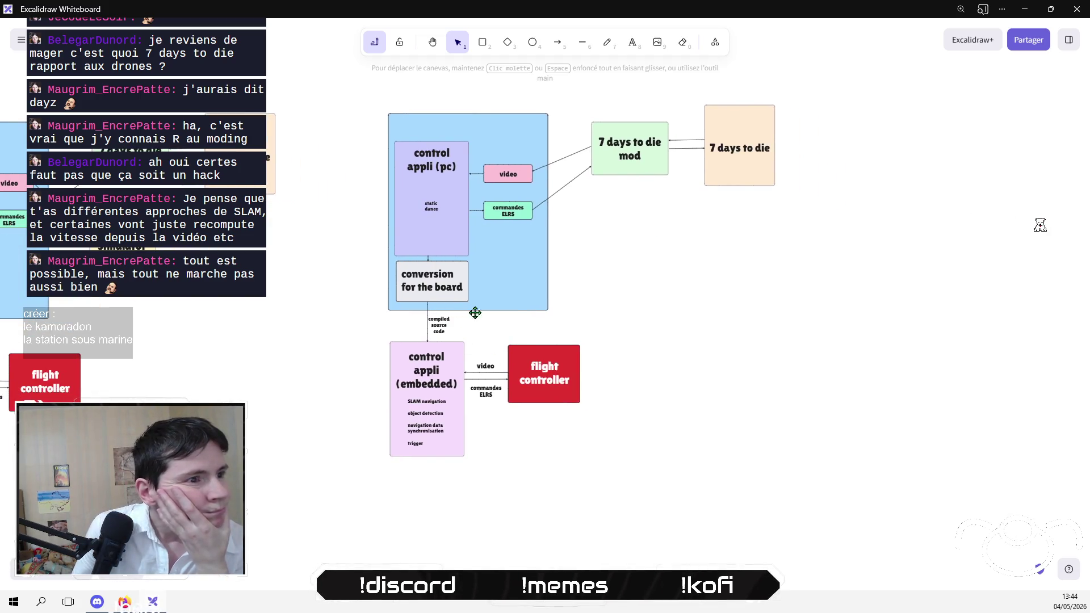
left_click(432, 206)
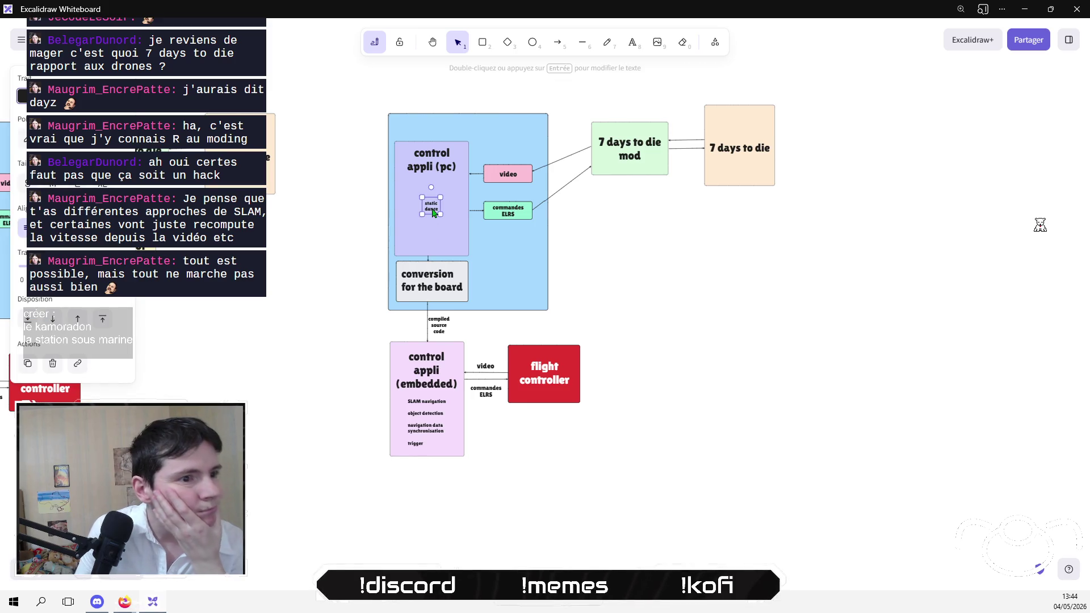
key("ctrl+v")
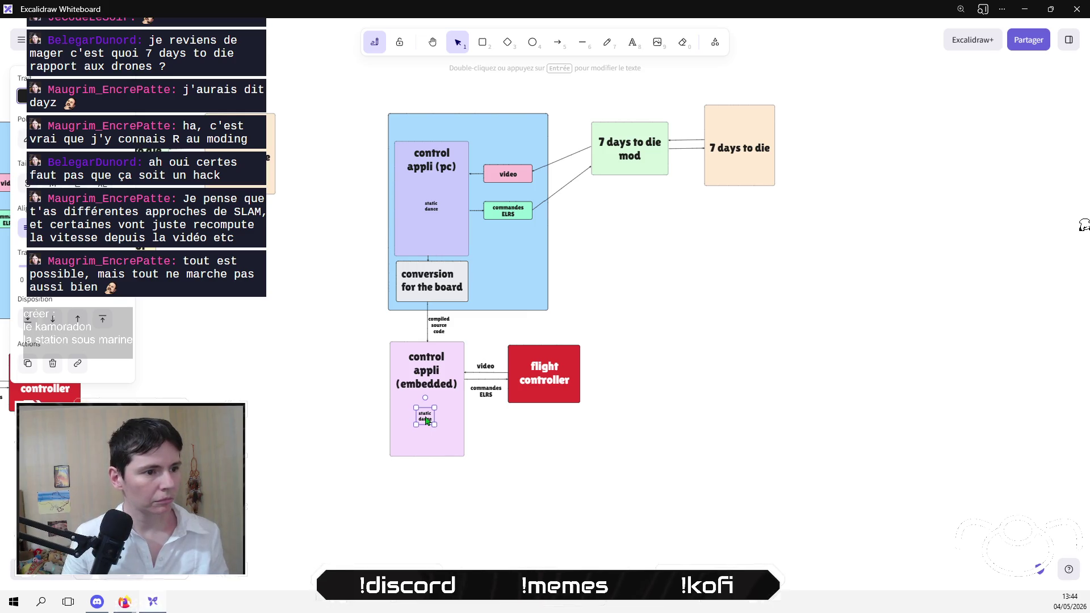
left_click(545, 450)
scroll(630, 440, "up", 1)
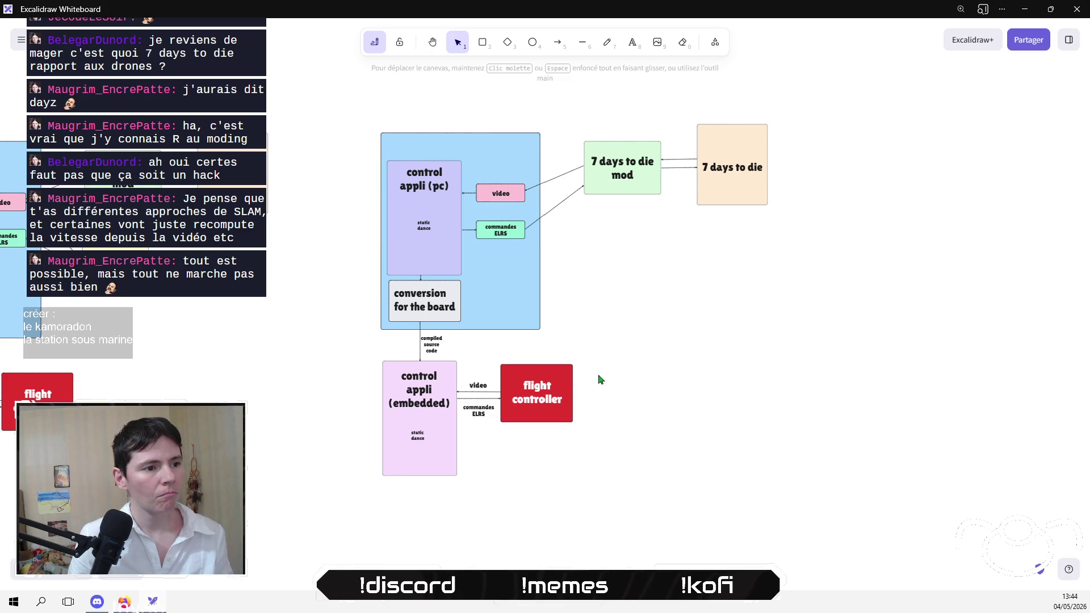
Step: Delete the video box, its arrow to the mod, and the flight controller's video link
left_click_drag(598, 377, 632, 407)
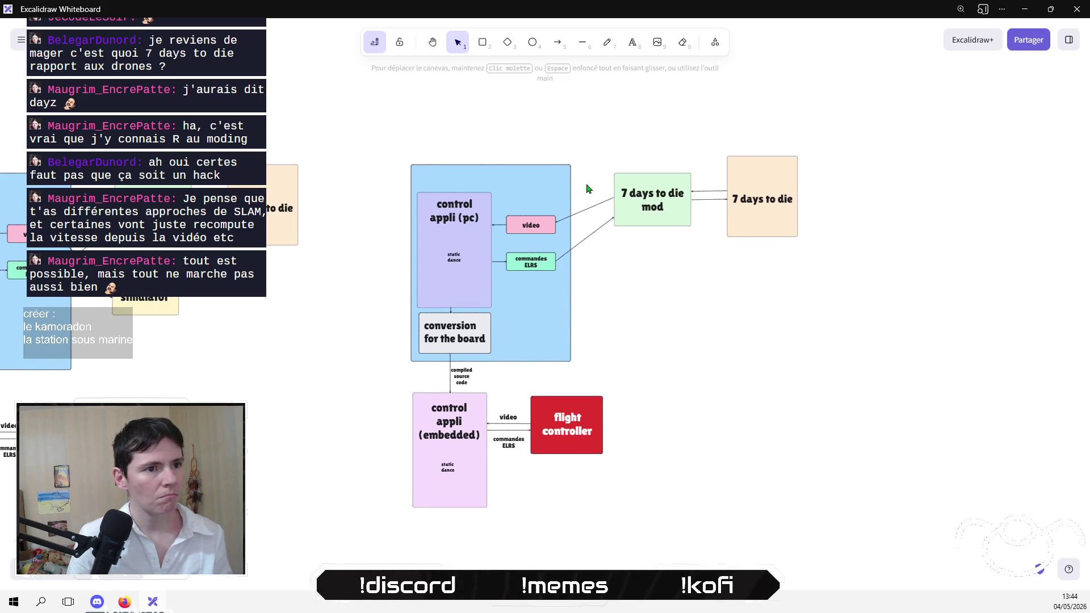
left_click(584, 205)
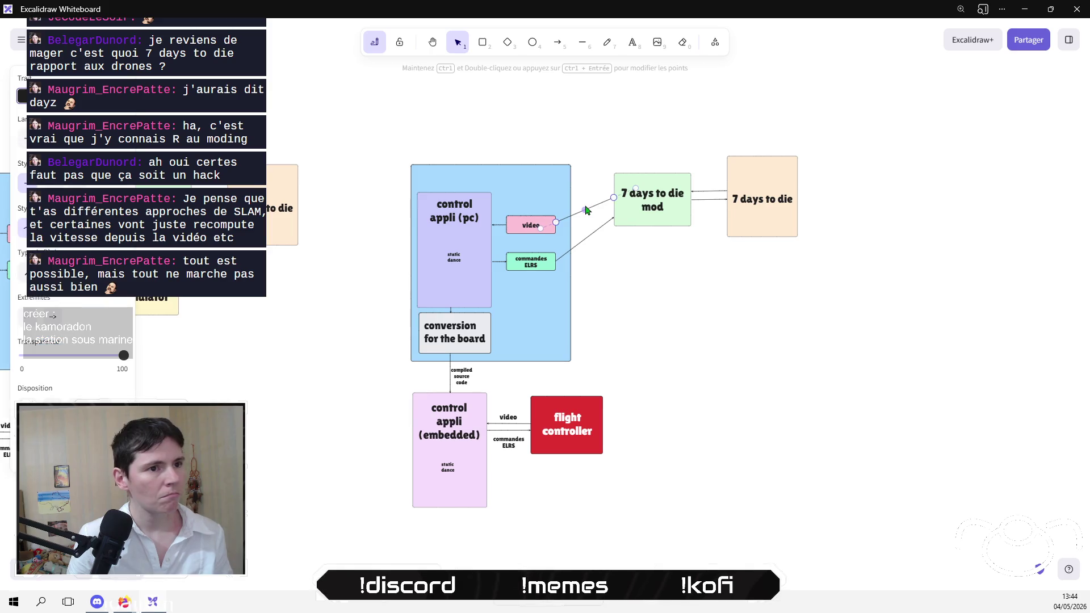
left_click(657, 297)
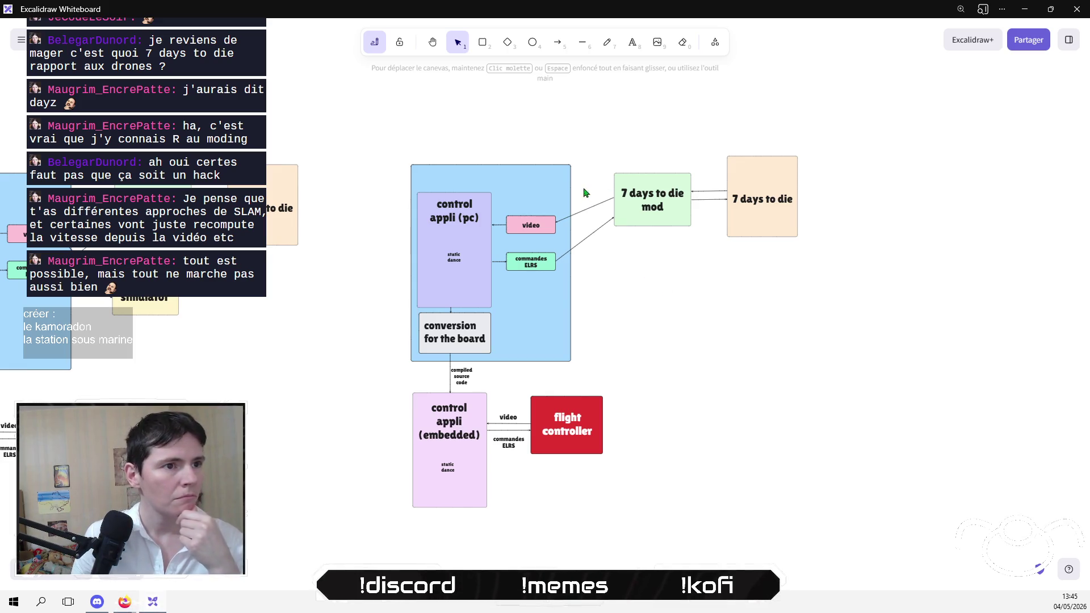
left_click(595, 210)
key("Delete")
left_click_drag(598, 201, 482, 254)
key("Delete")
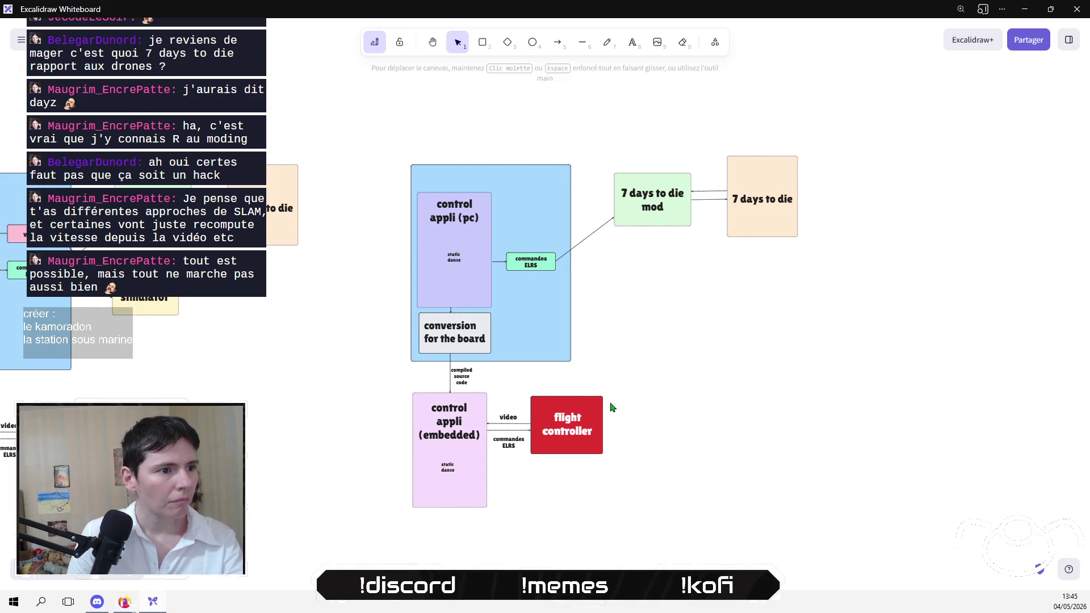
left_click(507, 424)
key("Delete")
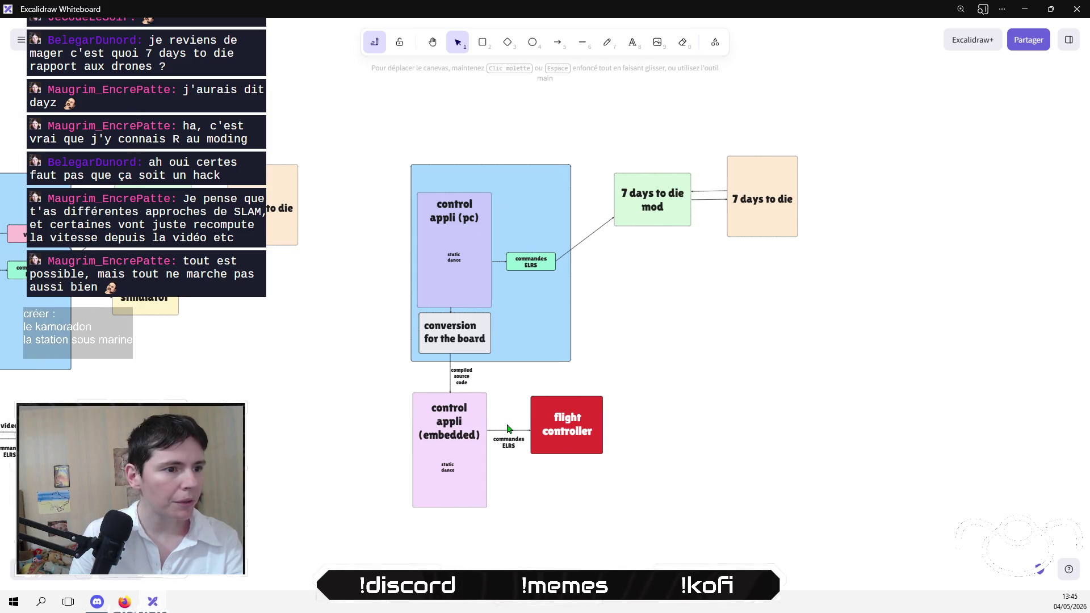
Step: Nudge the commandes ELRS arrow up and shorten the embedded control app box
mouse_move(548, 514)
left_mouse_down()
mouse_move(477, 418)
mouse_move(504, 421)
left_mouse_up()
left_click(535, 503)
left_click(450, 508)
left_click_drag(449, 509, 448, 487)
left_click(557, 508)
Step: Move both '7 days to die' boxes down into line
scroll(582, 441, "down", 1)
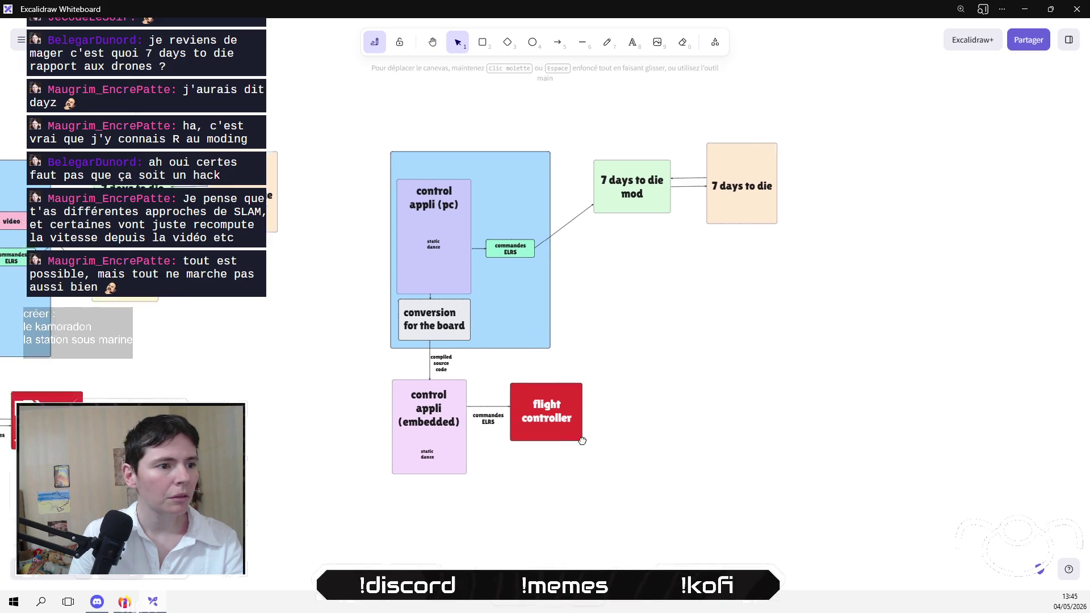
scroll(582, 441, "down", 1)
mouse_move(771, 247)
left_mouse_down()
mouse_move(548, 57)
mouse_move(553, 63)
left_mouse_up()
left_click_drag(568, 118, 563, 185)
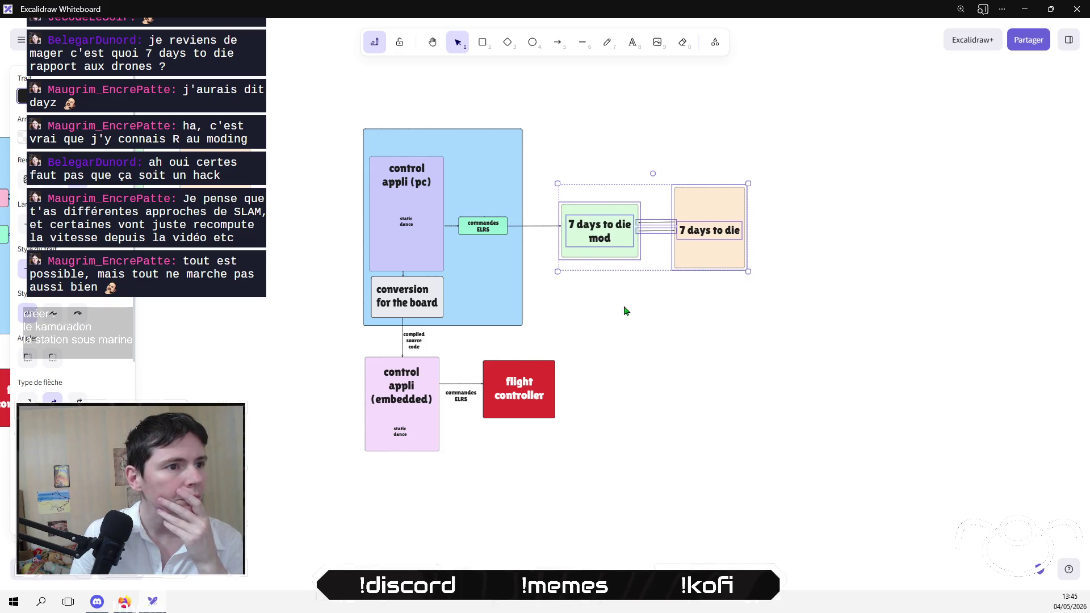
left_click(652, 311)
scroll(653, 315, "up", 1)
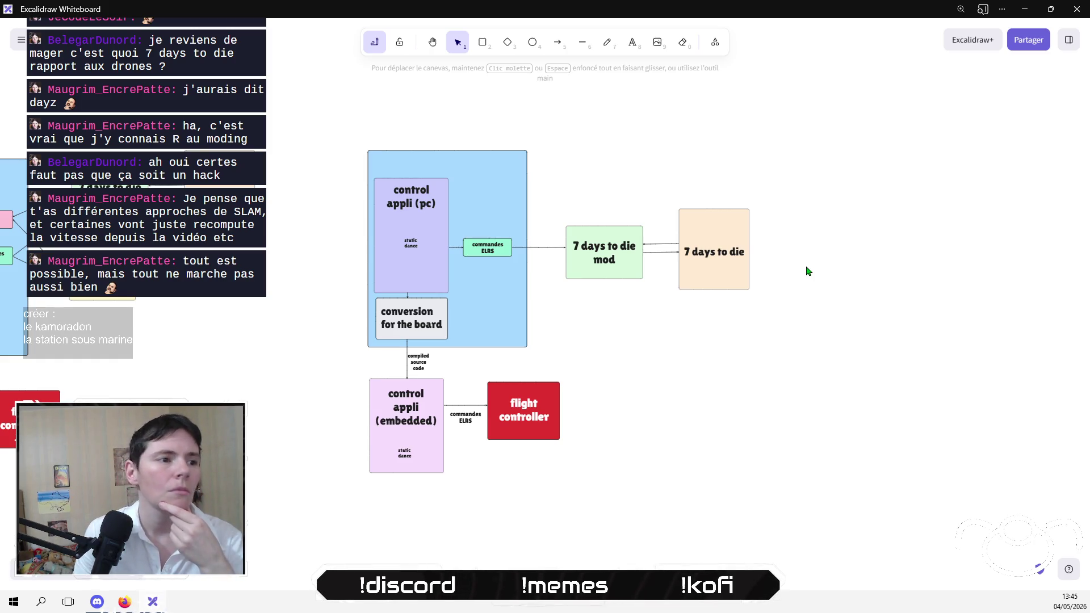
left_click_drag(538, 480, 534, 448)
left_click(399, 203)
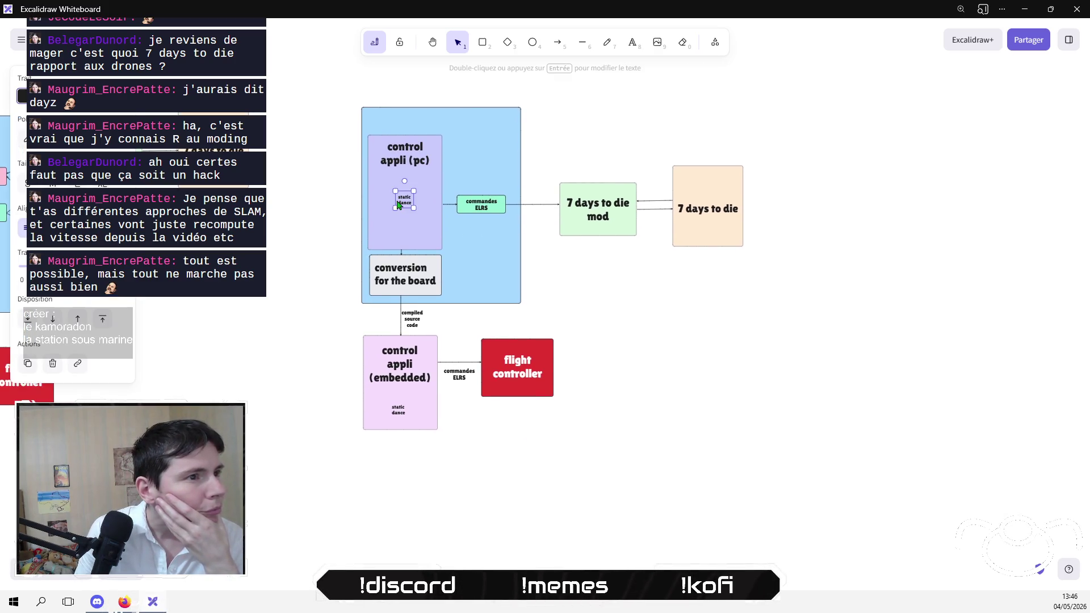
left_click(347, 282)
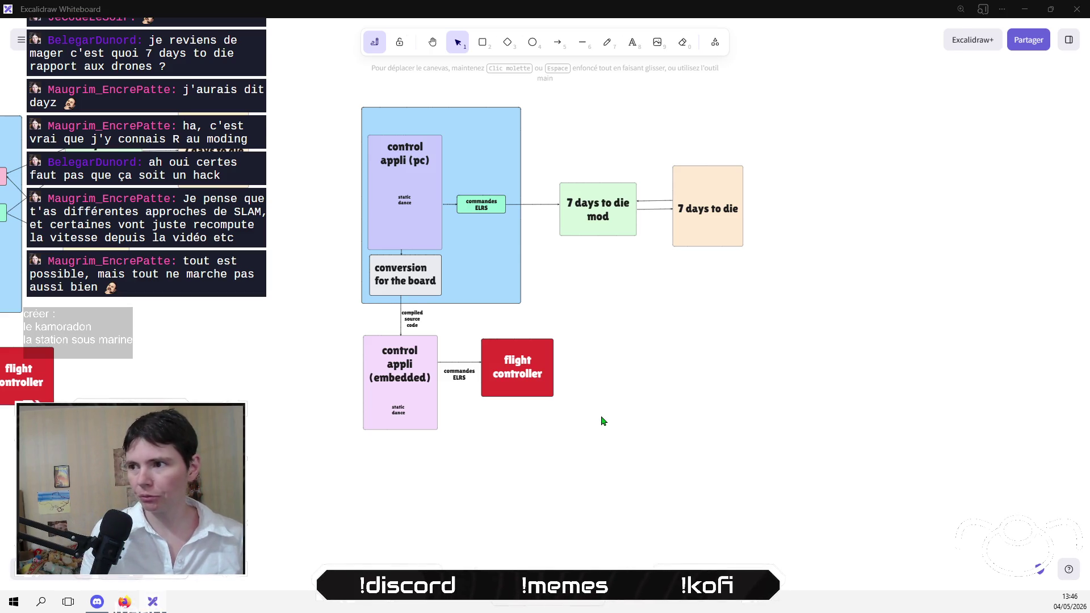
Step: In a new tab, search Google for 'pc drone radiocommande'
key("alt+Tab")
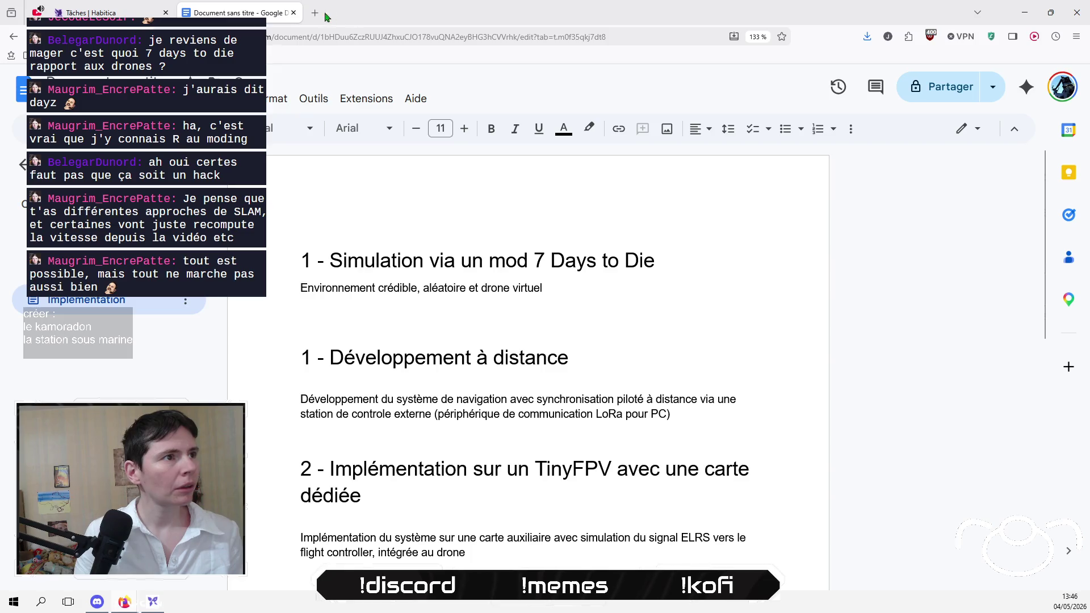
left_click(322, 14)
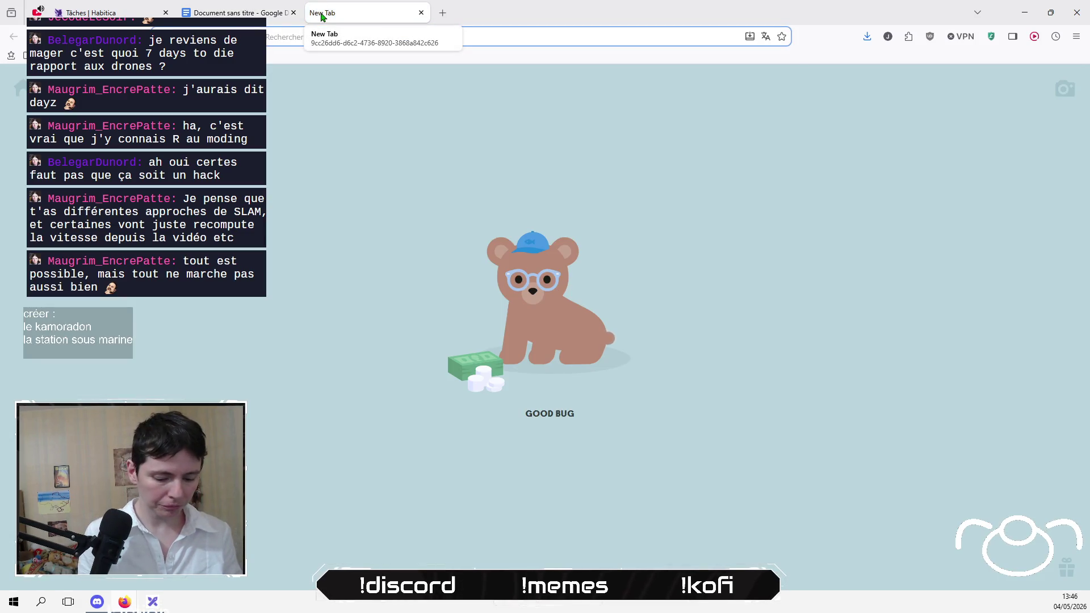
type("radio pccommande")
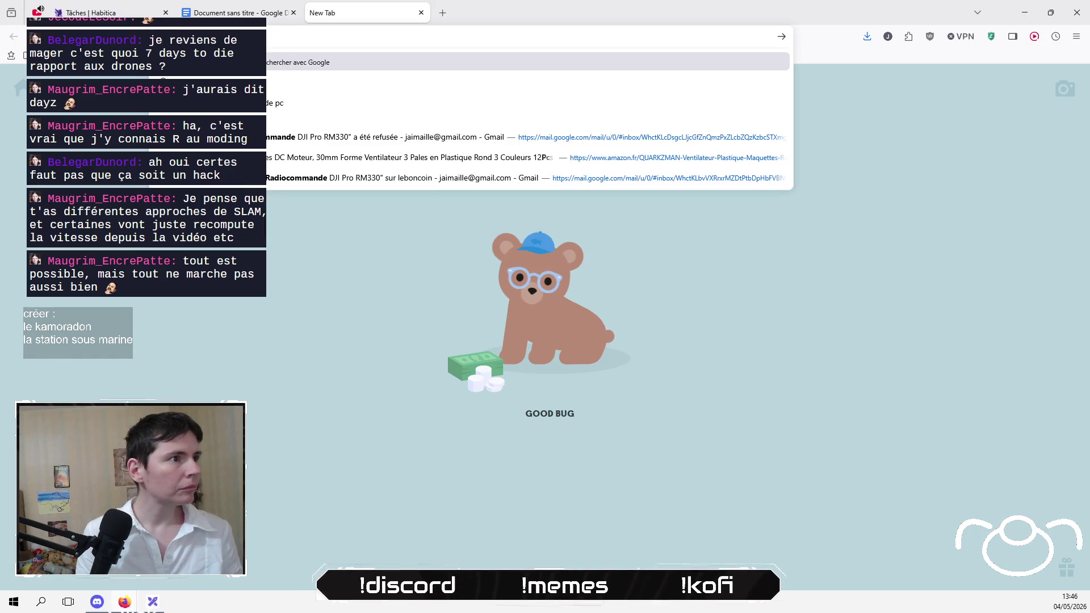
key("Return")
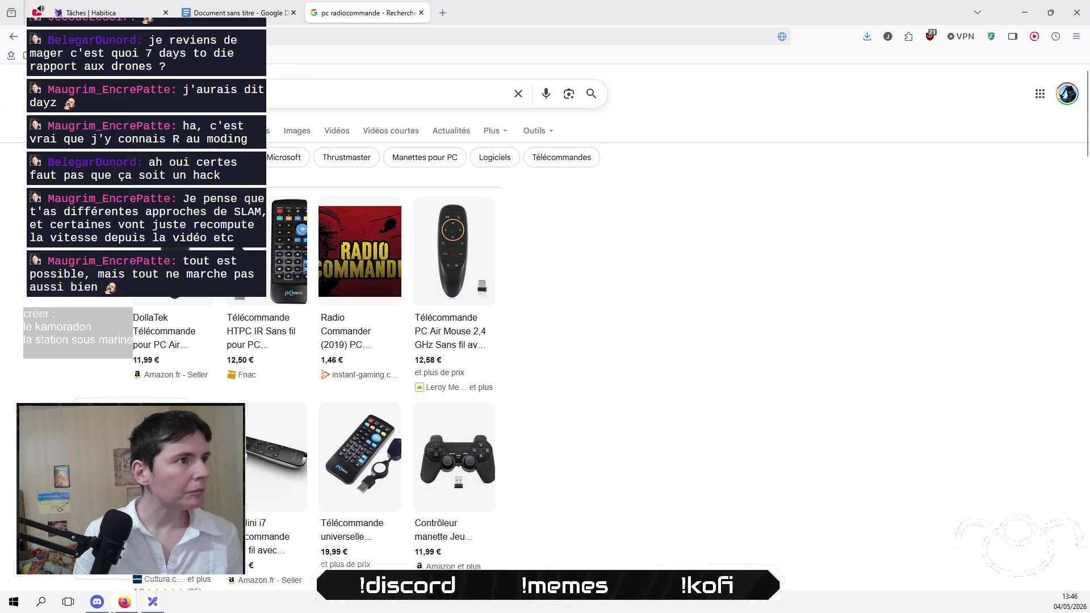
type("drone")
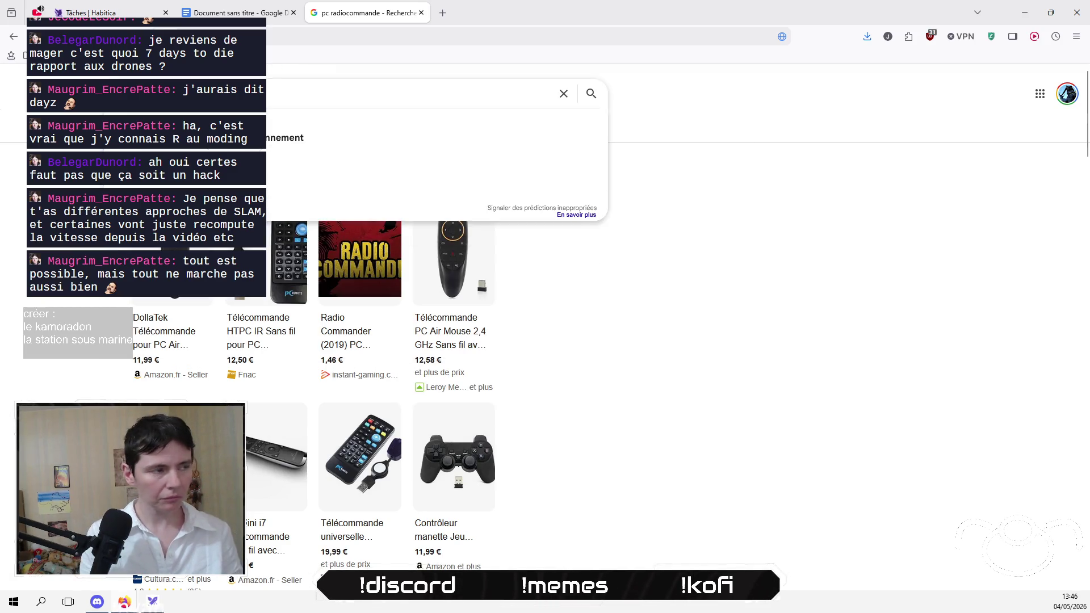
key("Return")
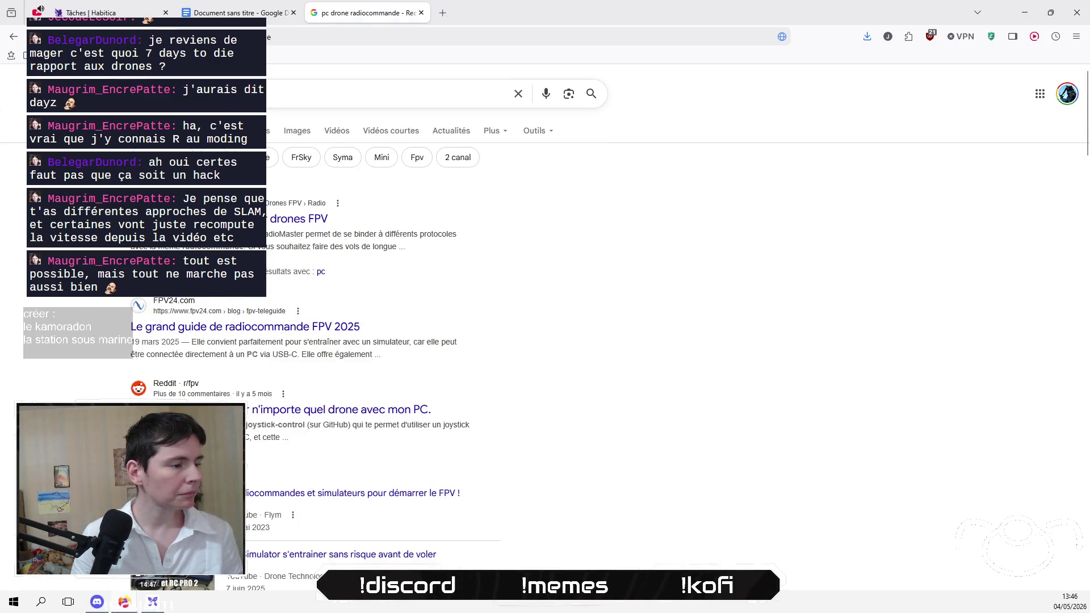
scroll(315, 340, "down", 8)
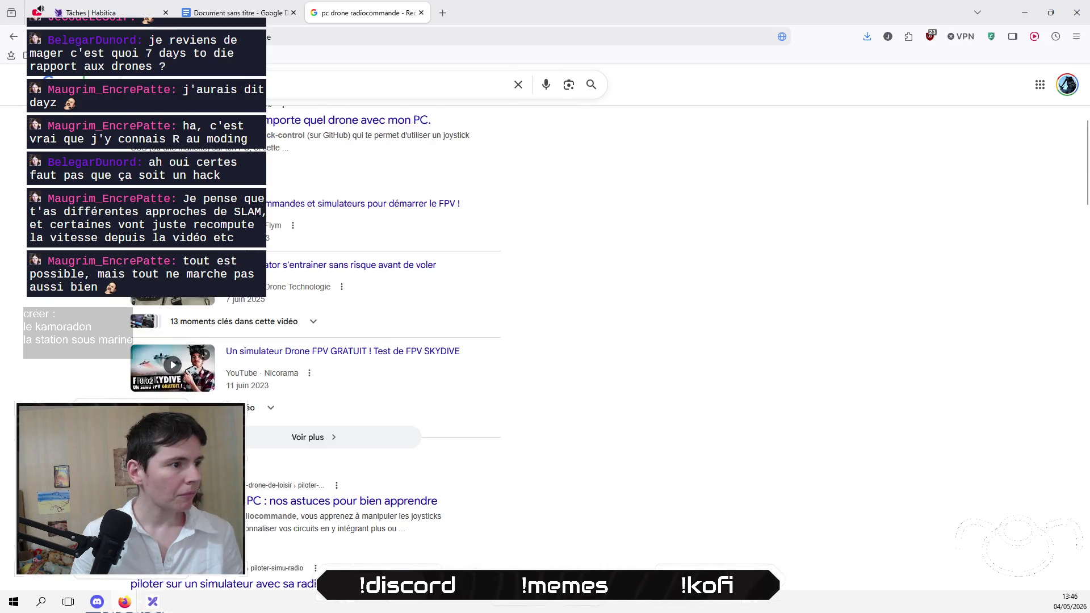
scroll(315, 340, "down", 4)
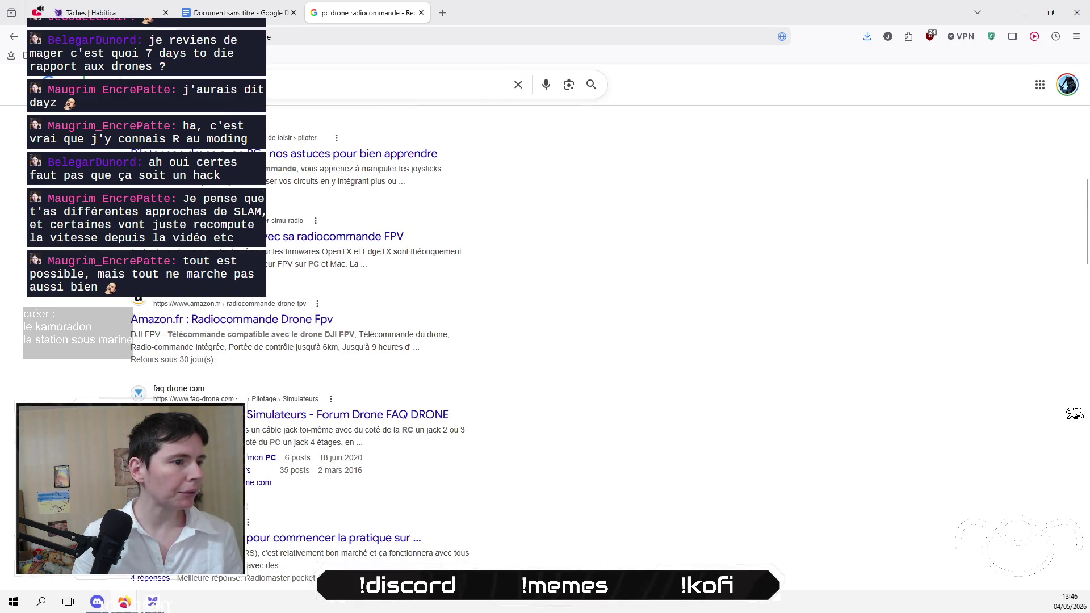
scroll(314, 341, "up", 5)
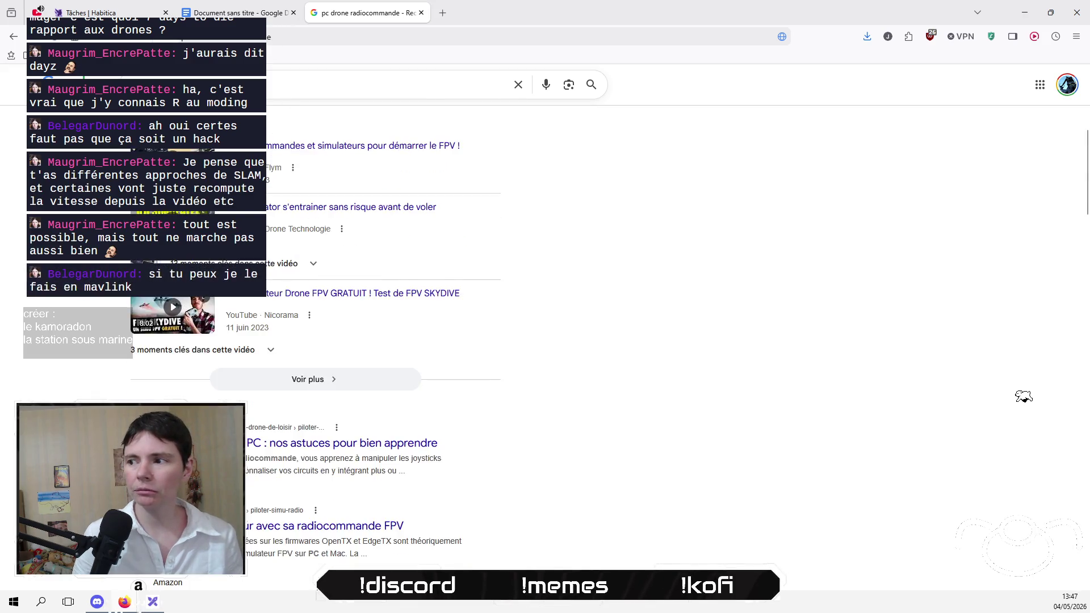
scroll(1023, 396, "up", 6)
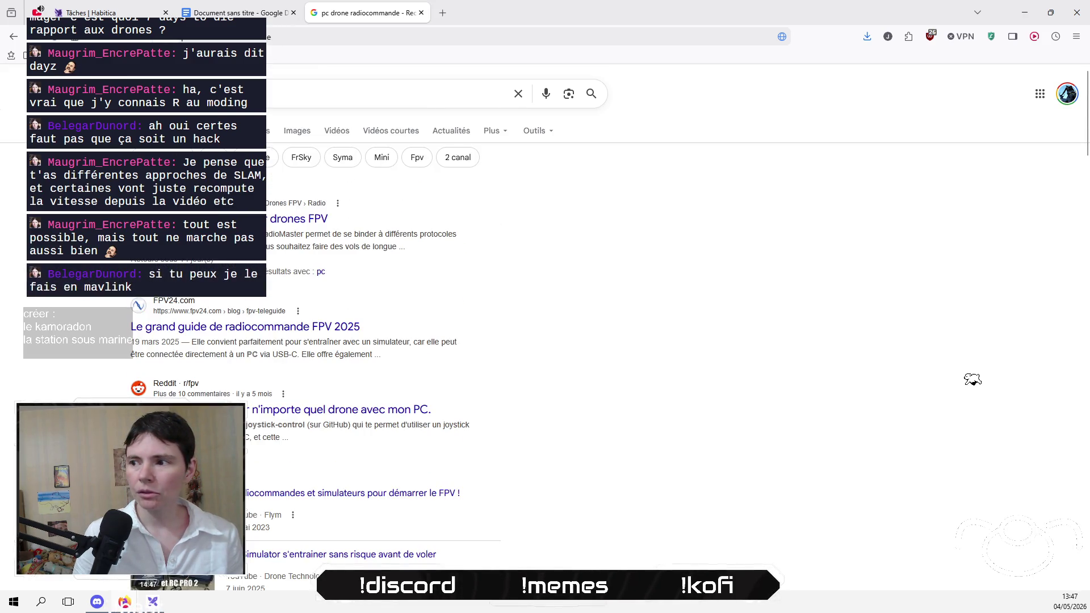
Step: Refine the search to 'pc drone radiocommande antennes' and browse the results
left_click(326, 96)
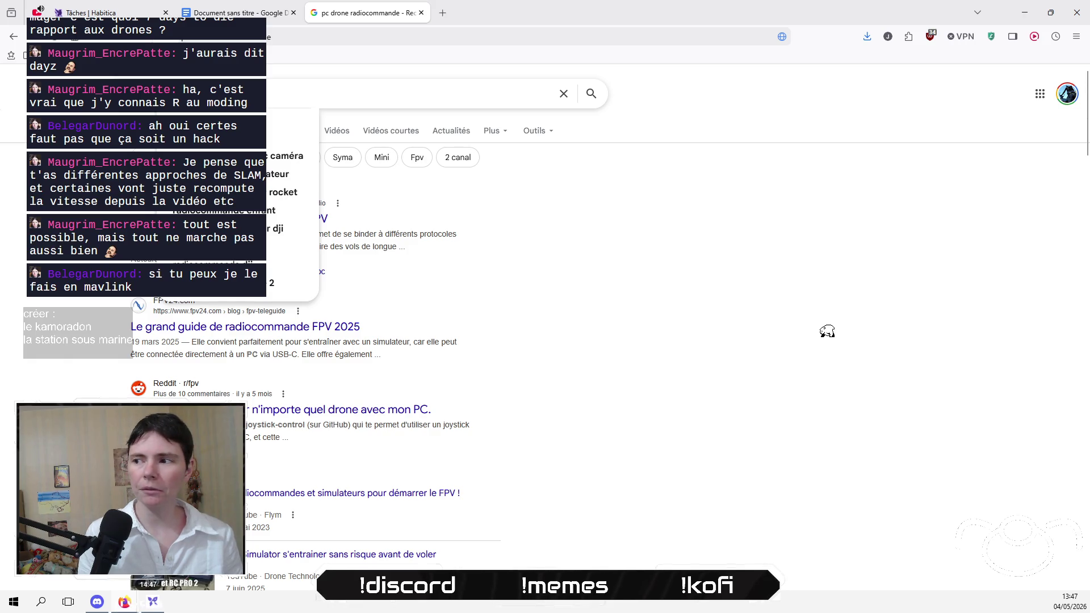
type("s")
key("Return")
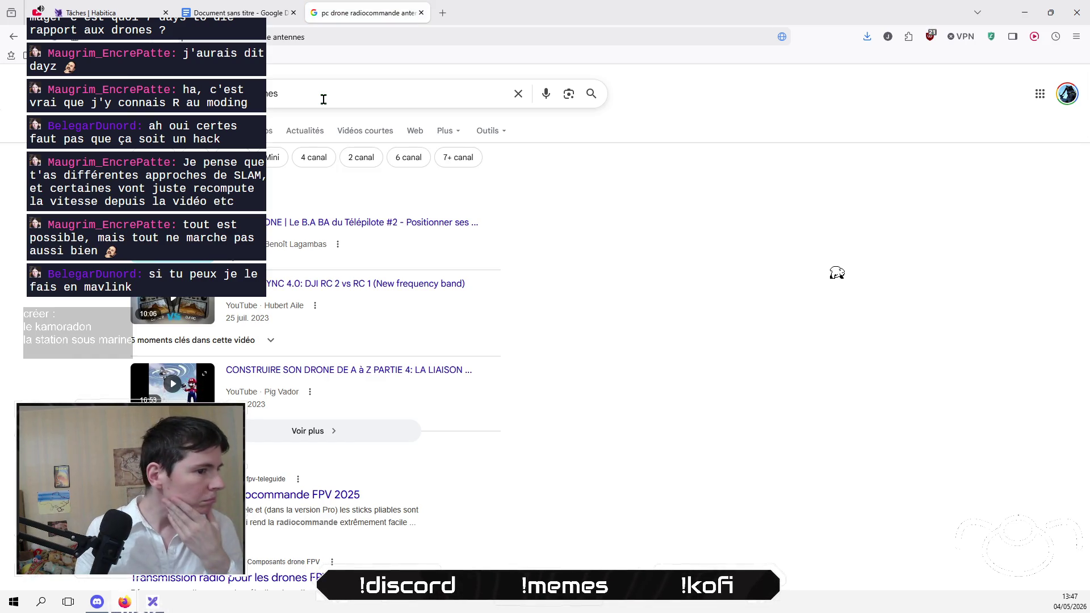
scroll(661, 424, "down", 2)
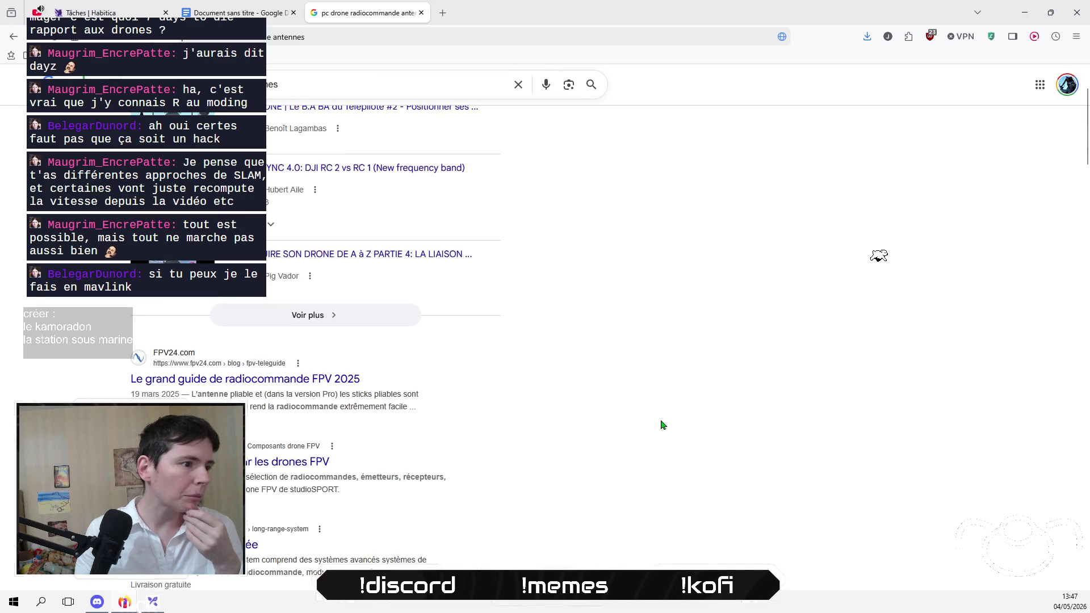
scroll(661, 424, "down", 4)
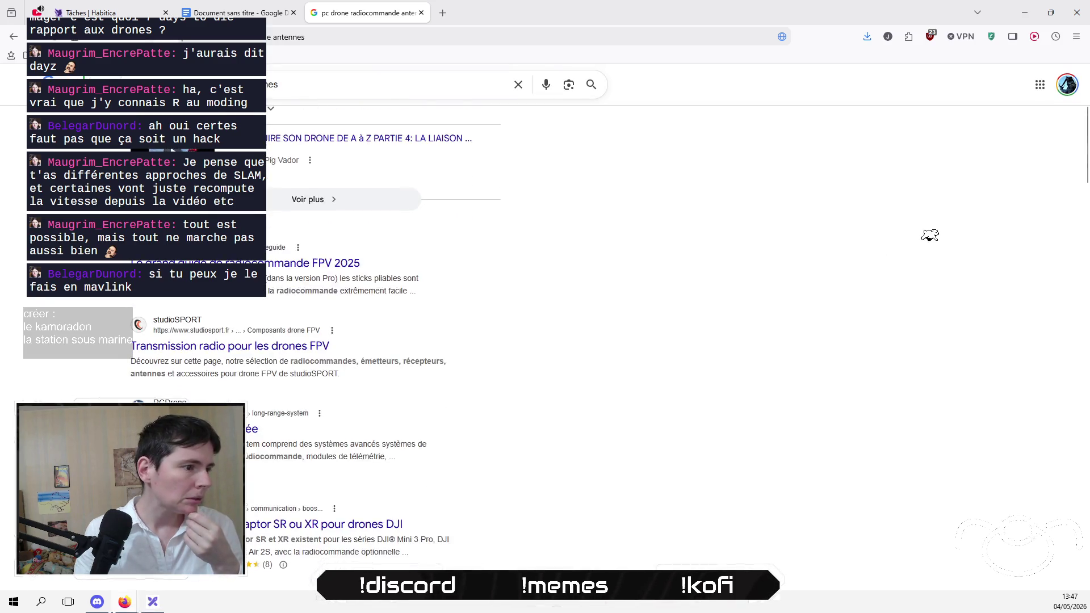
scroll(939, 231, "down", 2)
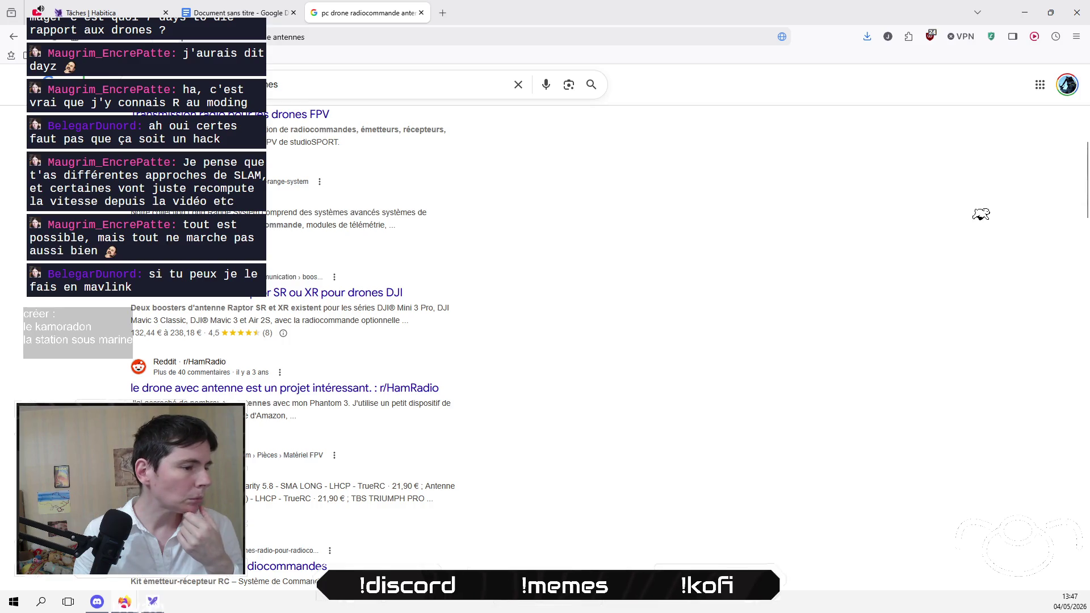
scroll(990, 211, "down", 2)
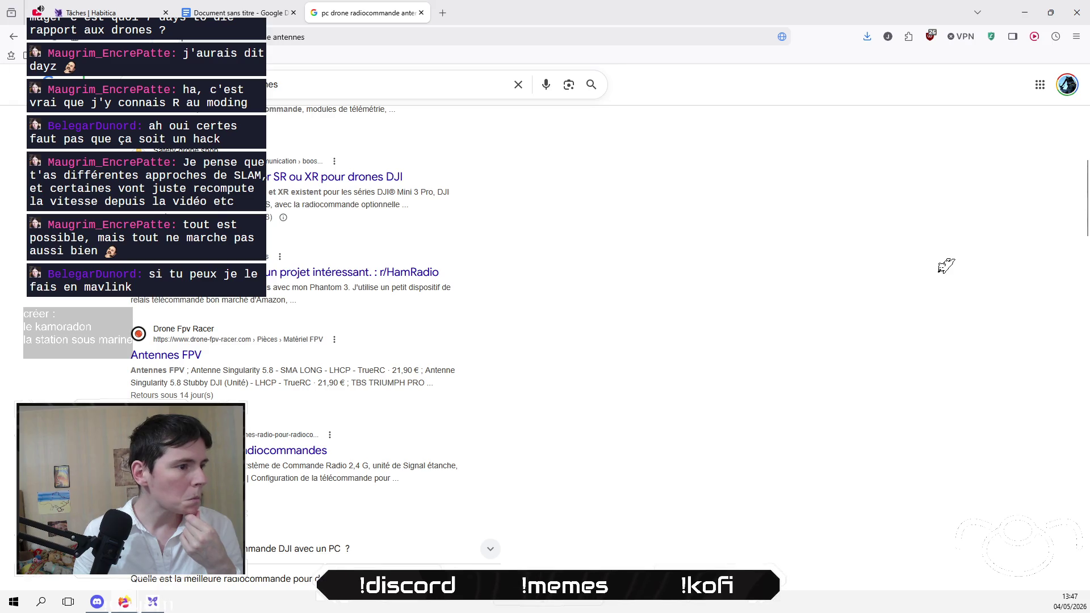
scroll(942, 268, "down", 2)
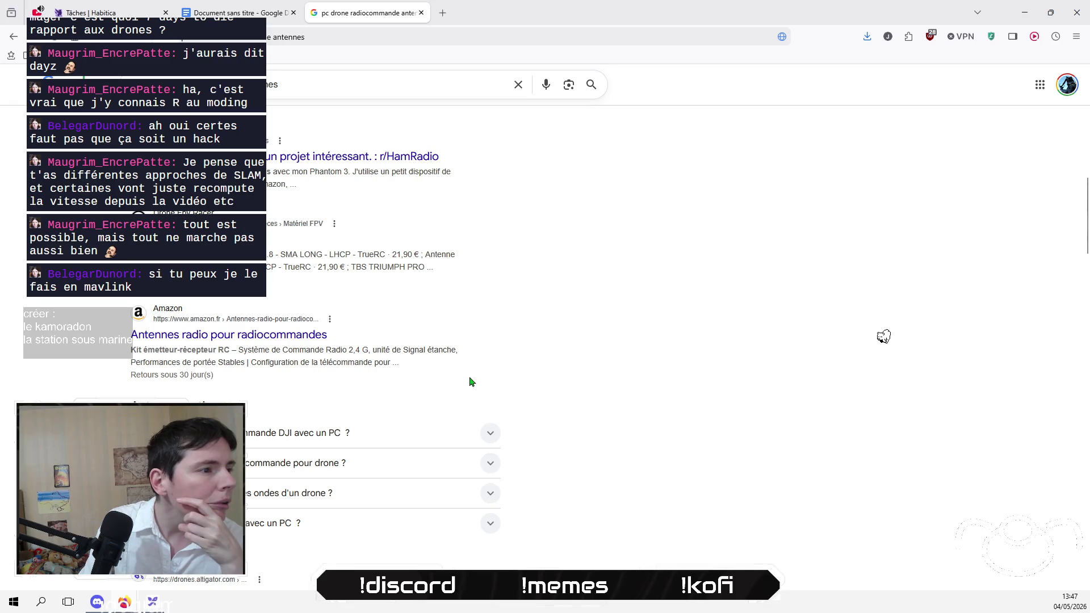
scroll(470, 381, "down", 1)
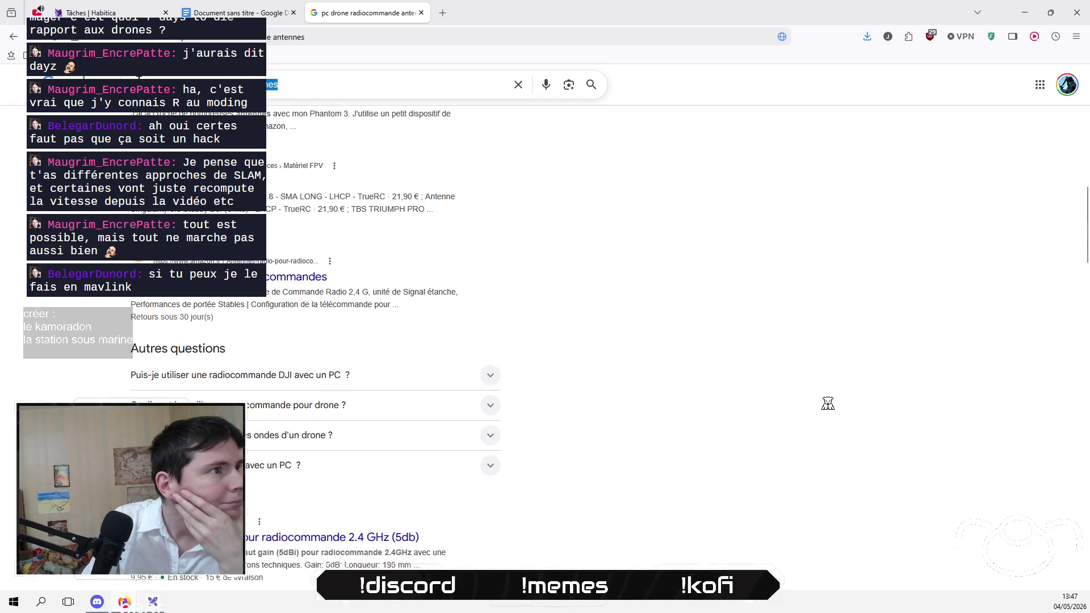
Step: Search 'drone antenne for PC' and open the Greluma Amazon antenna in a new tab
left_click_drag(273, 84, 139, 76)
key("BackSpace")
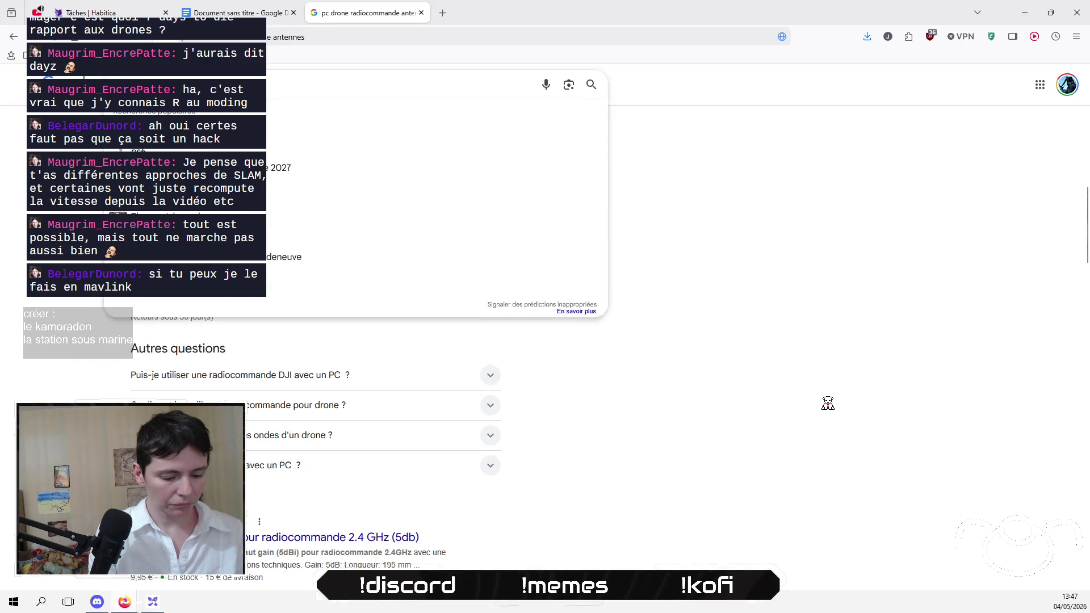
type("rdrone antenne")
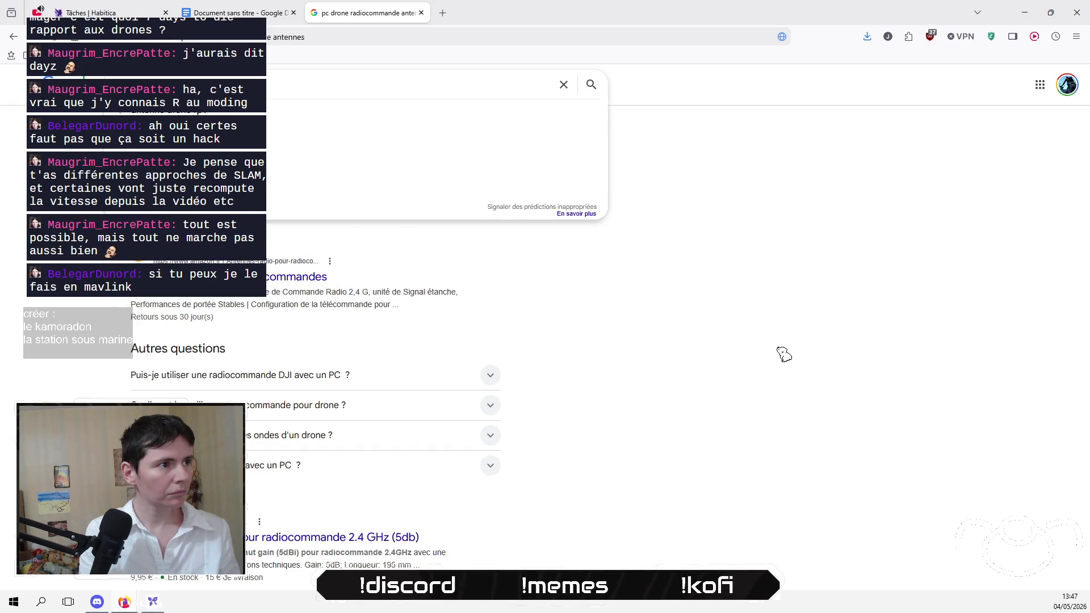
left_click(783, 349)
key("Return")
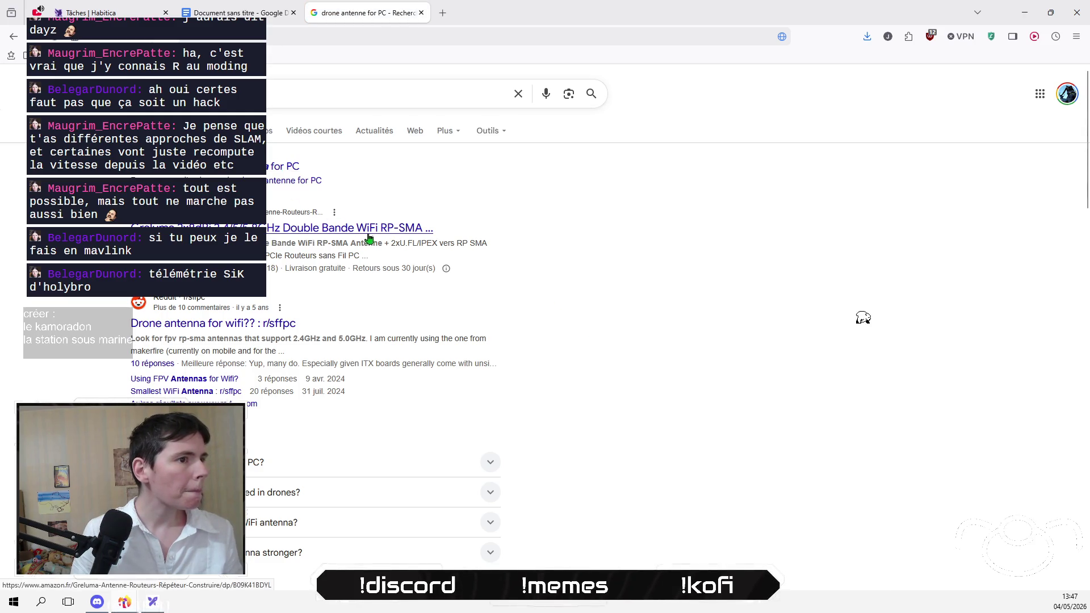
right_click(383, 228)
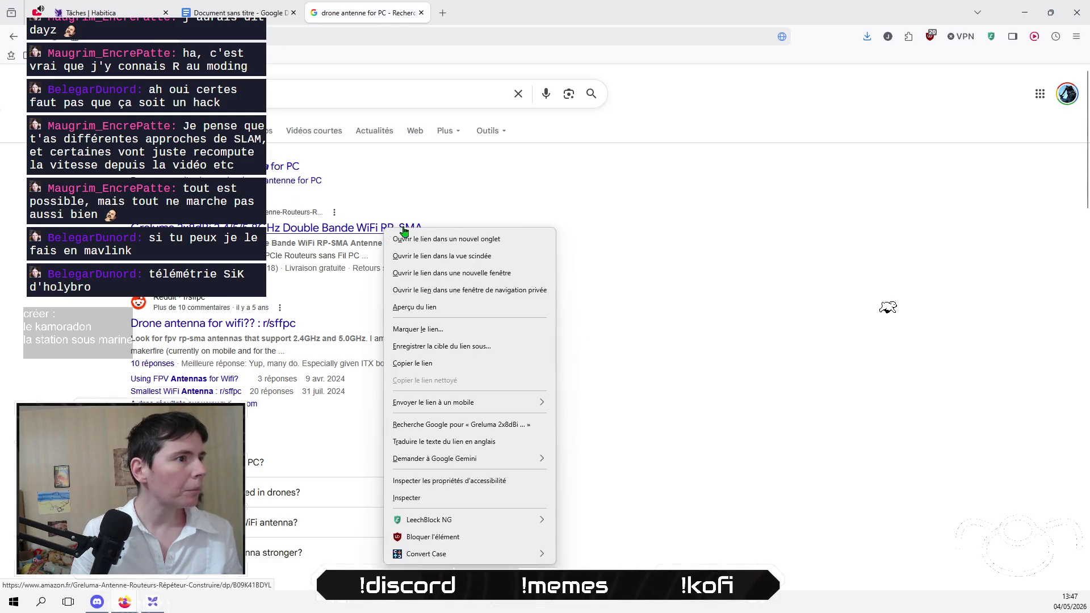
left_click(453, 241)
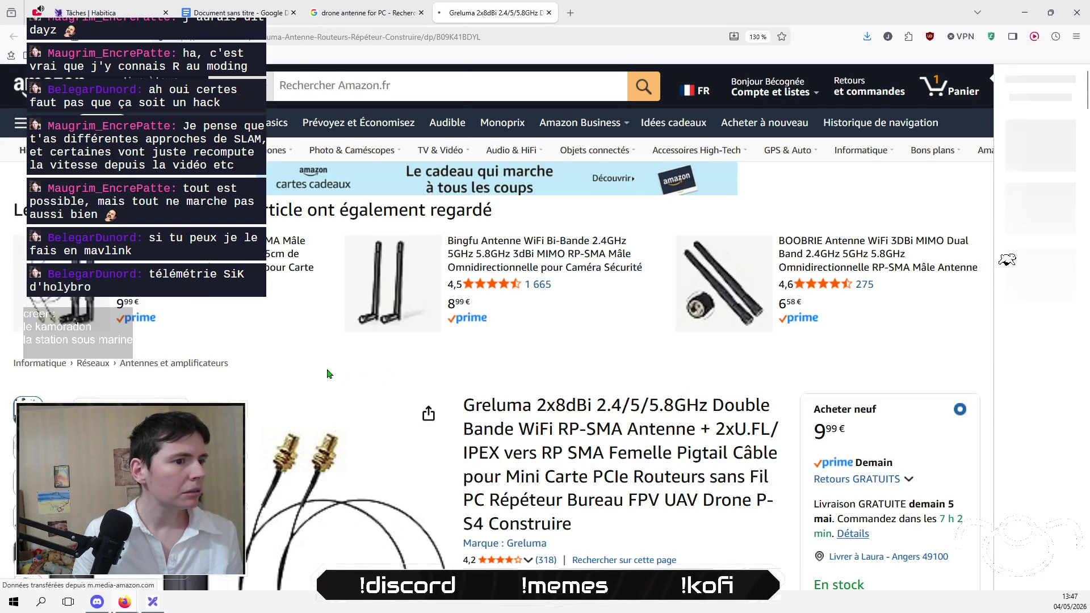
Step: Zoom the Greluma listing to 110% and scroll to its 8 dBi, dual-band specifications
key("ctrl+minus")
key("ctrl+minus")
scroll(318, 373, "down", 5)
scroll(318, 373, "up", 2)
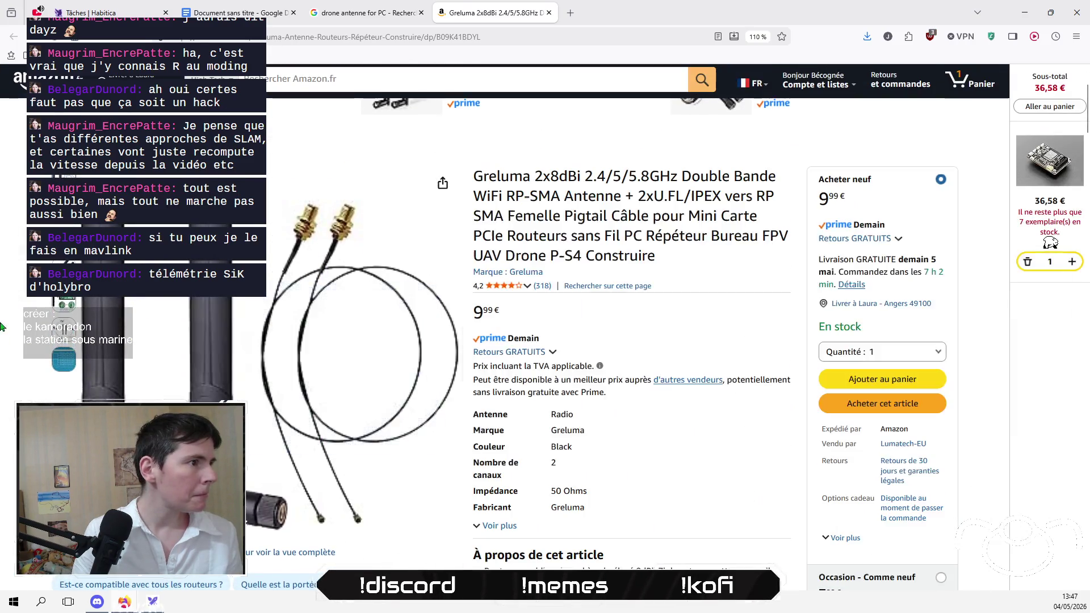
mouse_move(63, 304)
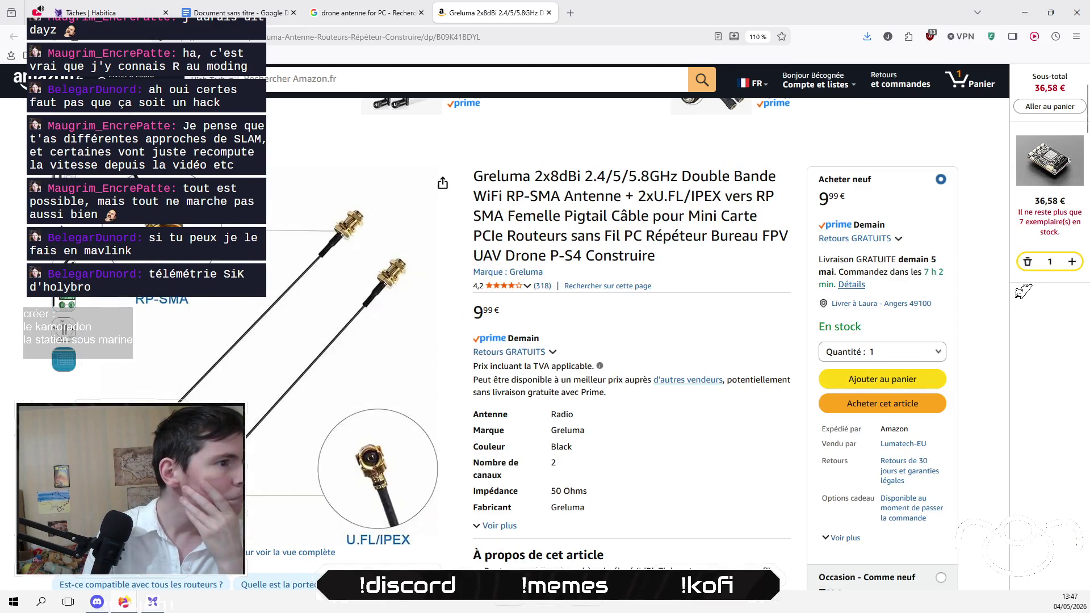
scroll(994, 324, "down", 10)
scroll(960, 366, "down", 4)
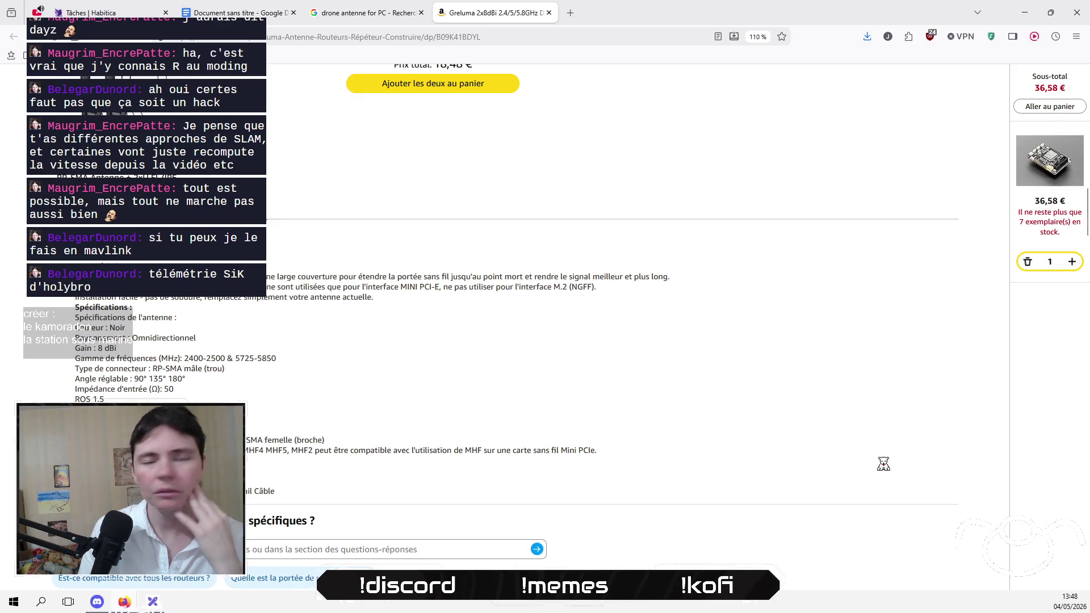
left_click(314, 43)
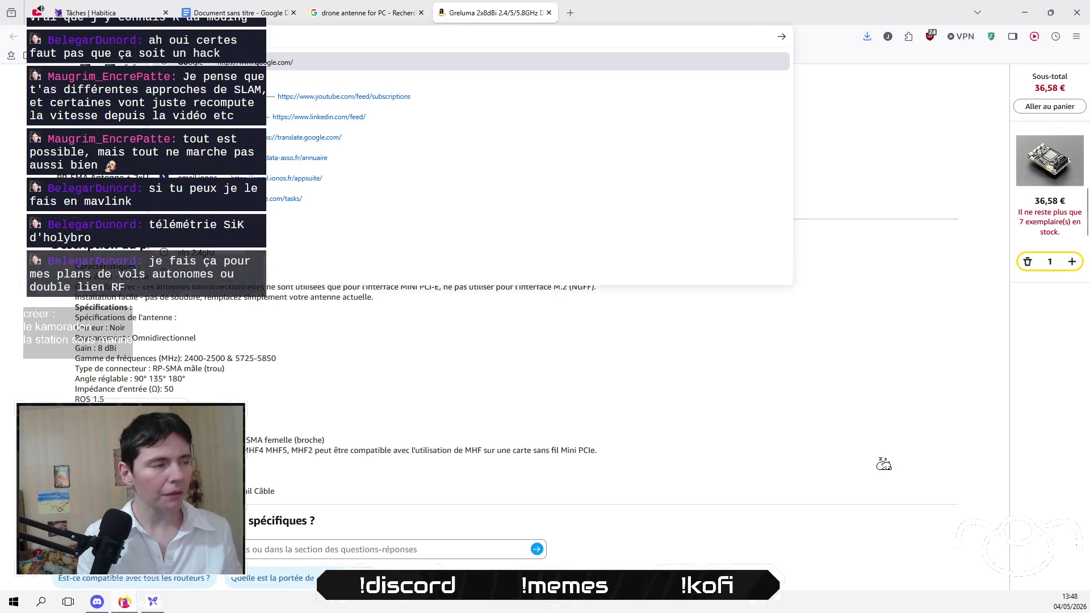
Step: Search Google for 'sik telemetry holybro'
key("Return")
type("te")
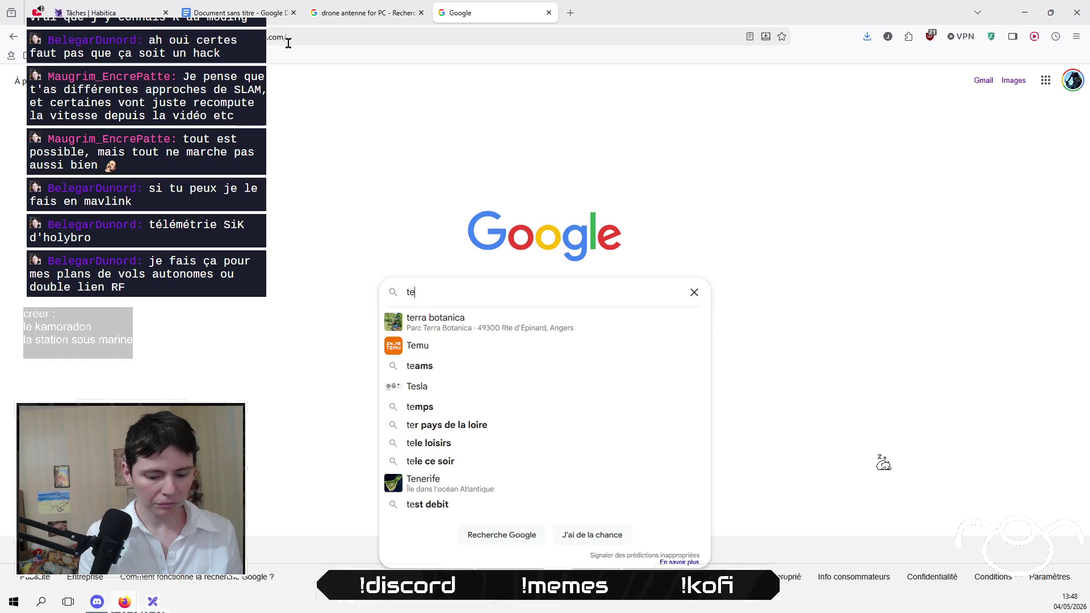
type("lemetrie sj")
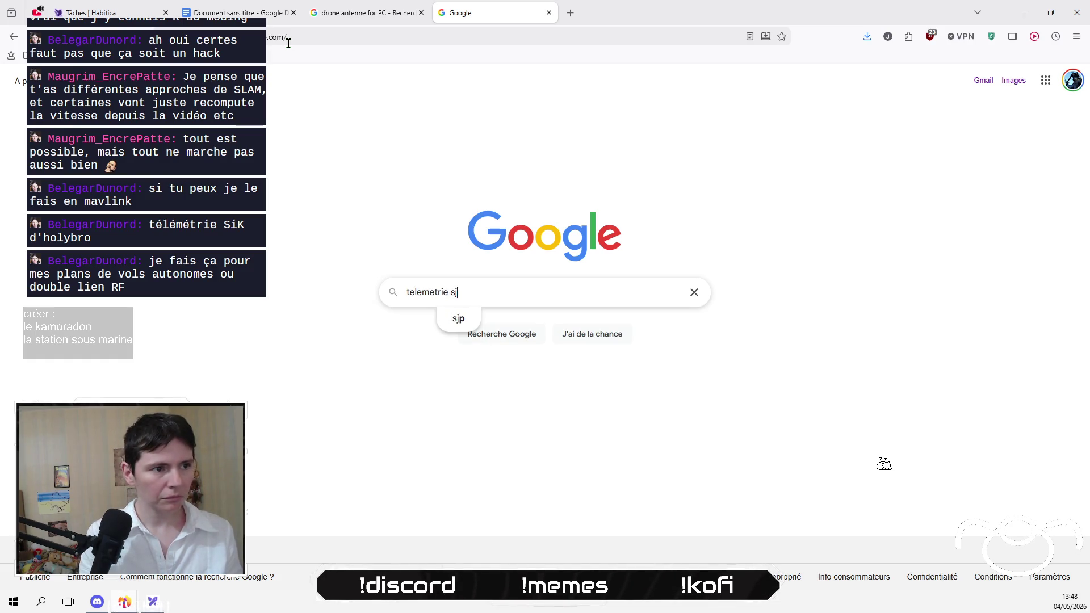
key("BackSpace")
type("ik ho")
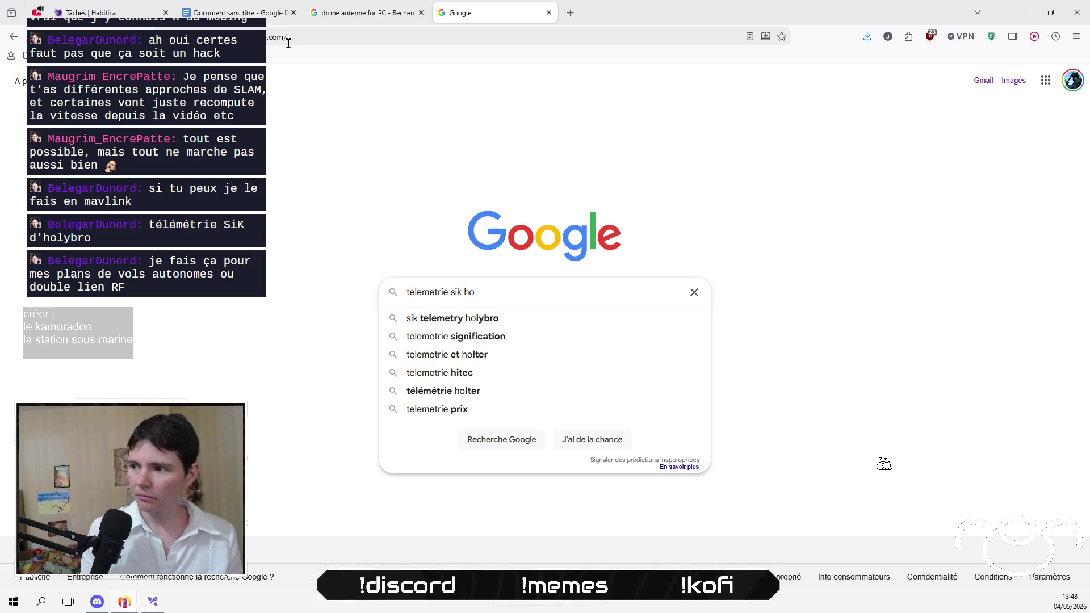
key("Down")
key("Return")
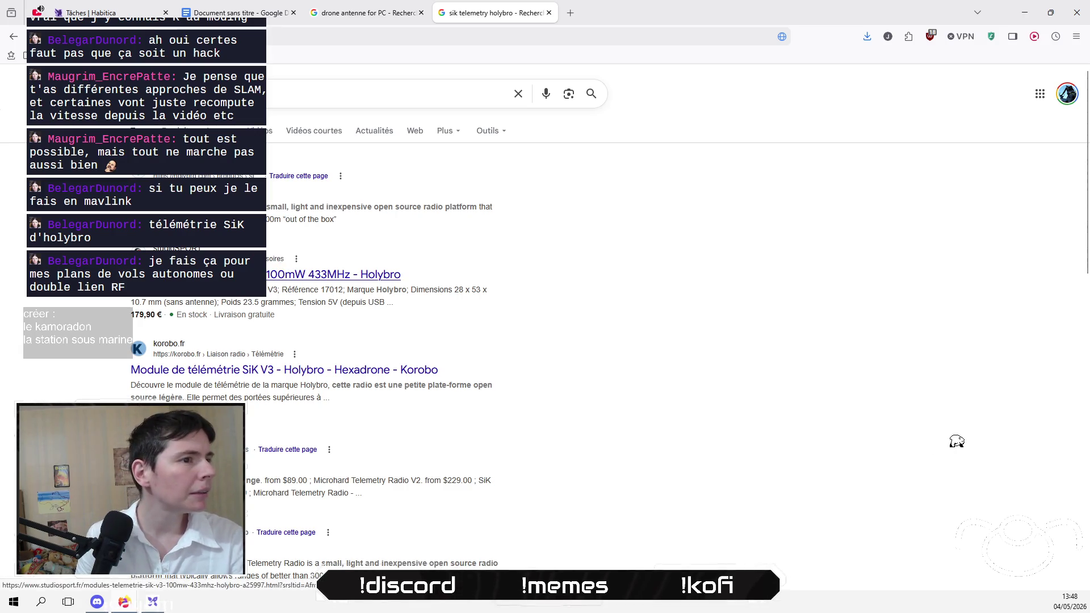
Step: Open the Studiosport SiK V3 and Holybro telemetry radio results in new tabs
right_click(217, 278)
left_click(321, 287)
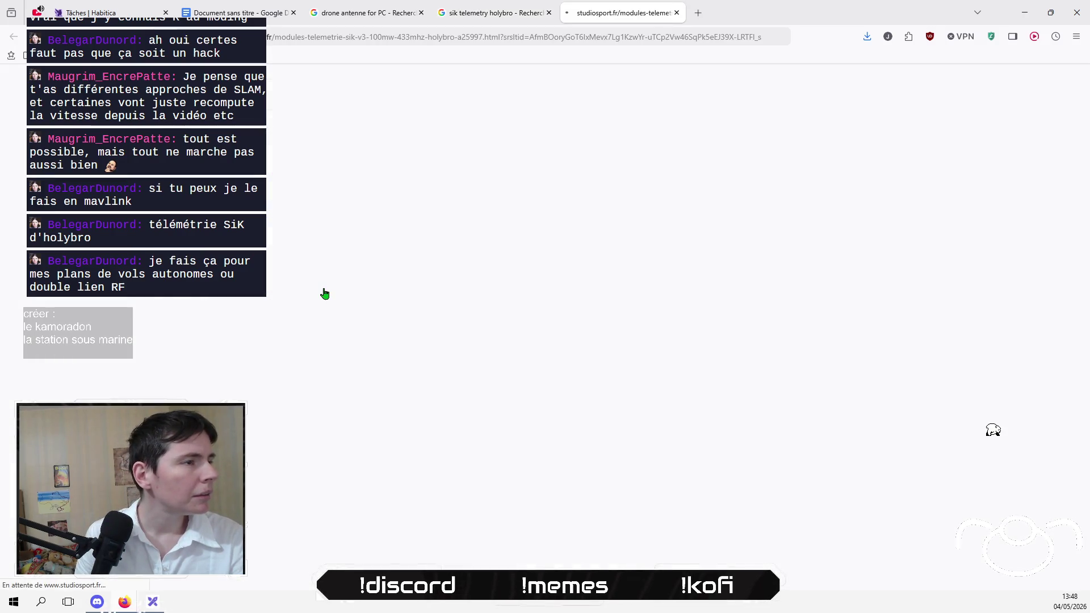
left_click(527, 7)
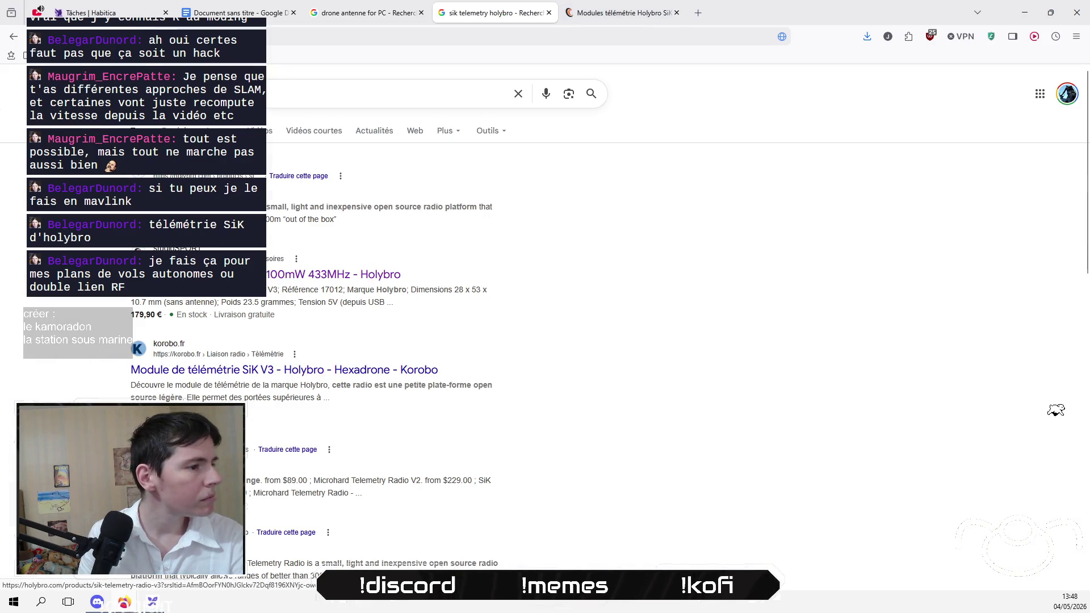
right_click(156, 124)
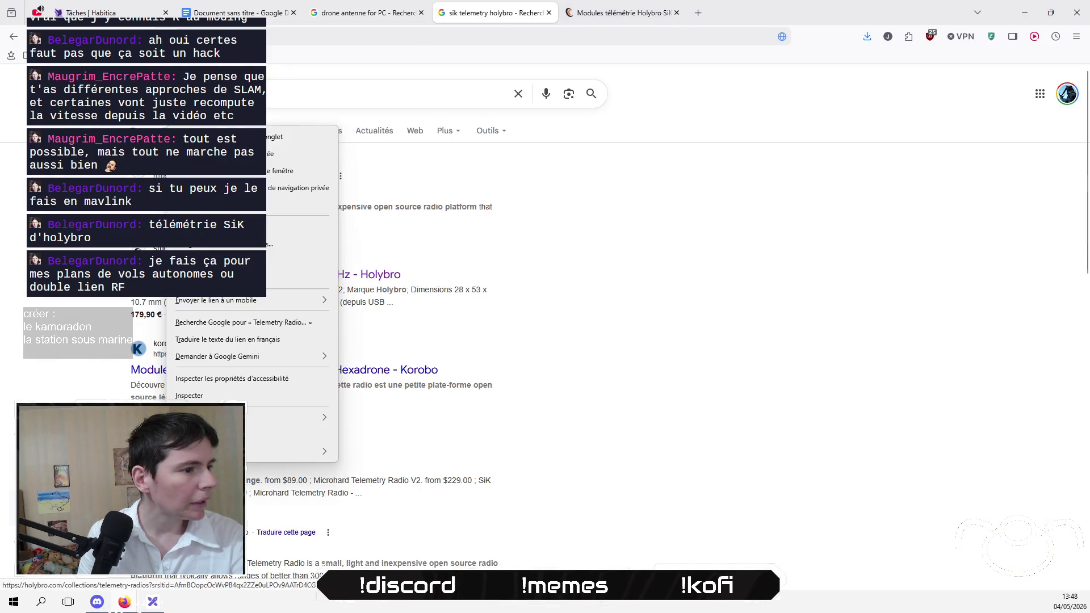
mouse_move(244, 139)
left_click(301, 142)
left_click(470, 15)
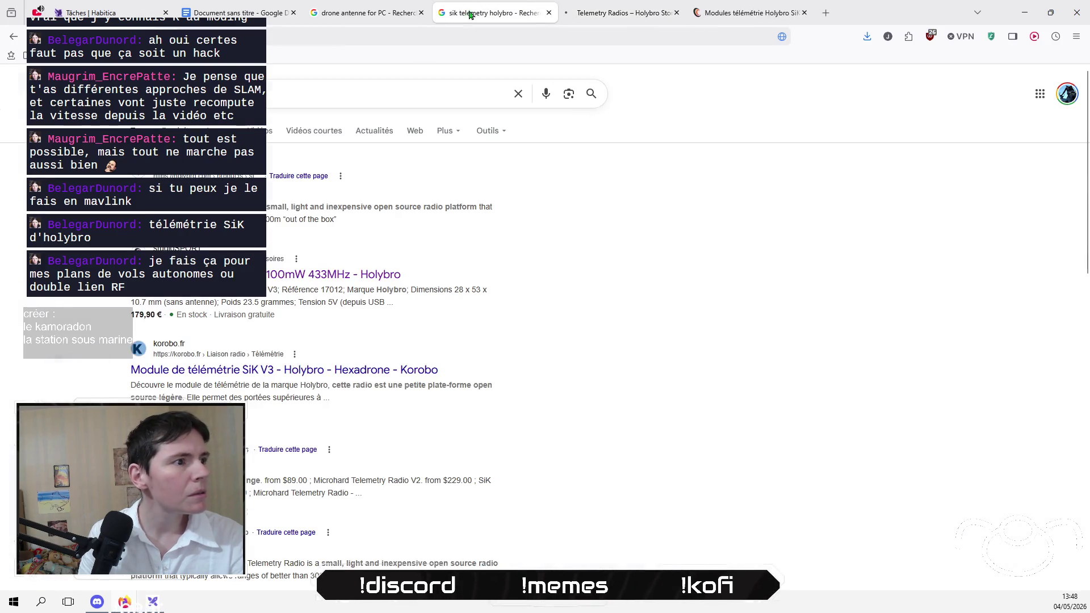
Step: Open the SiK Telemetry Radio V3 page and browse Holybro's Telemetry Radios collection, dismissing the newsletter popup
left_click(188, 191)
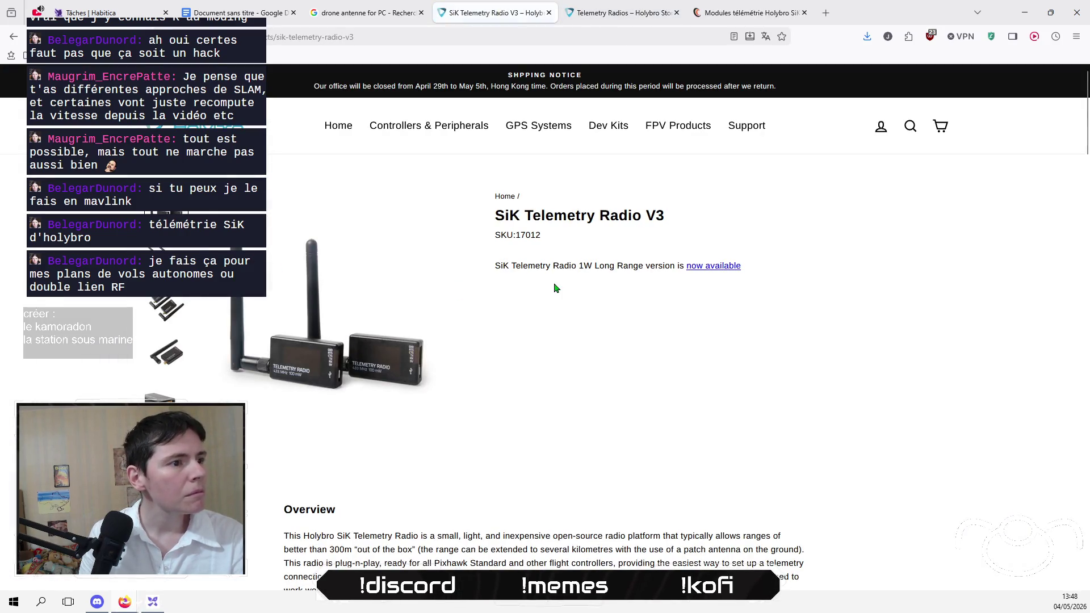
left_click(622, 13)
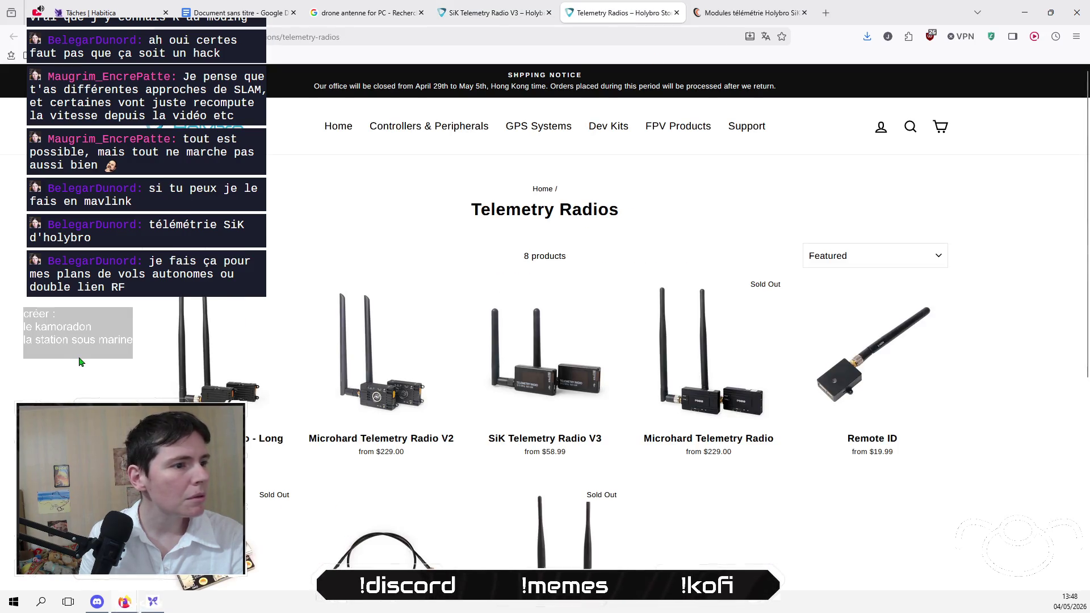
scroll(79, 362, "down", 3)
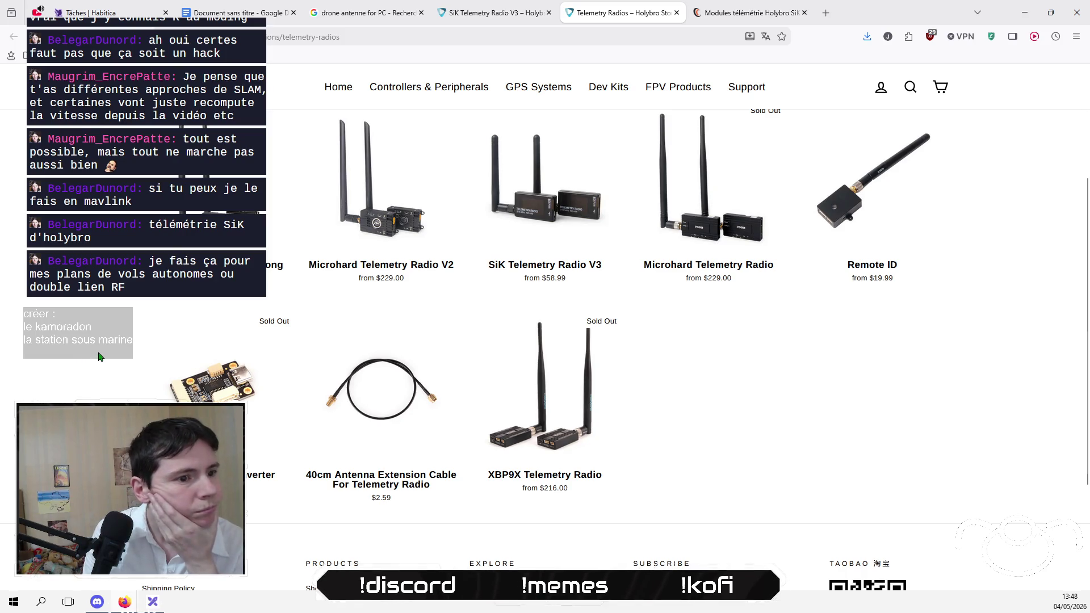
scroll(91, 358, "up", 2)
scroll(99, 356, "down", 1)
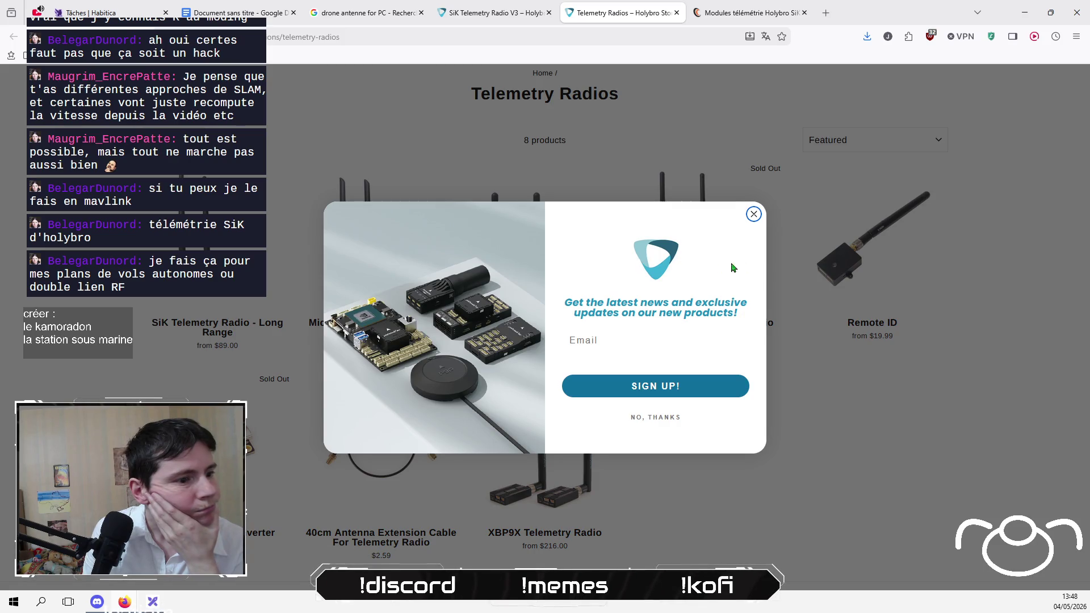
left_click(753, 214)
scroll(456, 323, "down", 2)
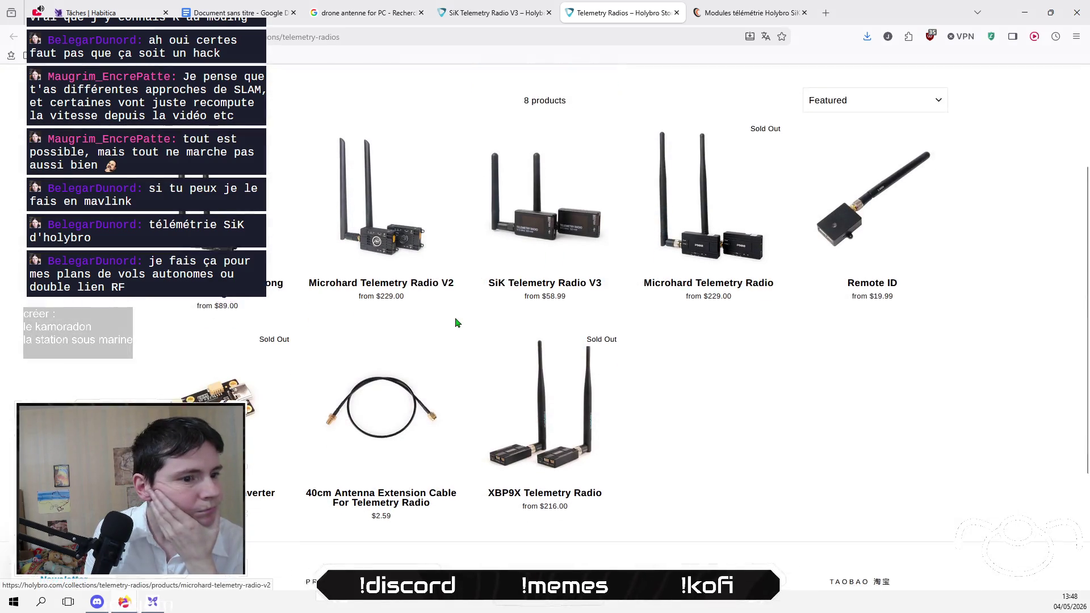
scroll(456, 322, "up", 2)
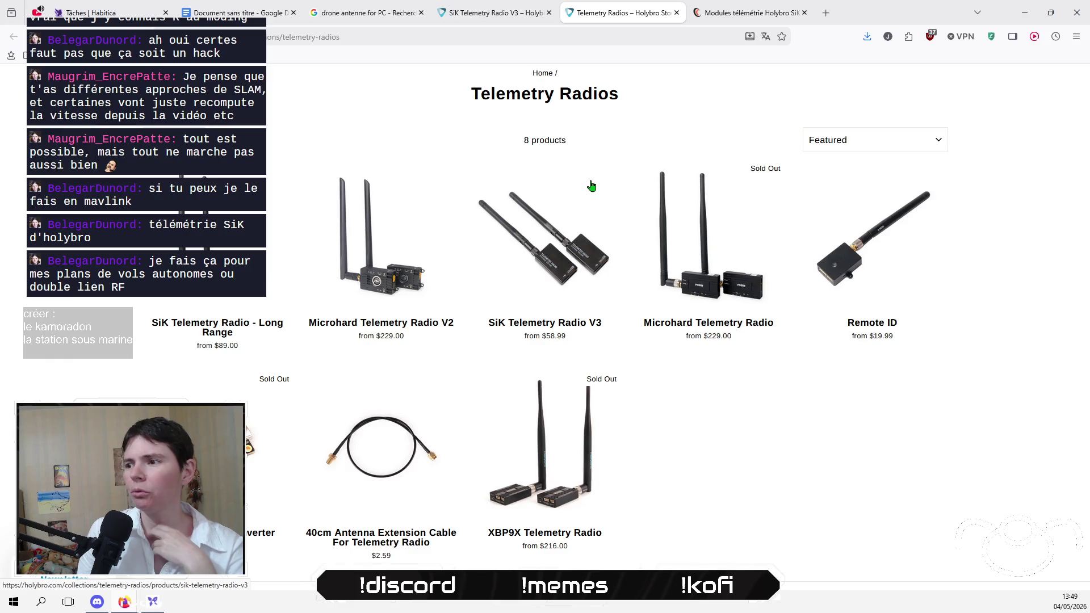
left_click(757, 5)
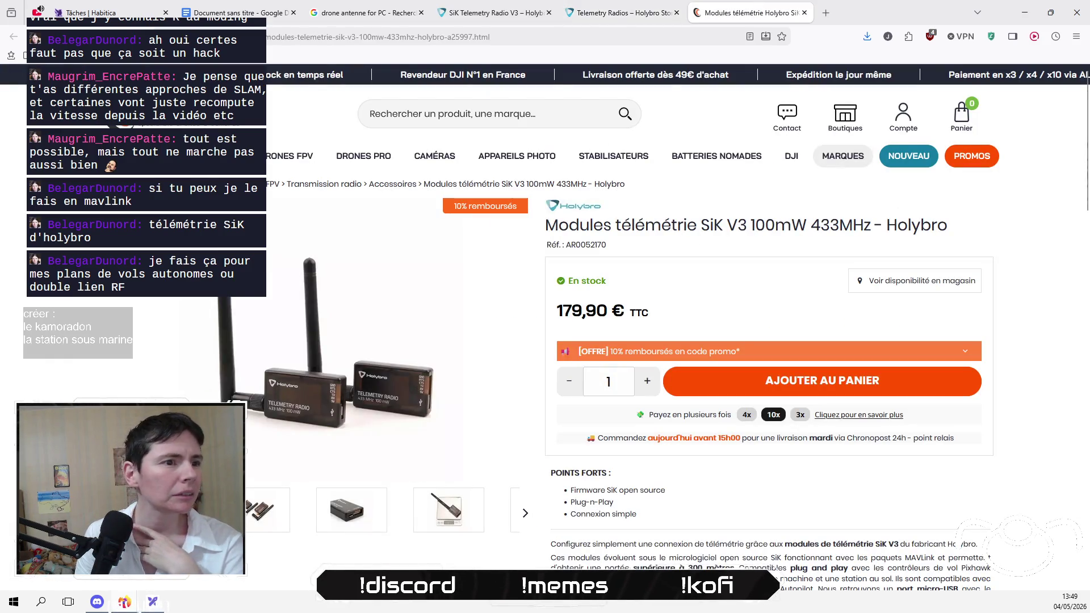
Step: Review the French retailer's SiK V3 page, then go back to the 'sik telemetry holybro' results
scroll(545, 341, "down", 5)
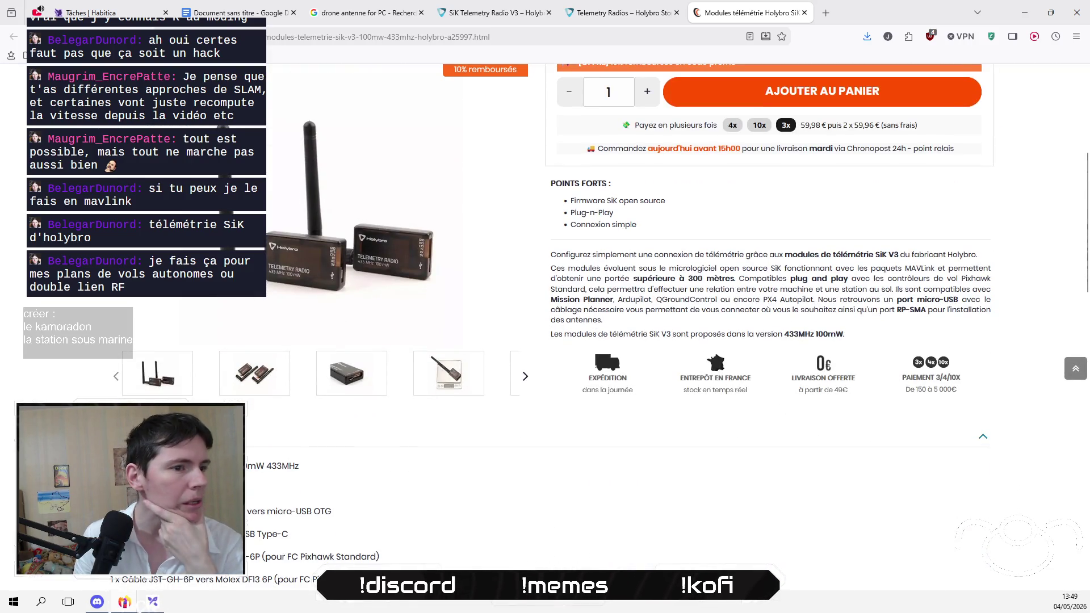
scroll(545, 340, "down", 10)
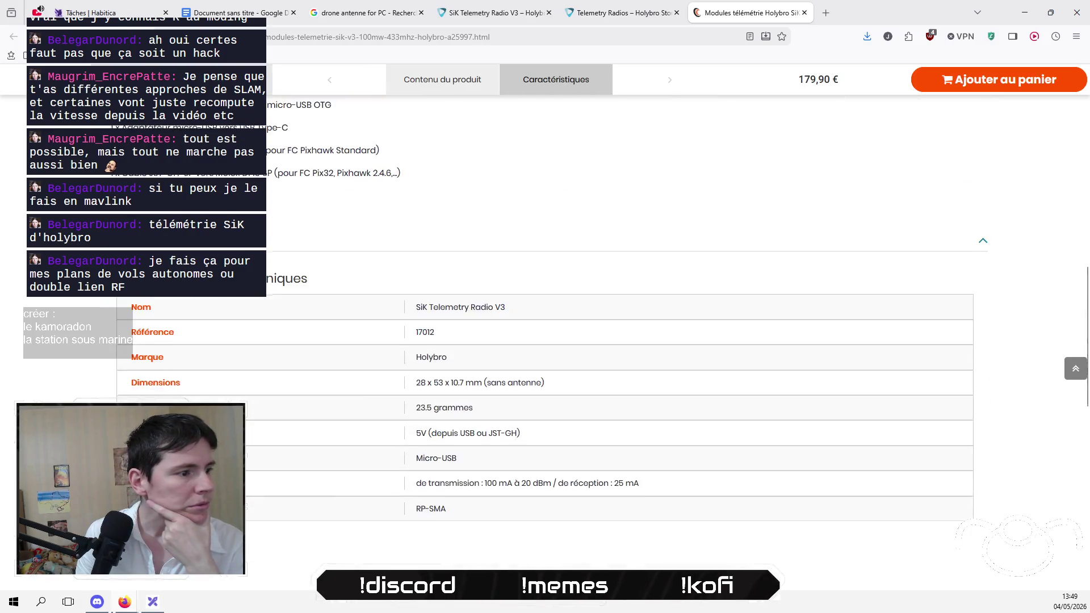
scroll(545, 341, "up", 5)
scroll(545, 340, "up", 6)
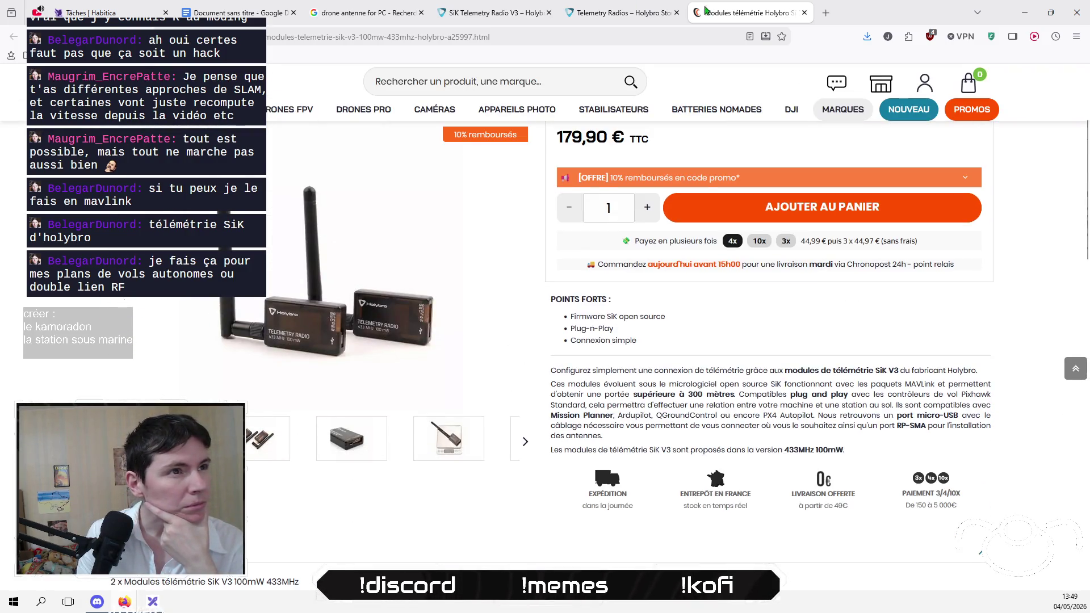
left_click(413, 21)
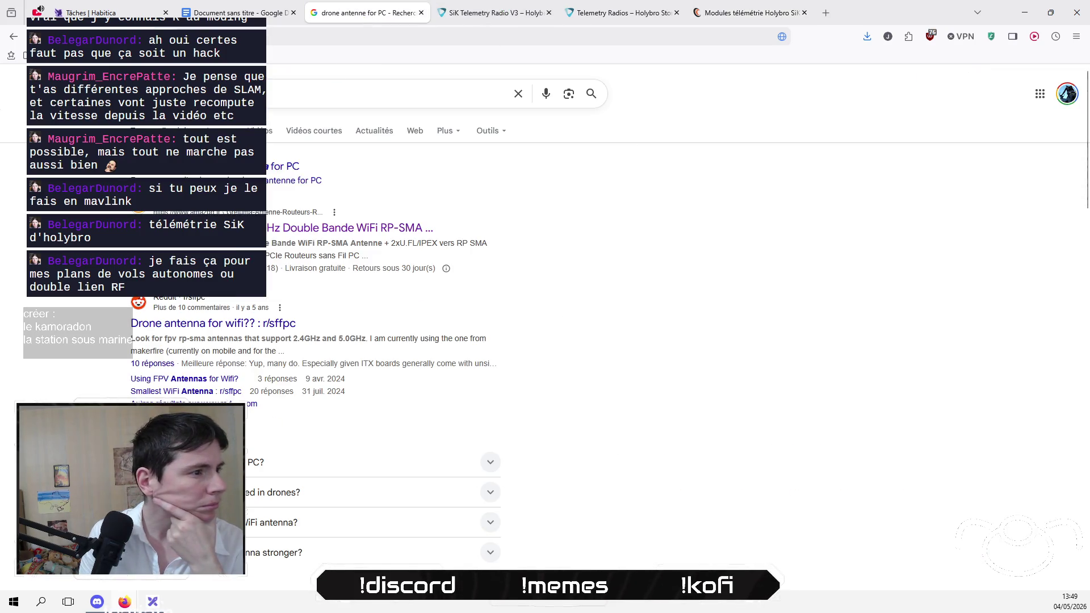
left_click(488, 13)
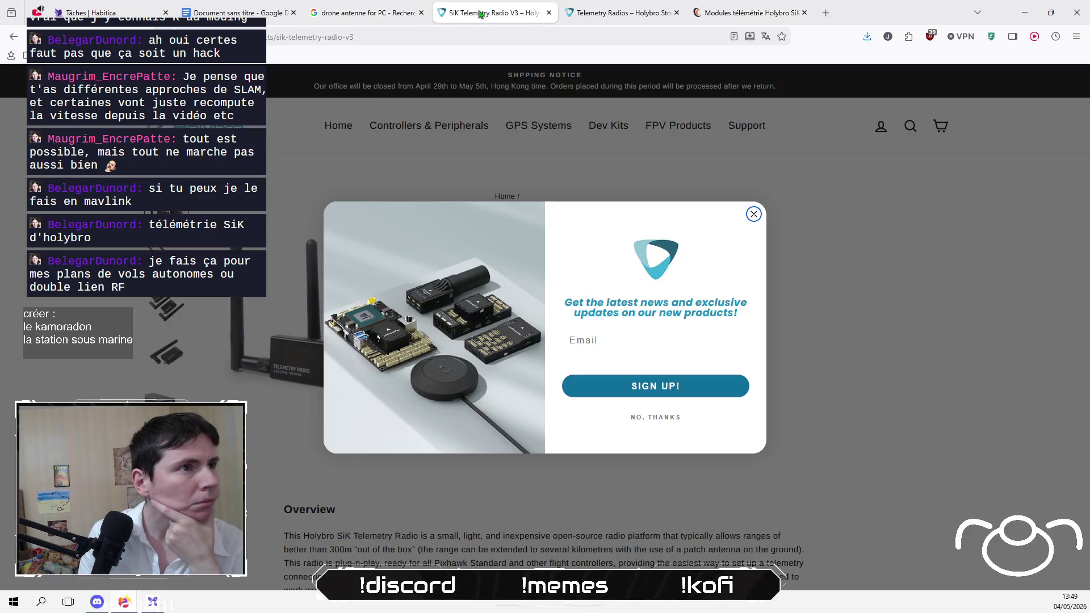
left_click(8, 38)
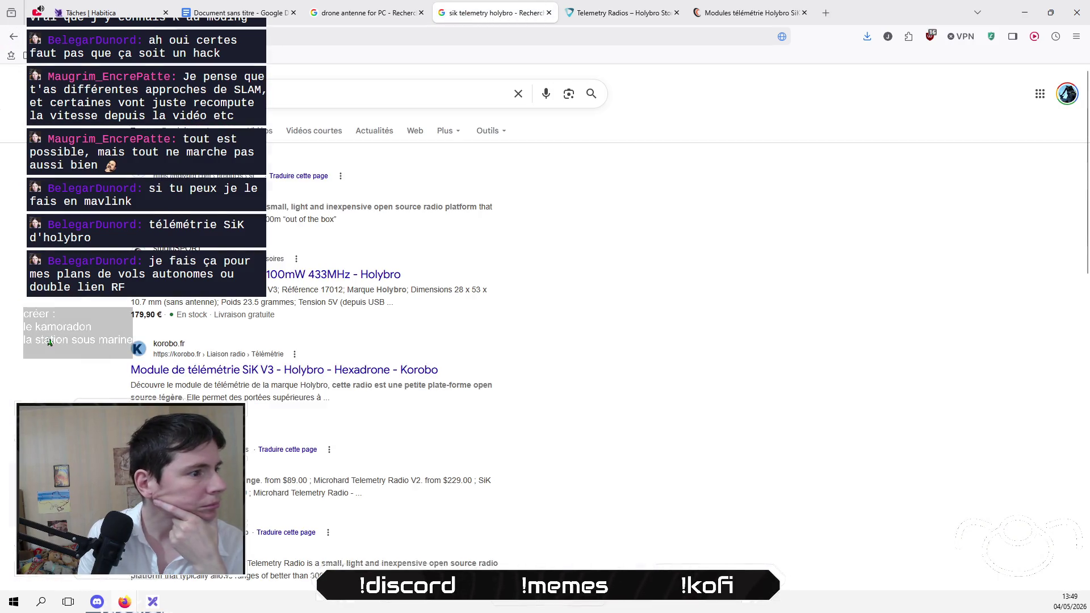
Step: Check Banggood's SiK V3 price of 57,00 € and return to the results
scroll(49, 342, "down", 2)
scroll(318, 346, "down", 3)
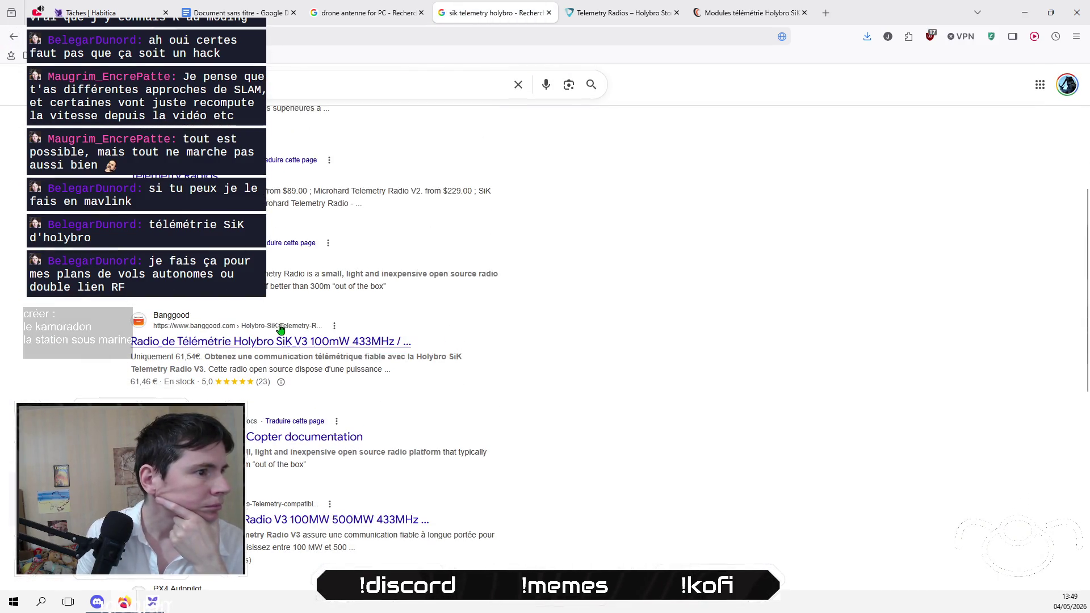
left_click(318, 346)
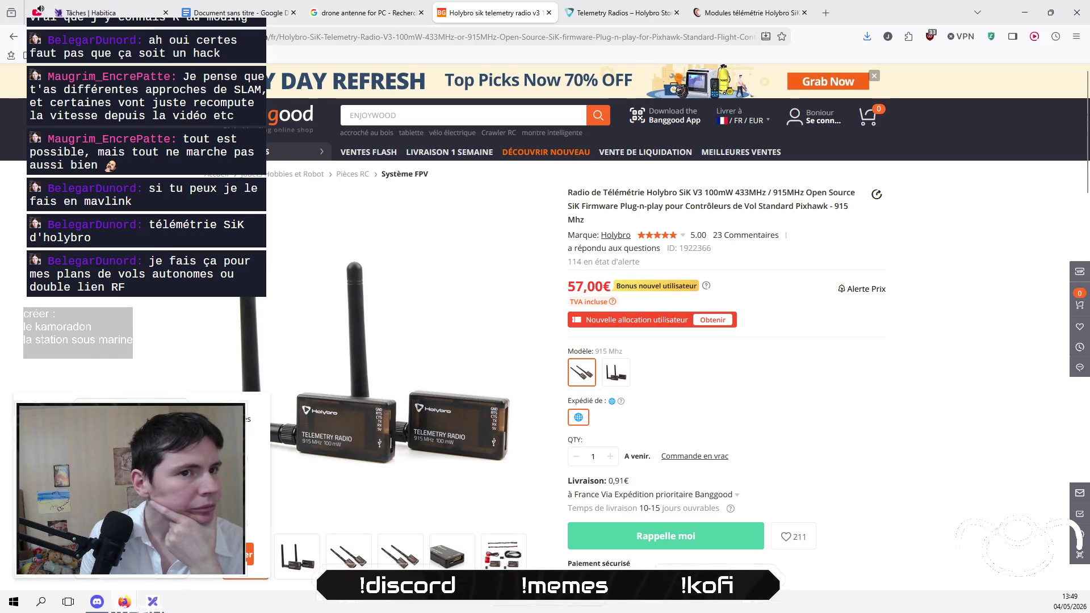
left_click(14, 36)
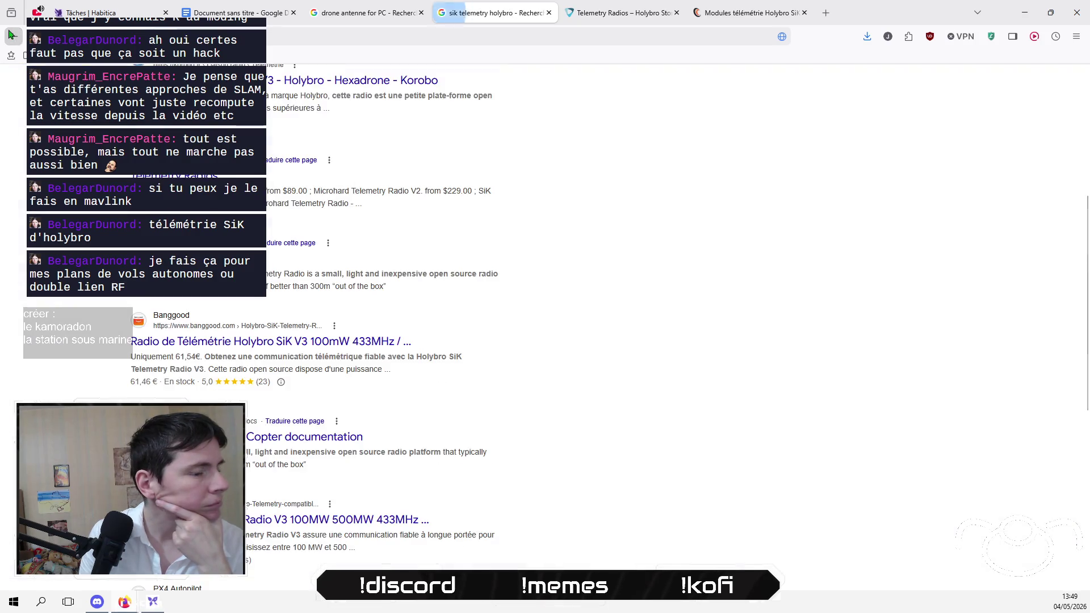
scroll(64, 395, "down", 3)
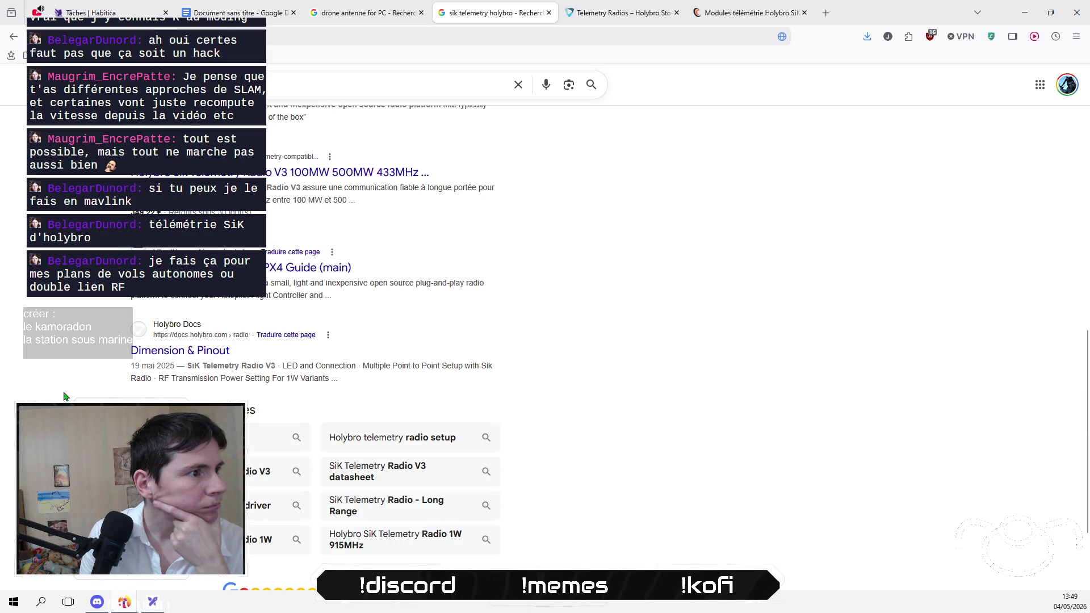
Step: Open the PX4 Guide's Holybro SiK Telemetry Radio page and read through its description
left_click(281, 267)
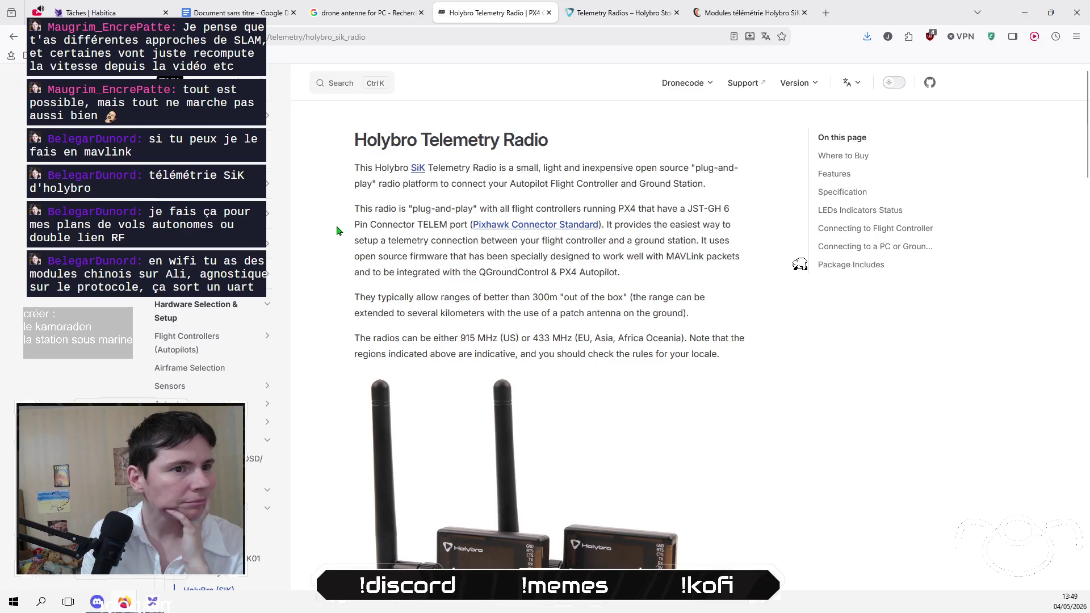
scroll(337, 230, "down", 6)
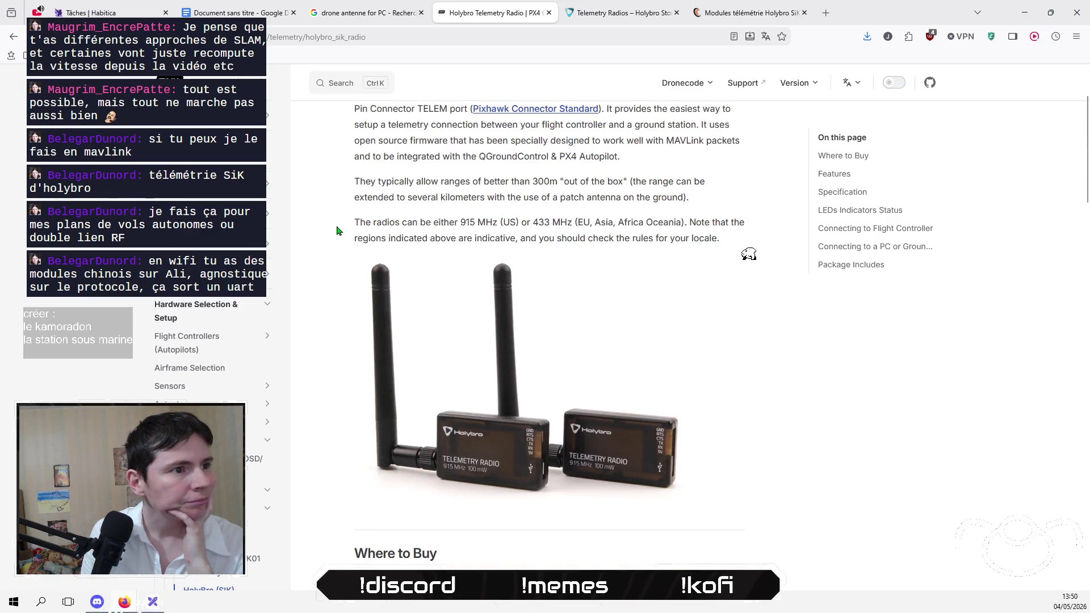
scroll(337, 230, "down", 3)
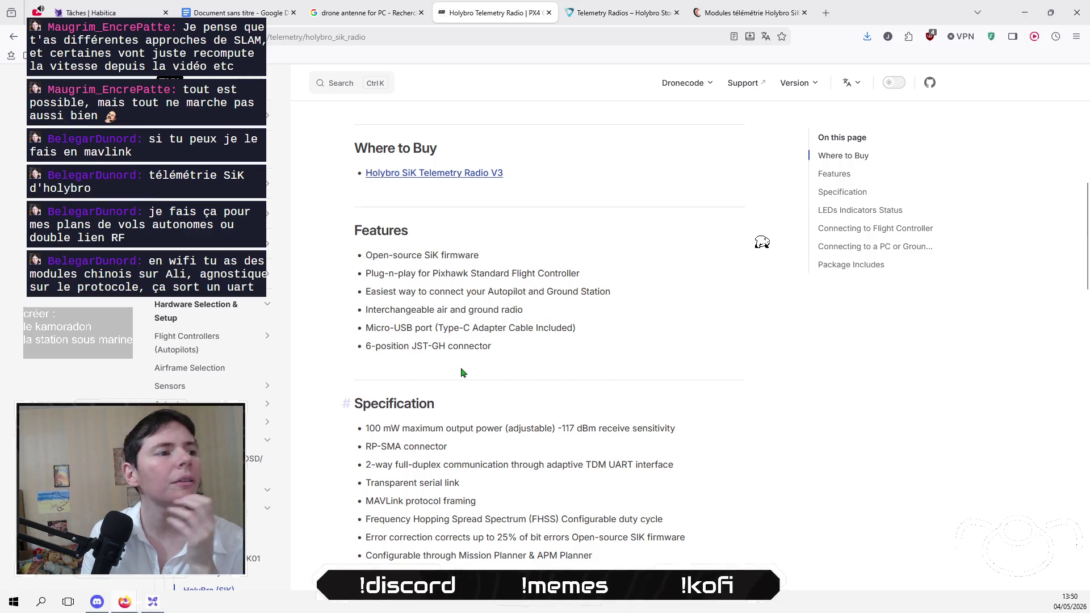
scroll(321, 382, "down", 3)
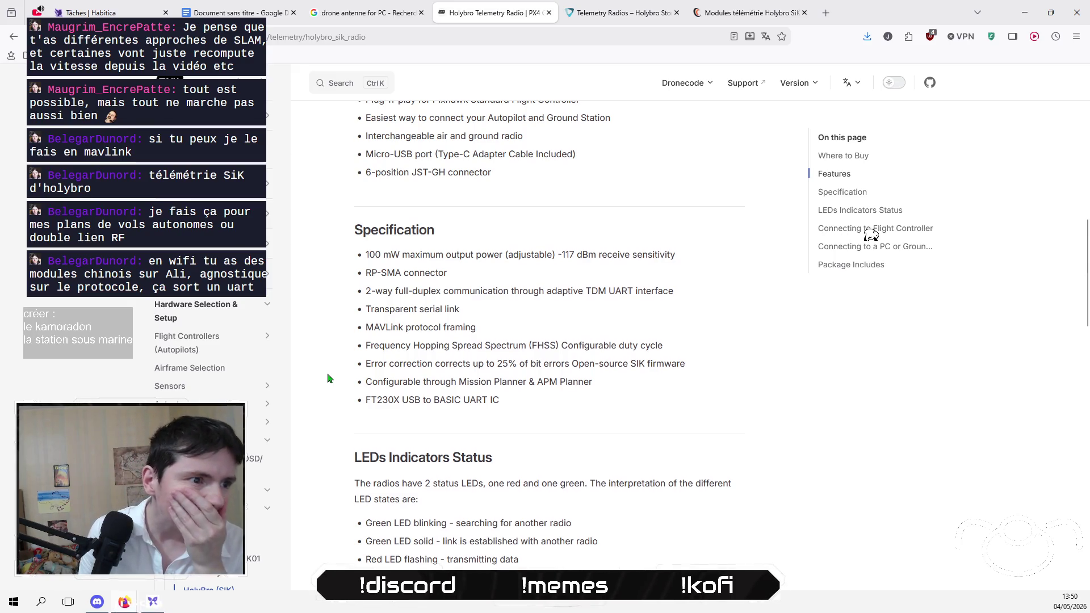
scroll(328, 378, "down", 5)
scroll(328, 378, "down", 2)
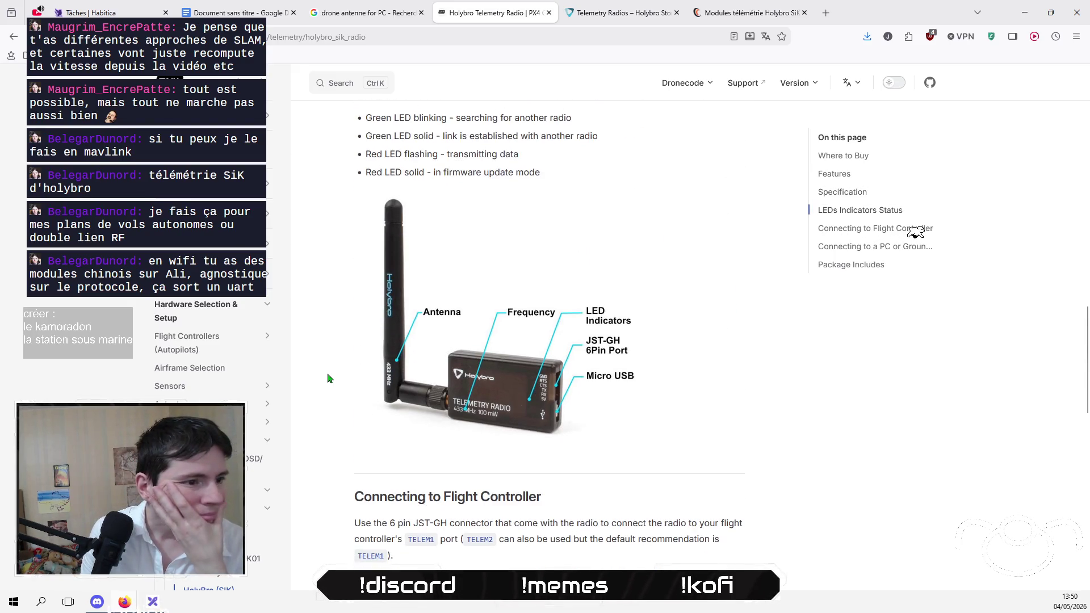
scroll(330, 379, "down", 2)
scroll(329, 378, "down", 5)
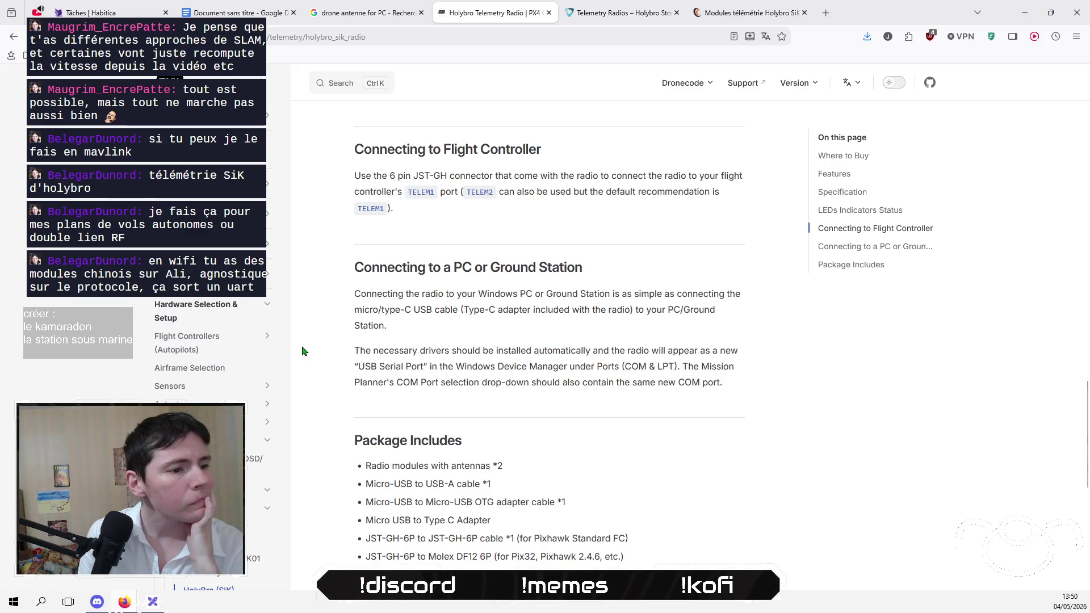
scroll(341, 295, "down", 5)
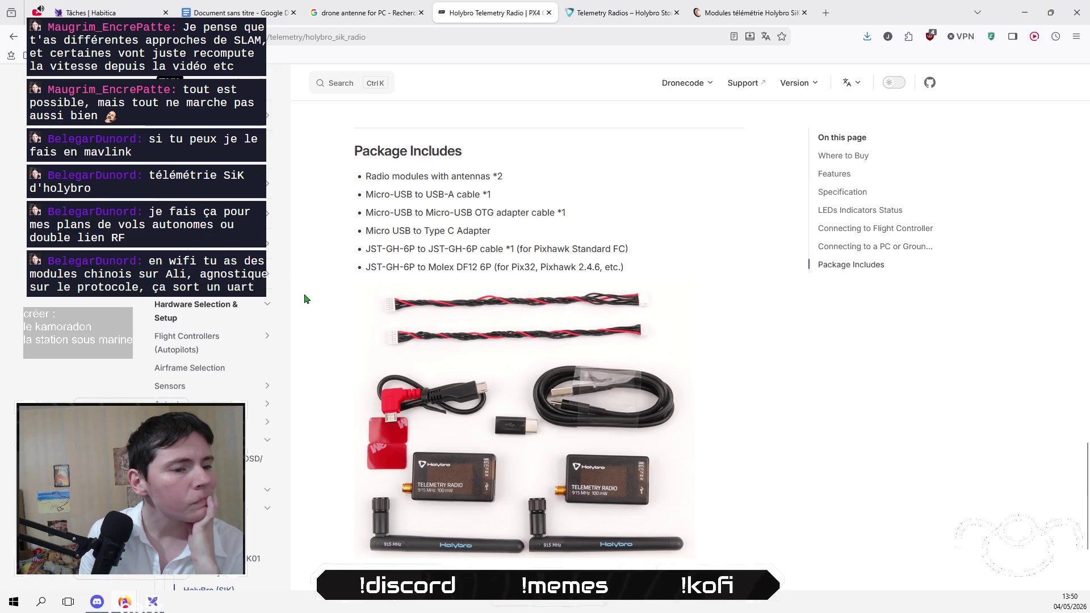
scroll(305, 298, "down", 3)
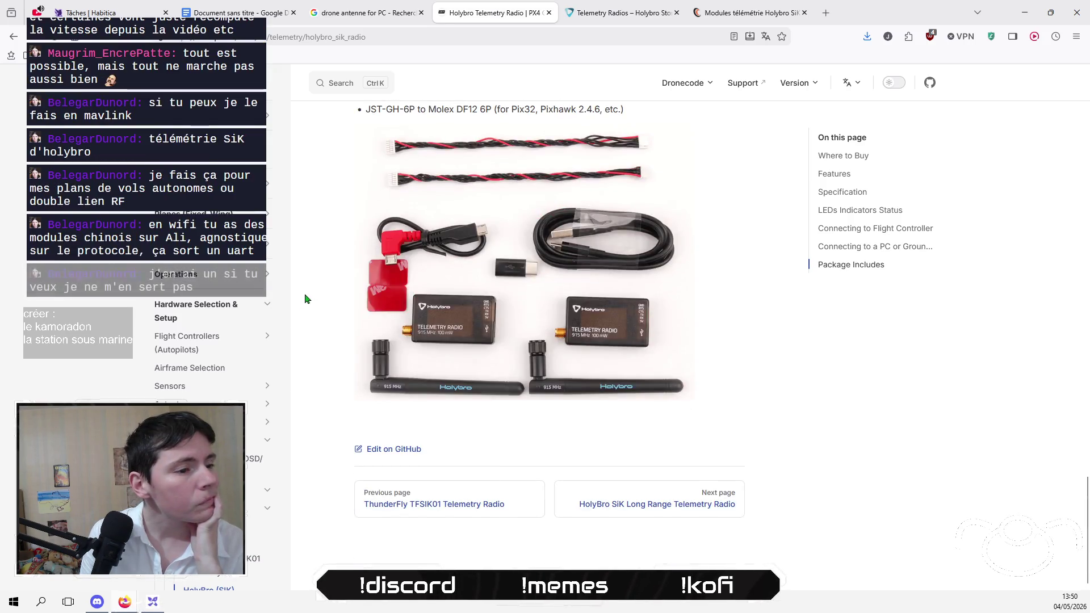
scroll(305, 298, "up", 12)
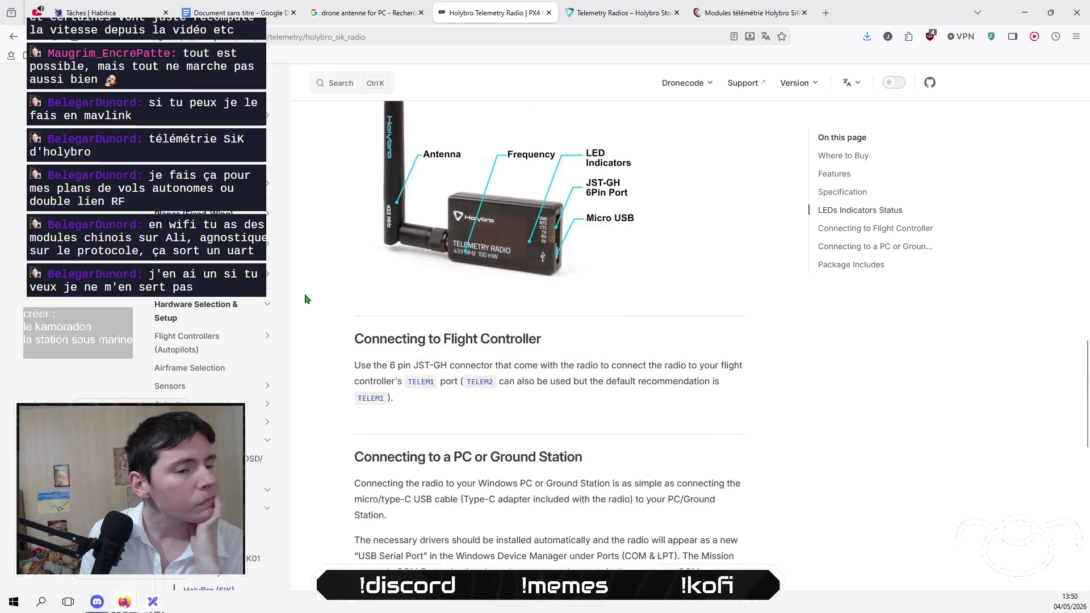
scroll(305, 298, "up", 15)
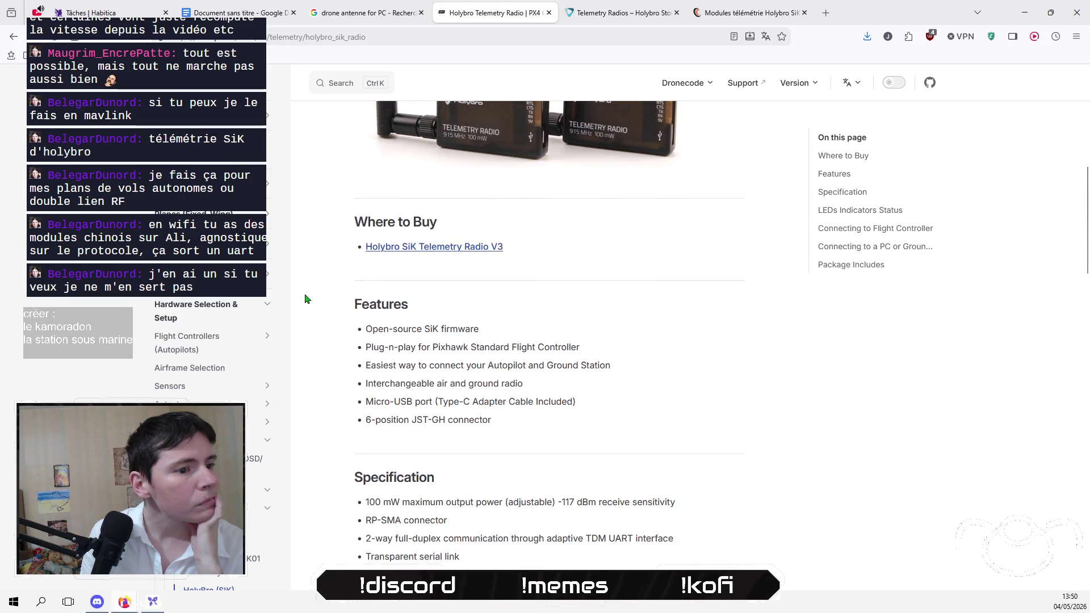
scroll(305, 298, "up", 6)
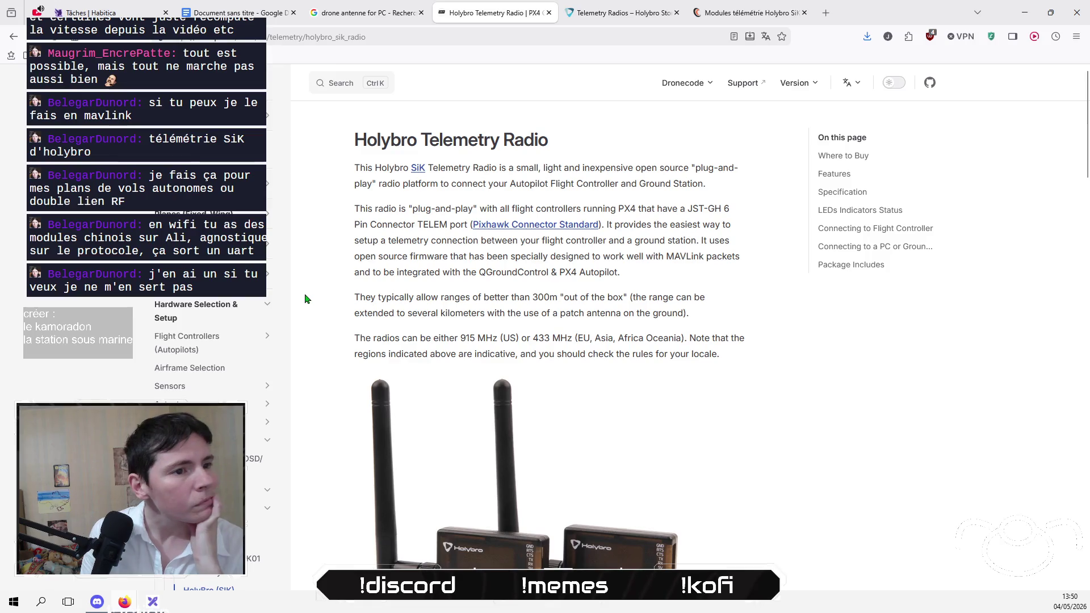
Step: Highlight the 915 MHz and 433 MHz frequencies and read down to Where to Buy
left_click_drag(457, 338, 613, 339)
left_click(580, 337)
left_click(613, 339)
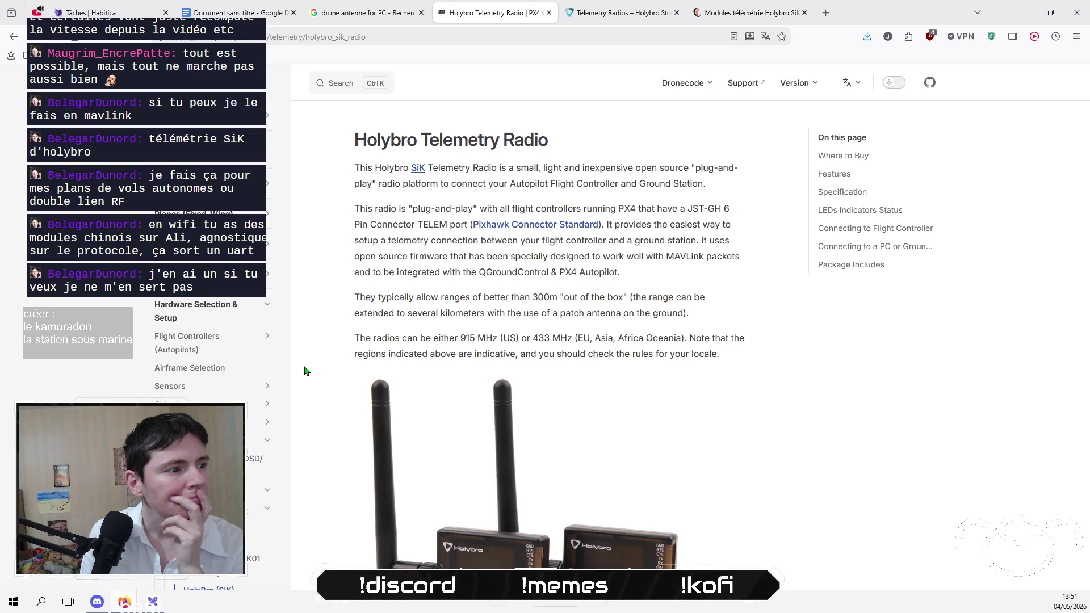
scroll(304, 370, "down", 1)
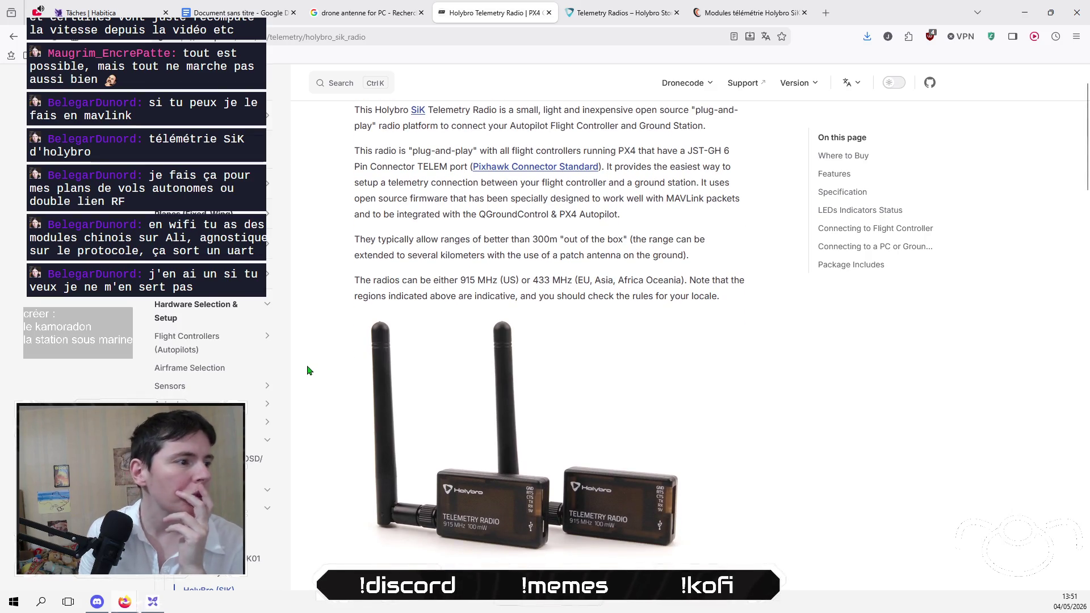
scroll(251, 442, "down", 2)
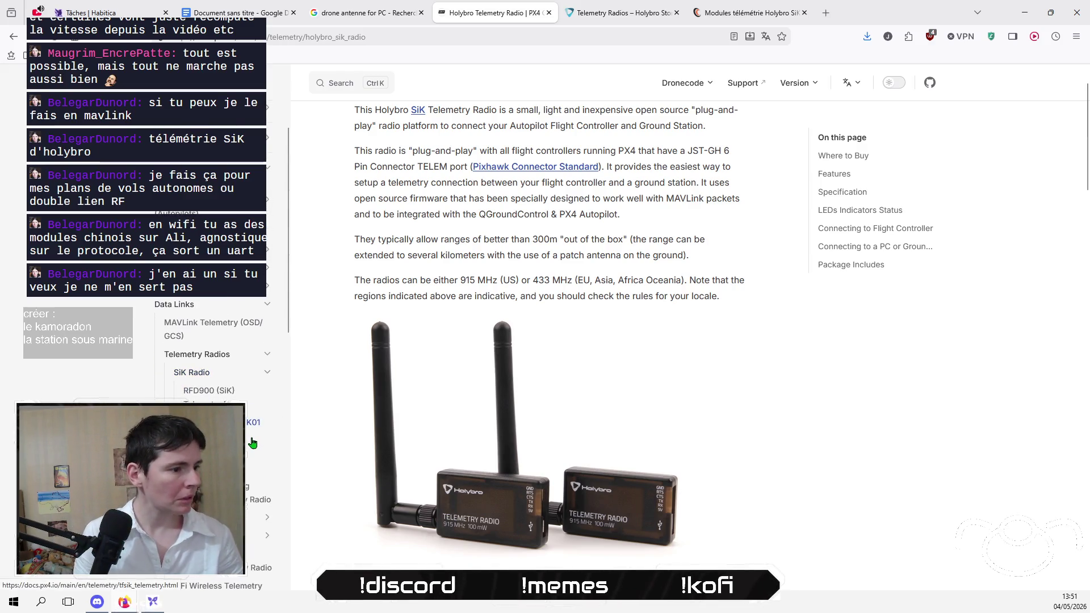
scroll(341, 386, "down", 1)
scroll(266, 412, "down", 2)
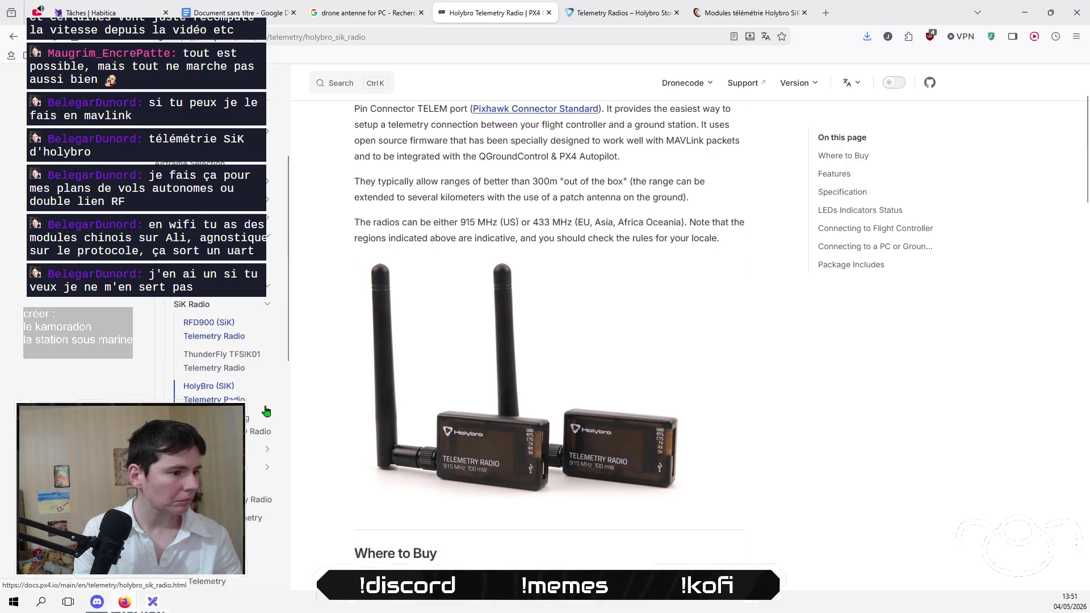
scroll(267, 410, "up", 1)
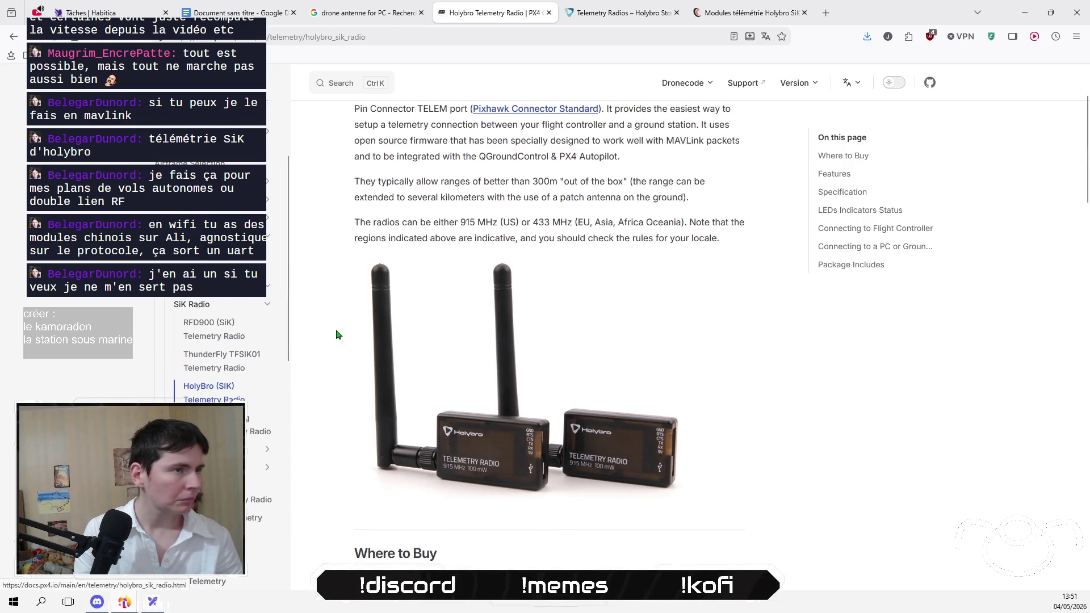
scroll(335, 333, "up", 2)
left_click(363, 10)
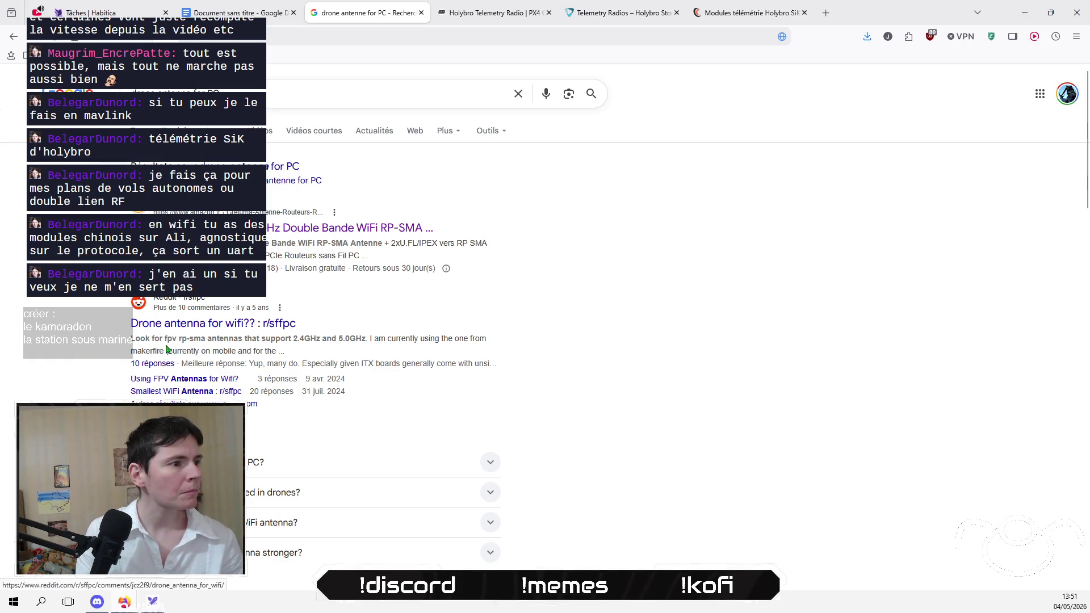
left_click(252, 322)
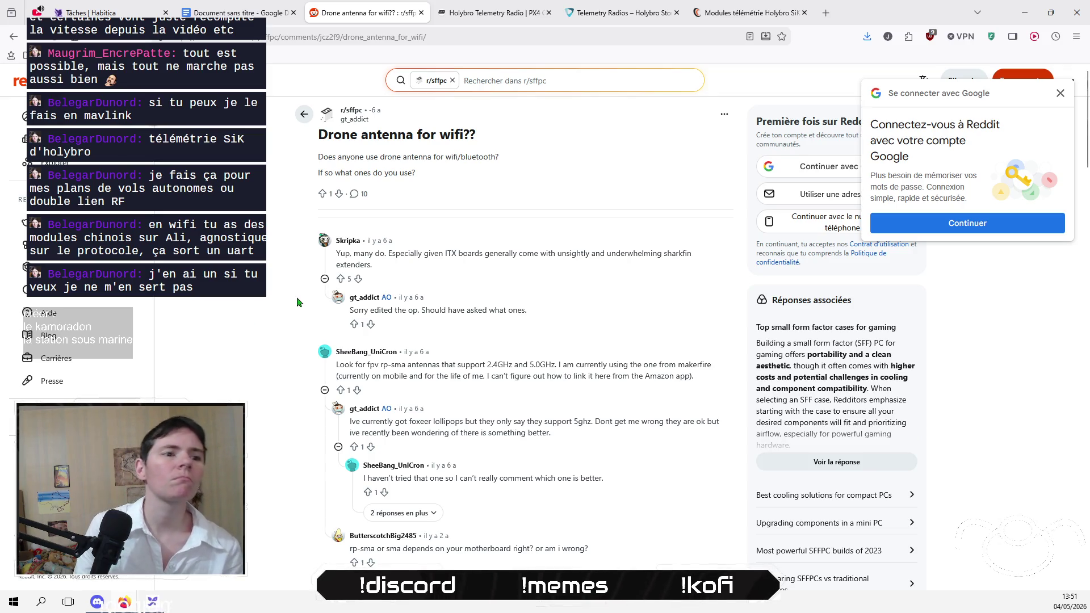
left_click(13, 37)
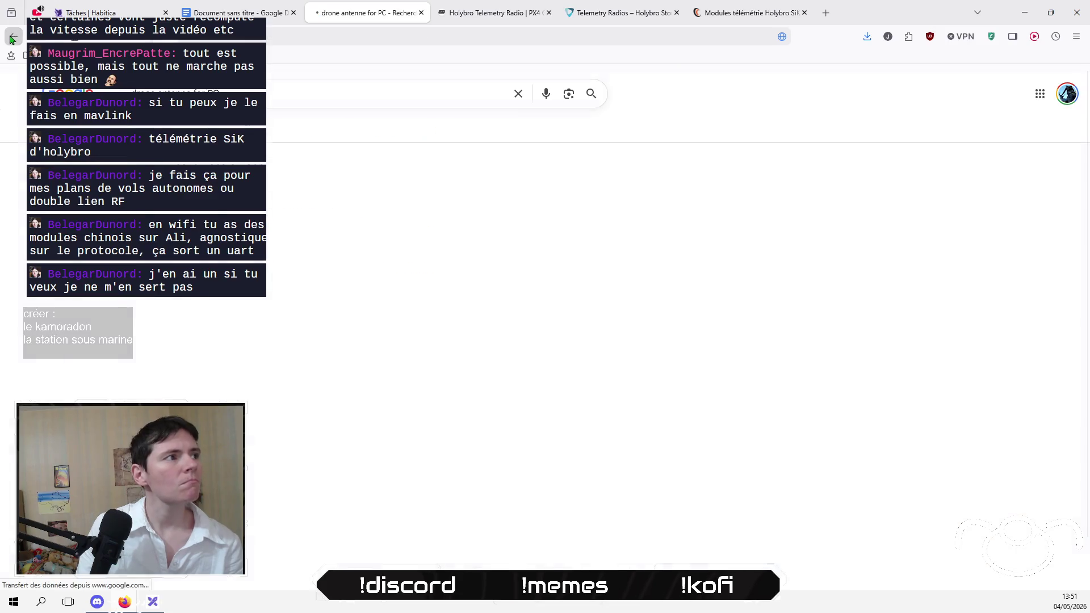
scroll(57, 305, "down", 7)
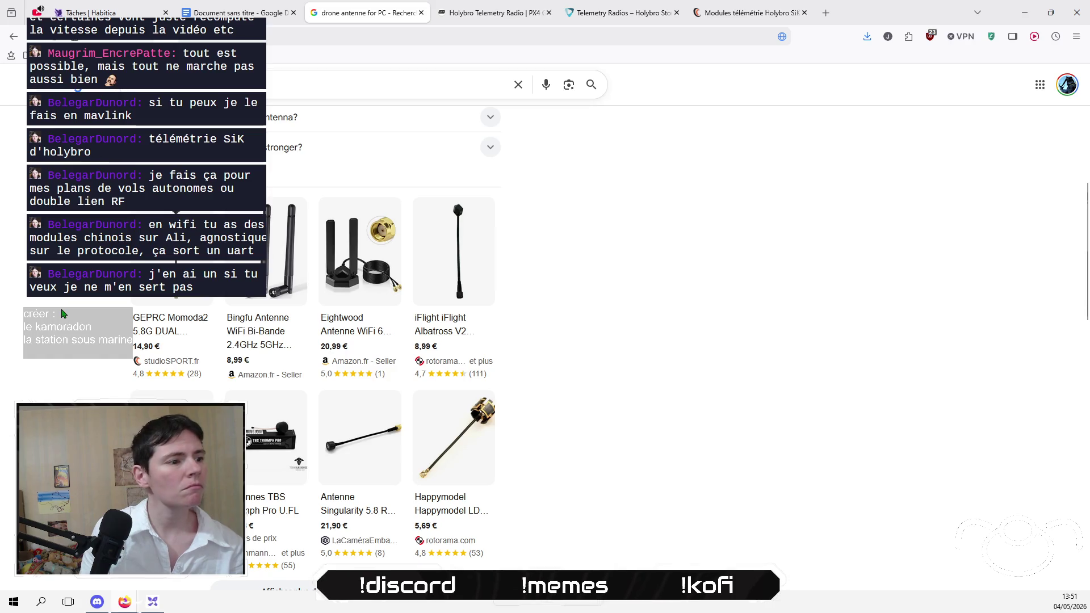
scroll(67, 311, "down", 1)
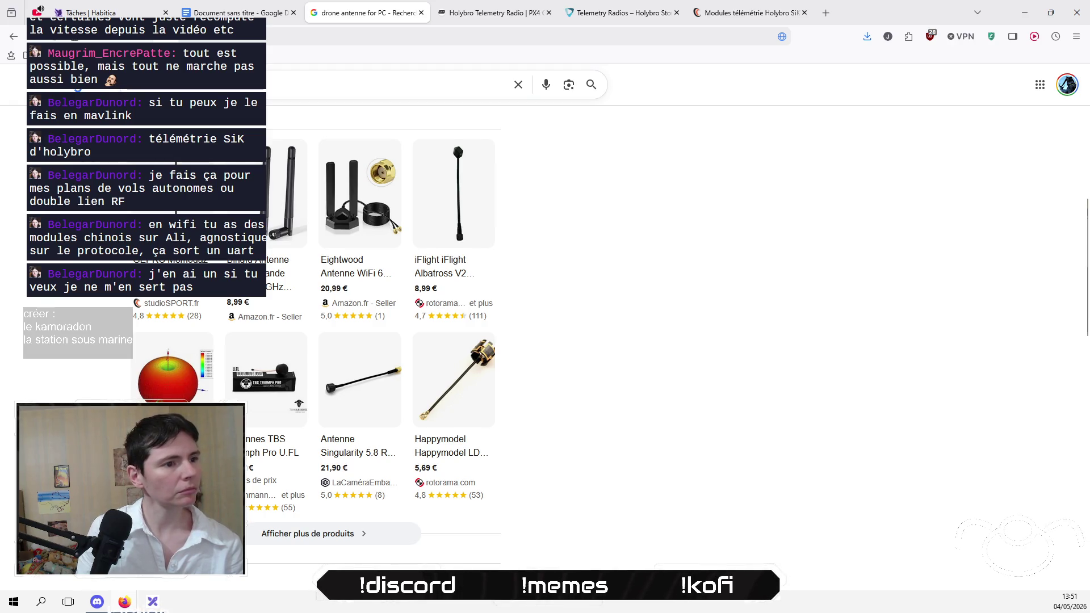
scroll(314, 348, "down", 5)
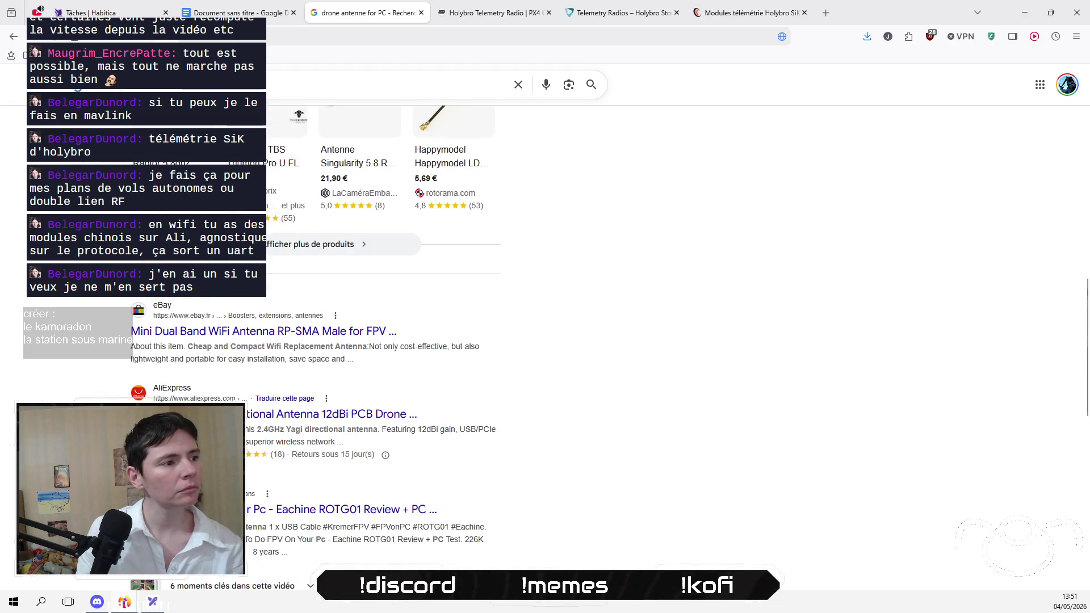
scroll(314, 347, "down", 1)
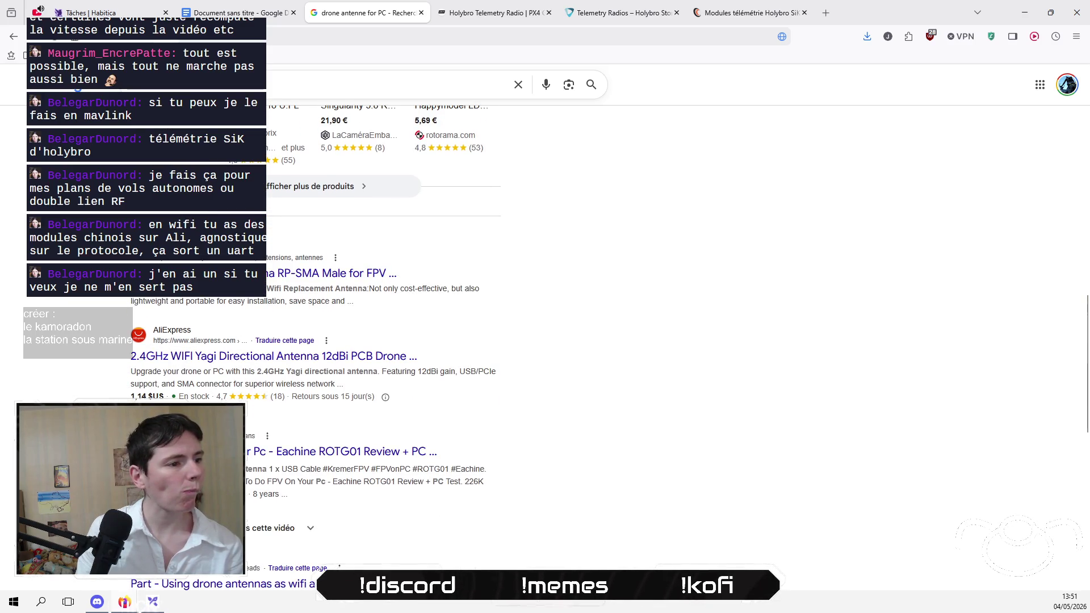
scroll(313, 347, "down", 2)
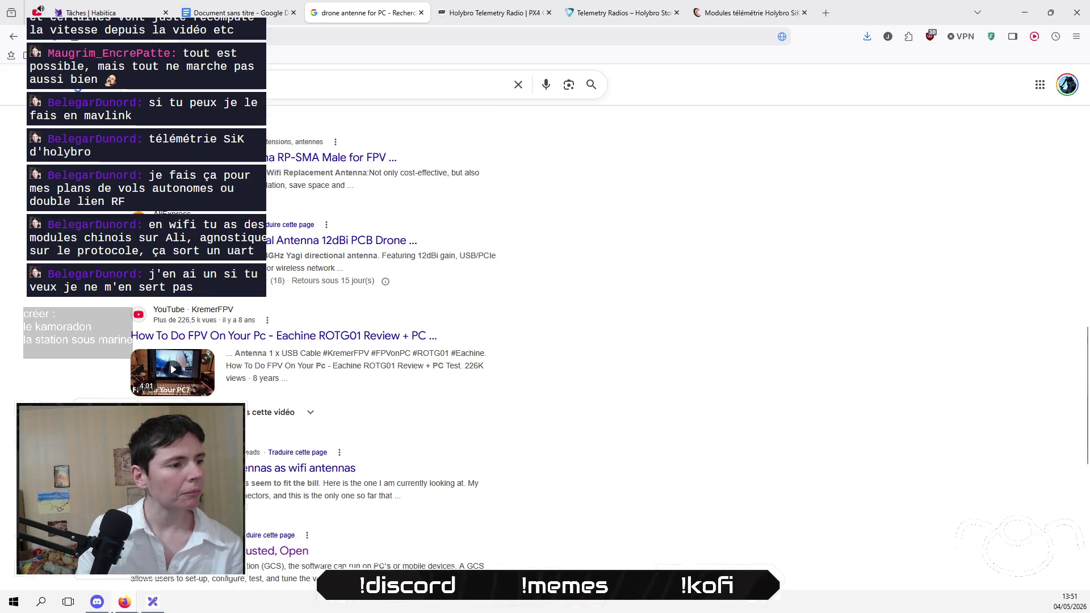
scroll(369, 340, "down", 3)
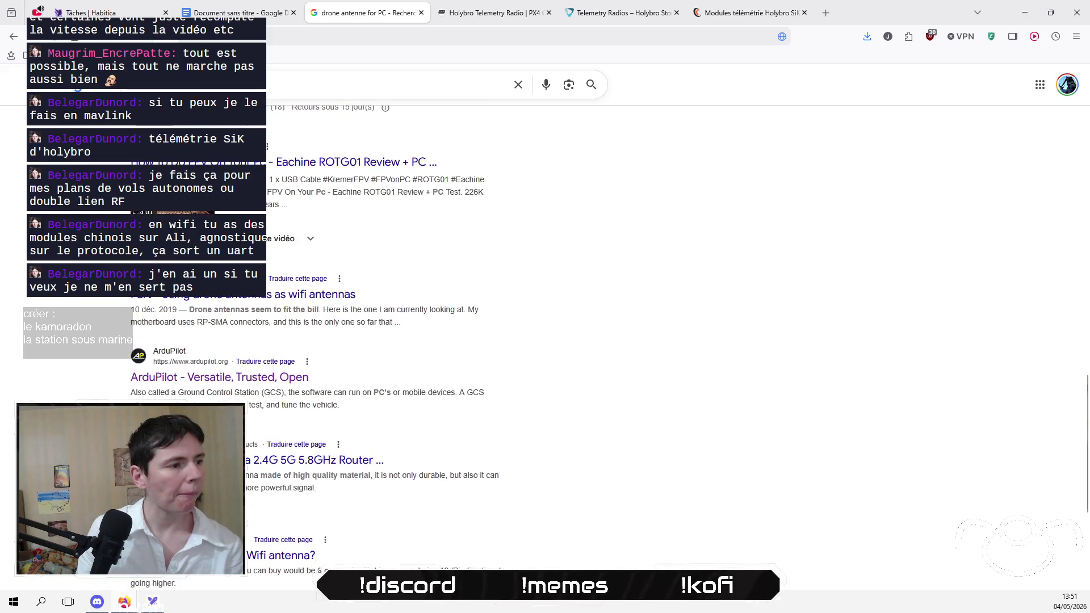
scroll(368, 341, "down", 2)
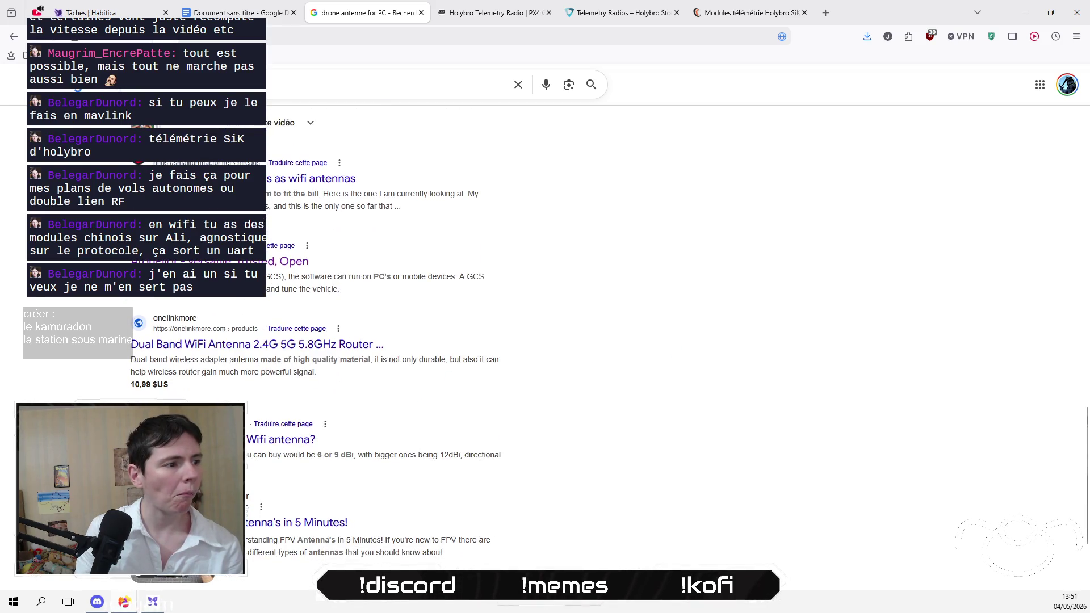
scroll(369, 341, "down", 3)
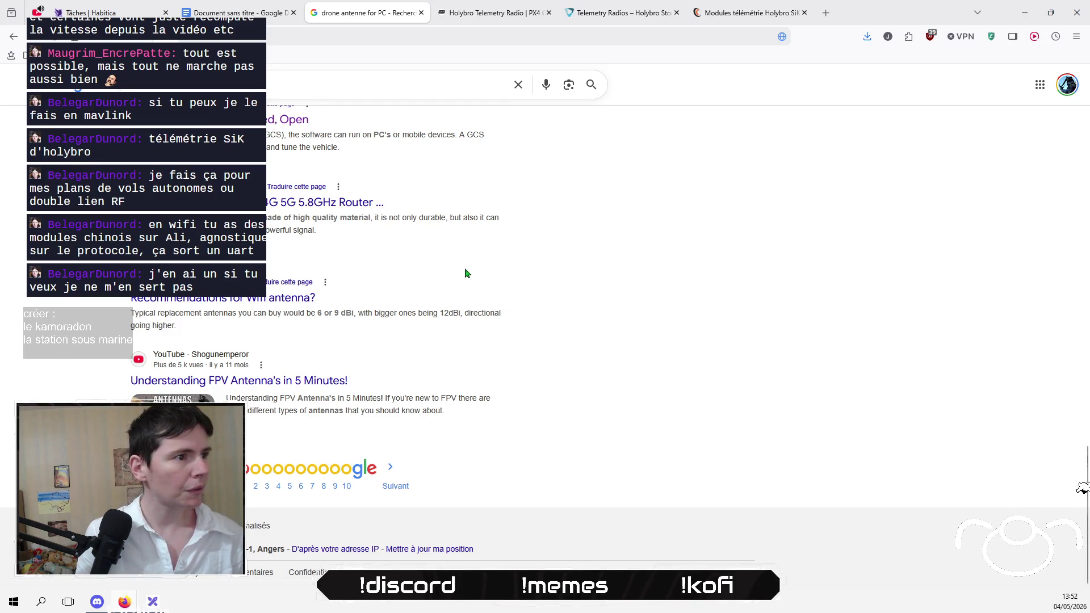
scroll(28, 295, "up", 4)
scroll(29, 295, "up", 10)
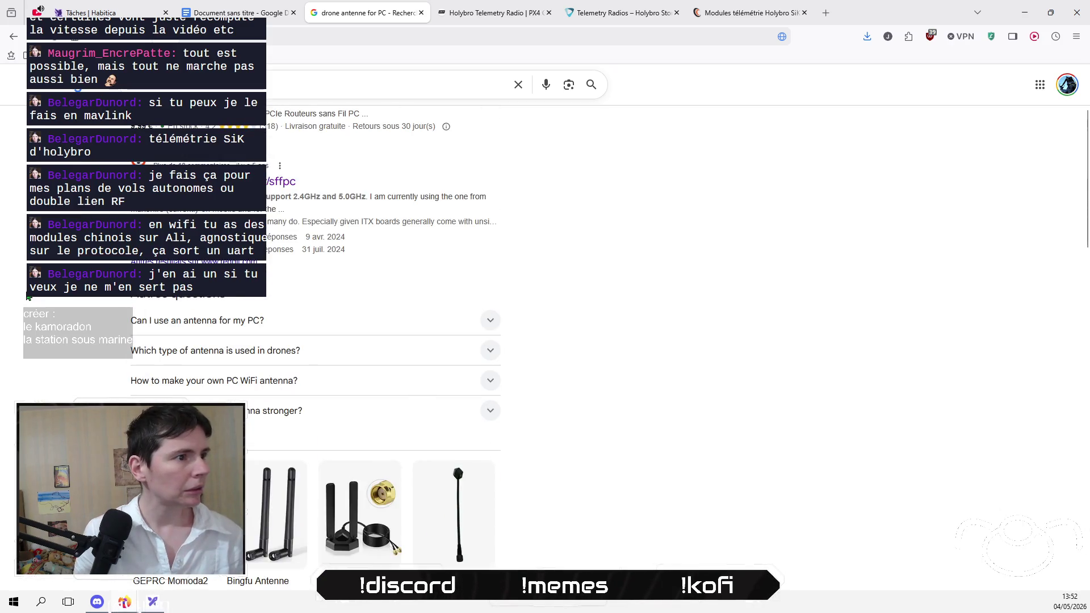
scroll(28, 295, "down", 3)
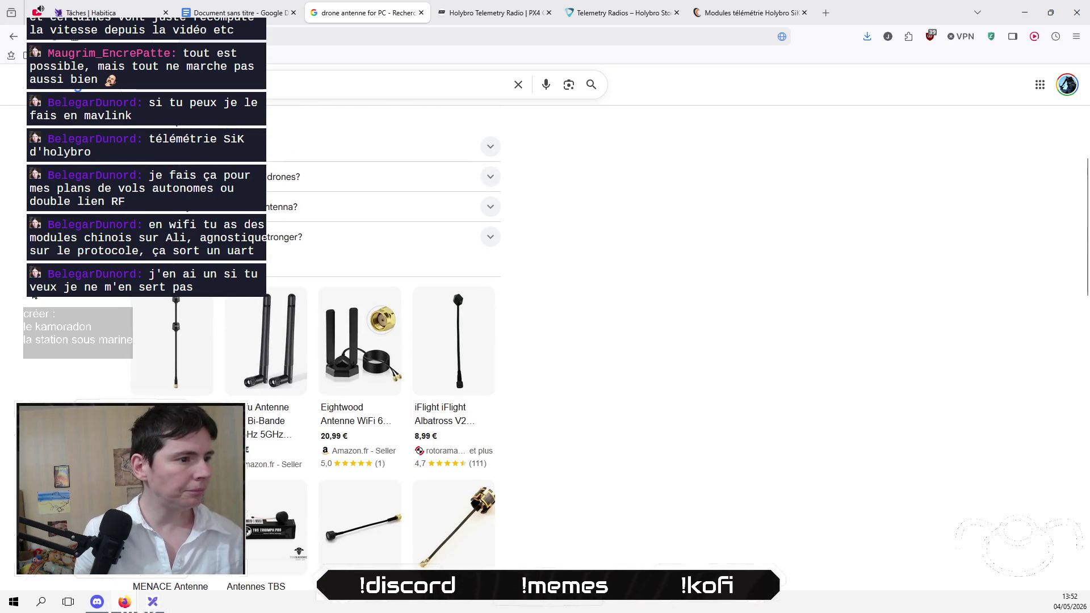
scroll(34, 295, "down", 2)
scroll(35, 295, "up", 8)
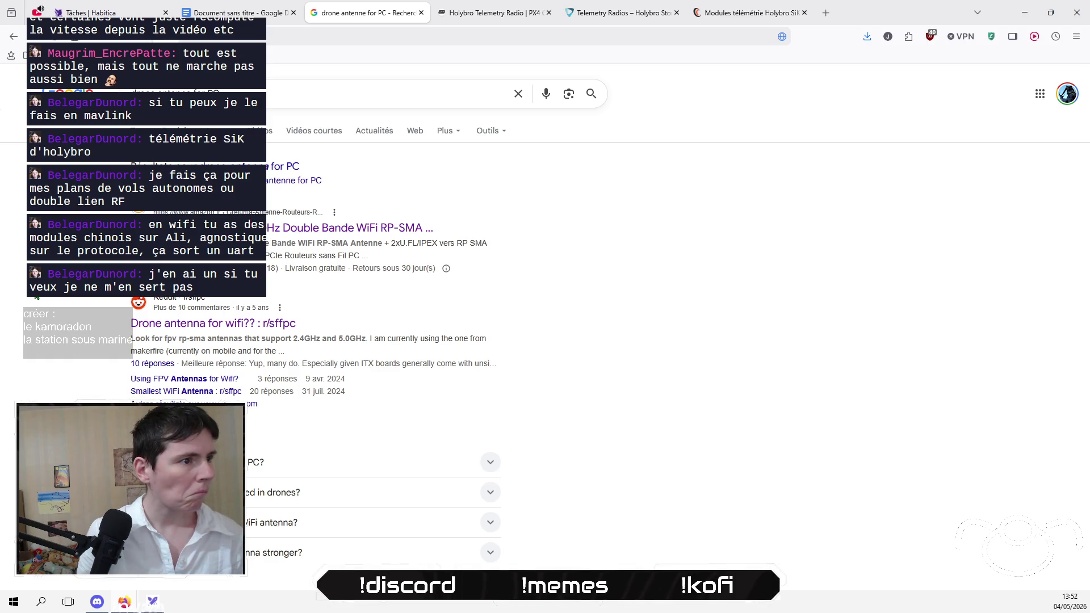
left_click(241, 91)
Step: Clear the Google search query and open translate.google.com
key("ctrl+a")
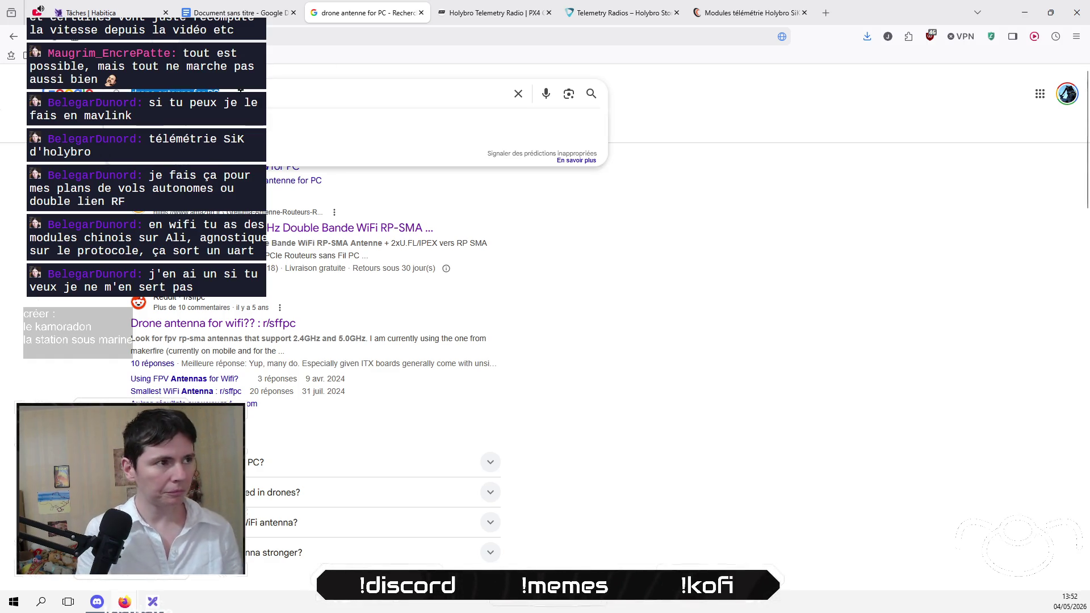
key("BackSpace")
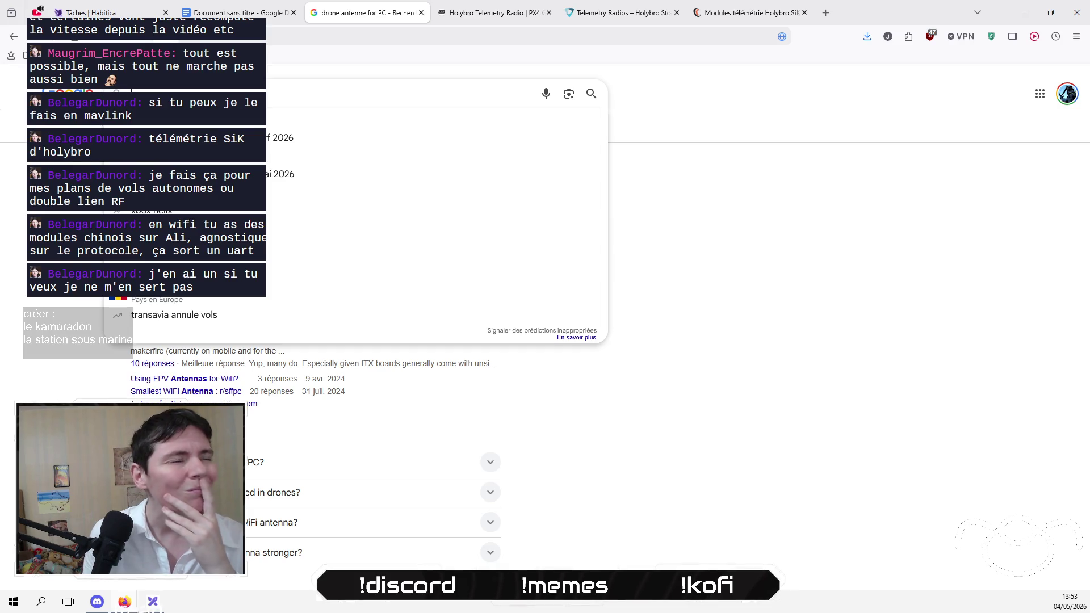
left_click(548, 35)
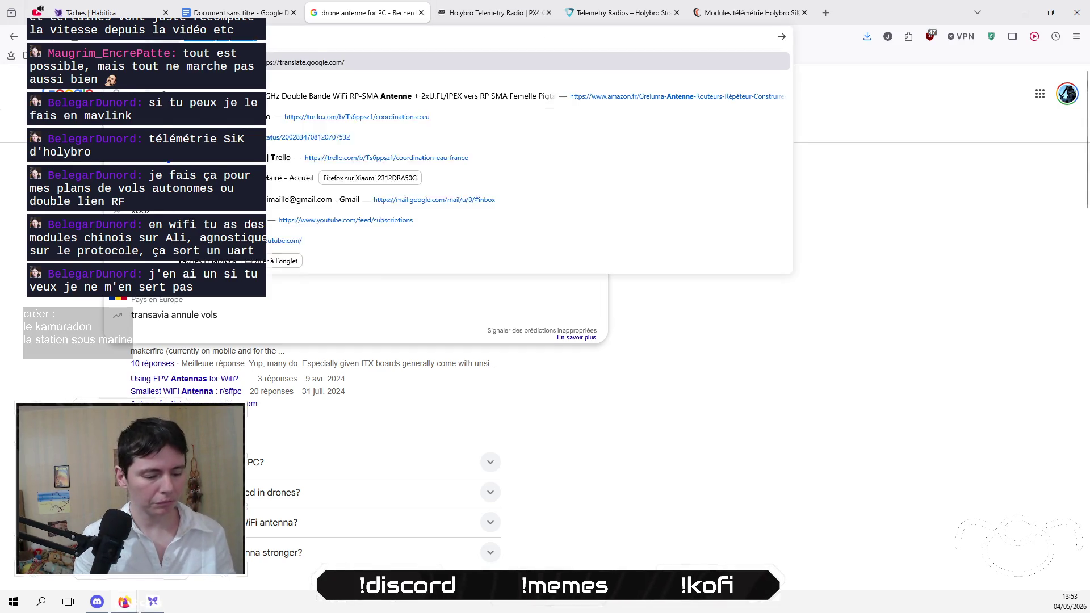
key("Return")
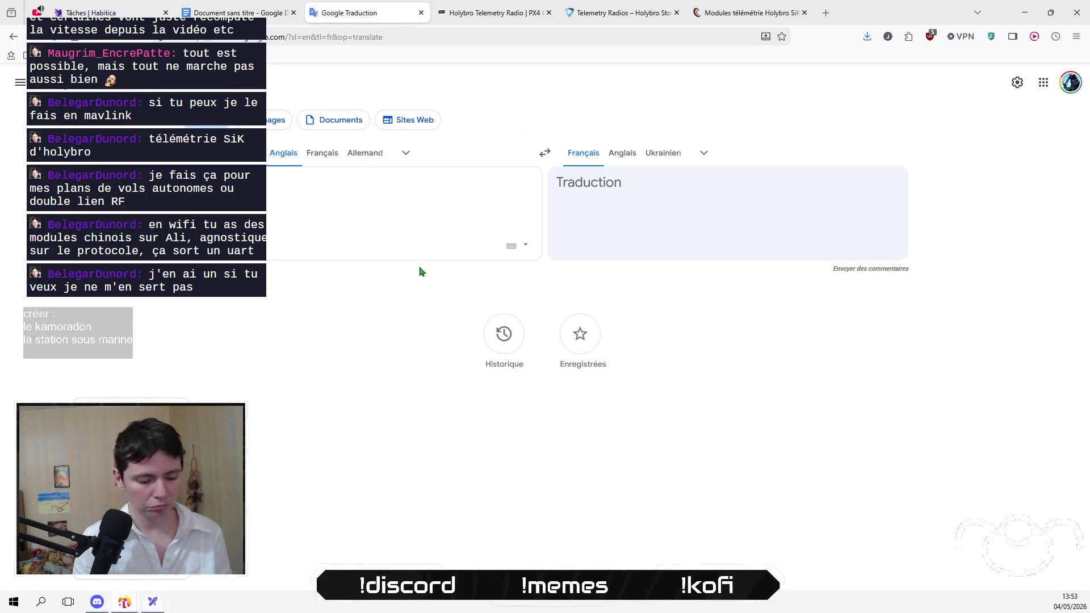
Step: Swap to French→English and translate 'périphérique', giving 'peripheral'
key("ctrl+shift+s")
type("périphérique")
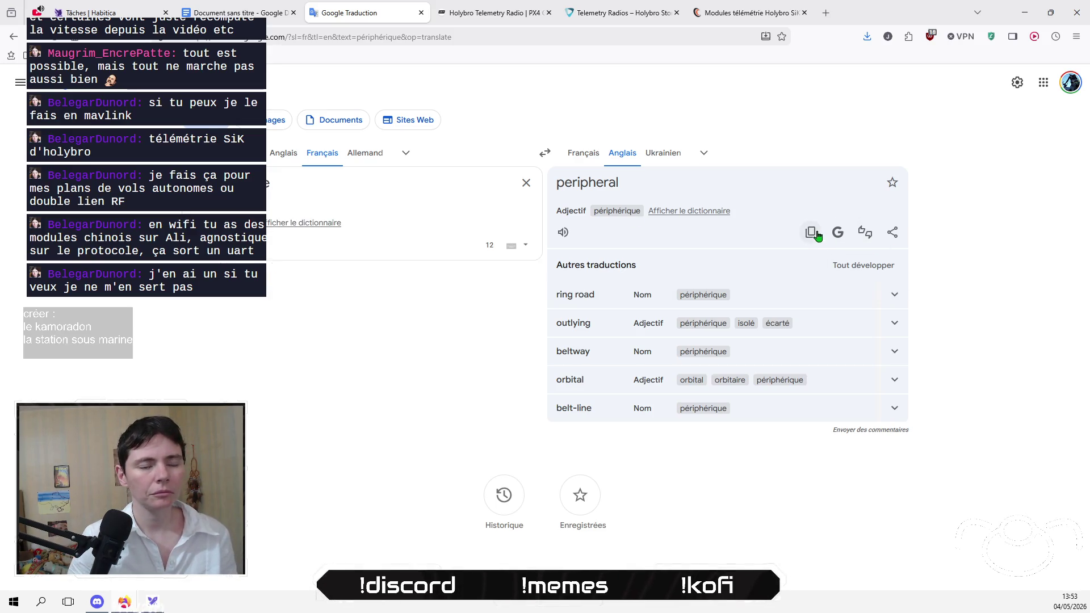
left_click(590, 36)
Step: Search Google for 'peripheral UART antenna'
type("google.com")
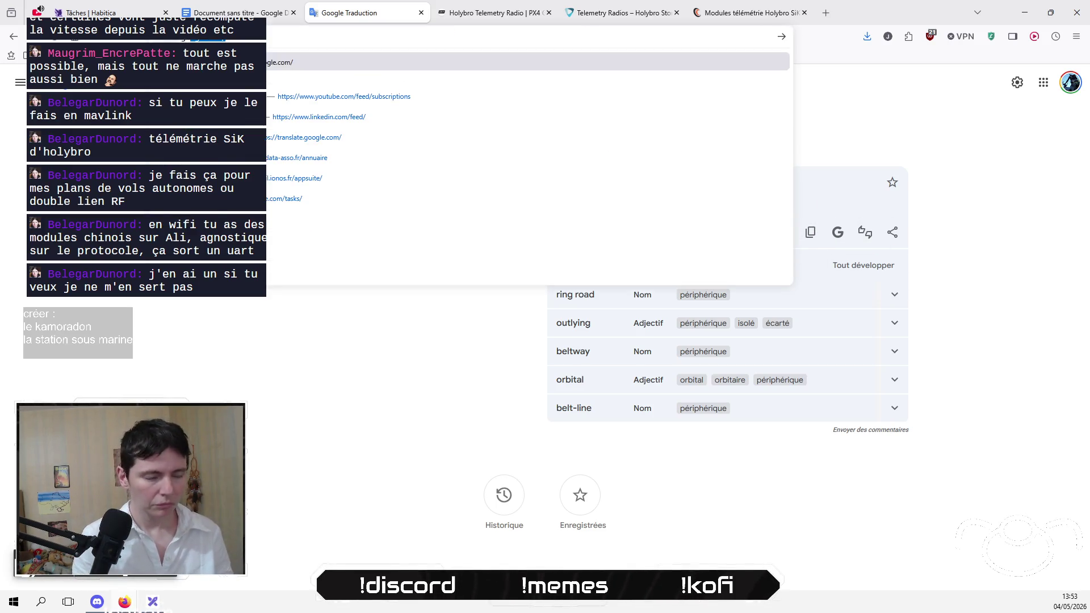
key("Return")
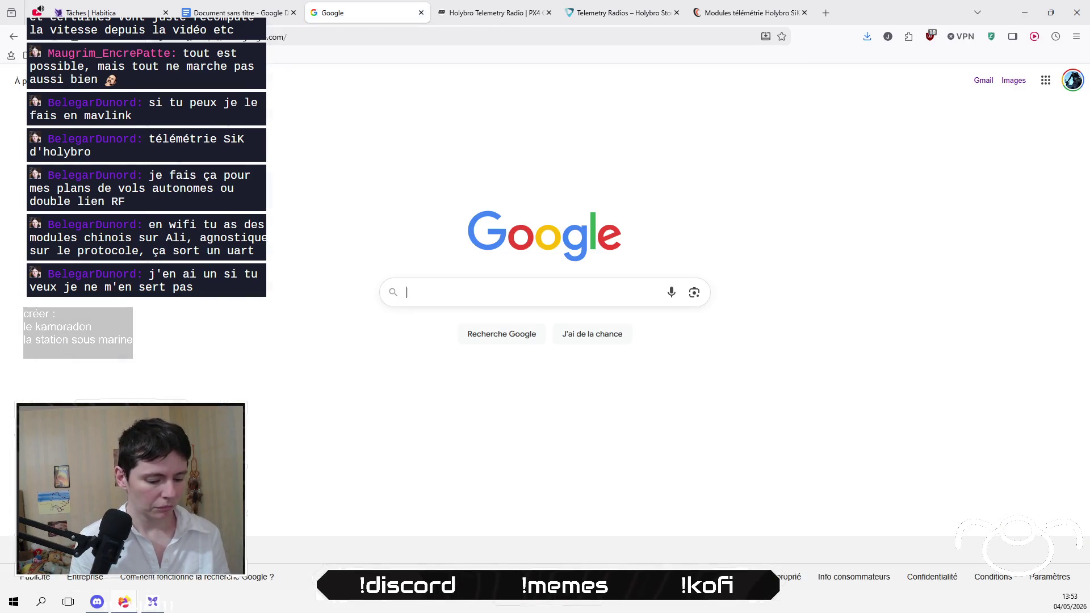
type("peripheral")
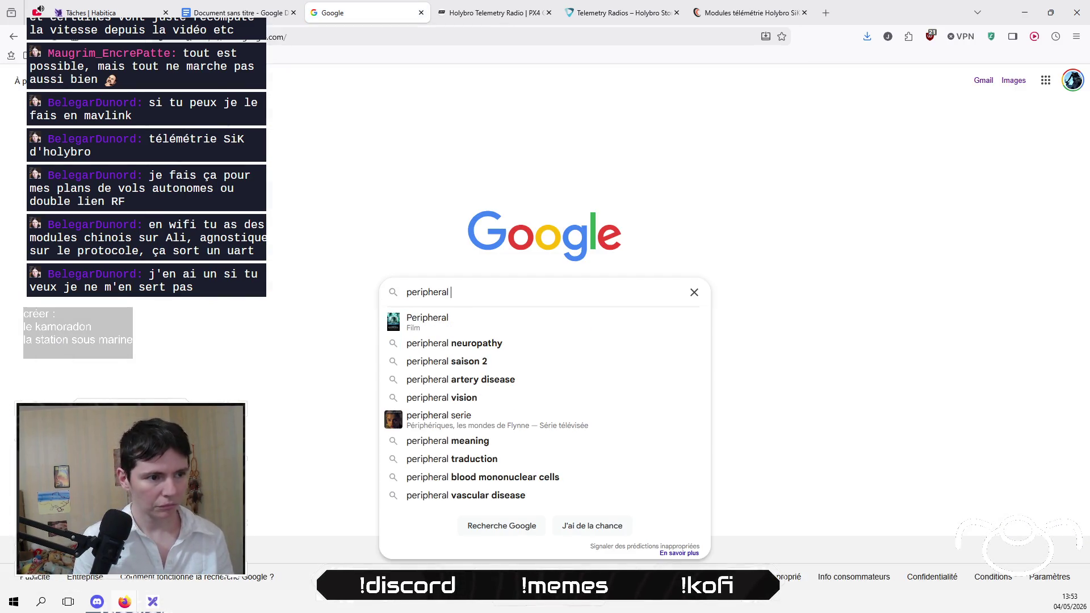
type(" UA")
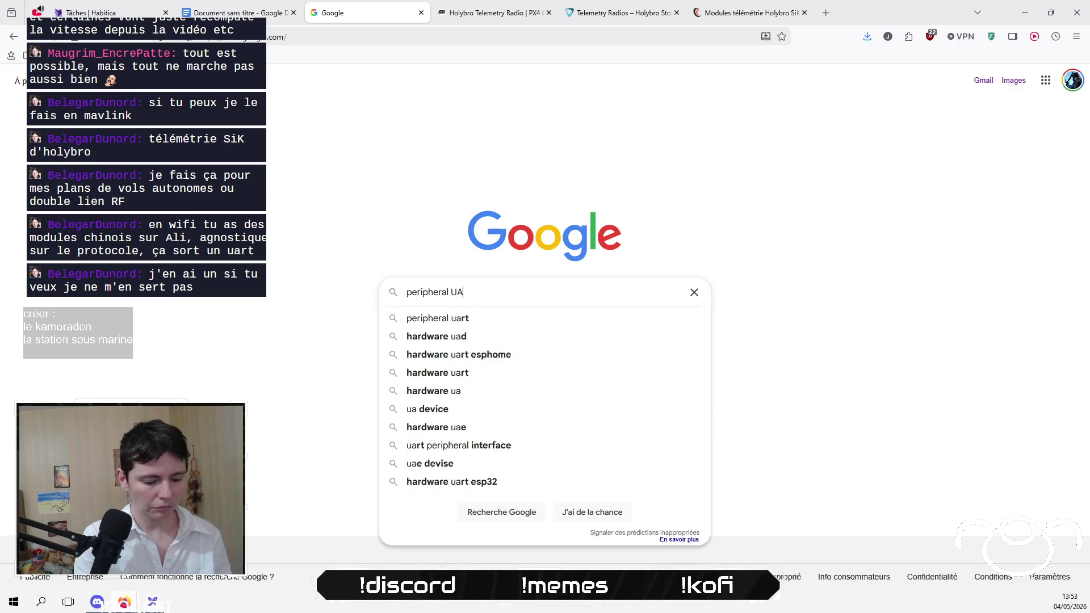
type("RT antenna")
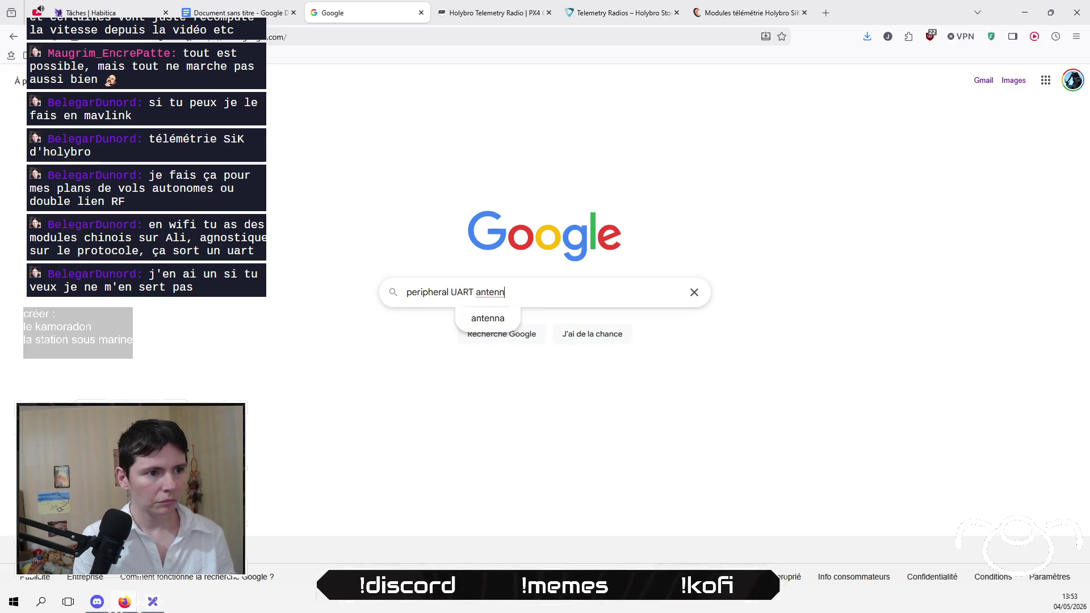
key("Return")
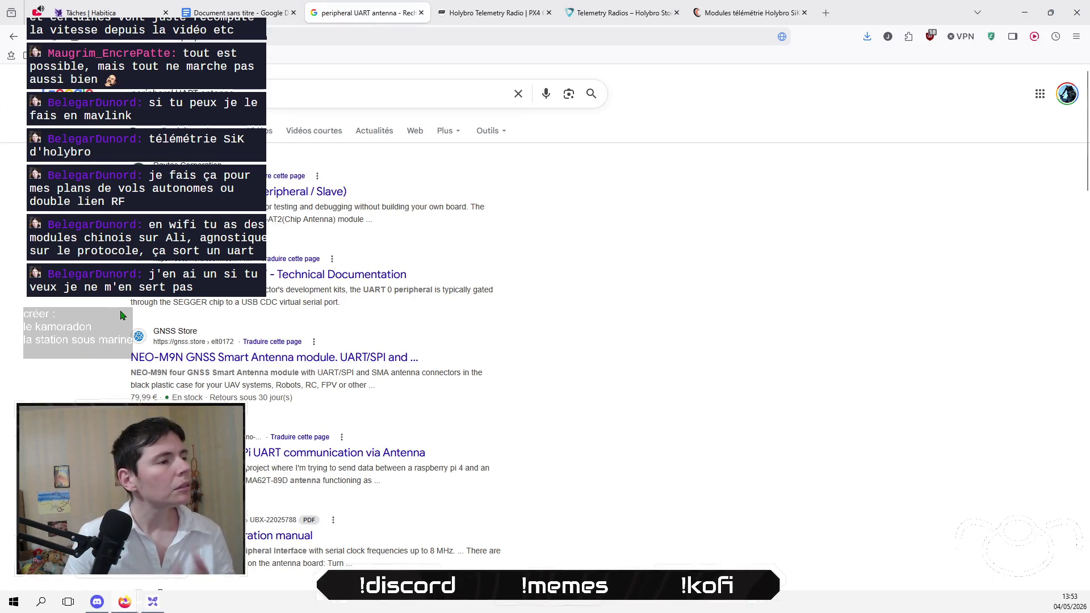
Step: Open Nordic's Technical Documentation result in a new tab, accept its cookies, and return to the results
mouse_move(340, 281)
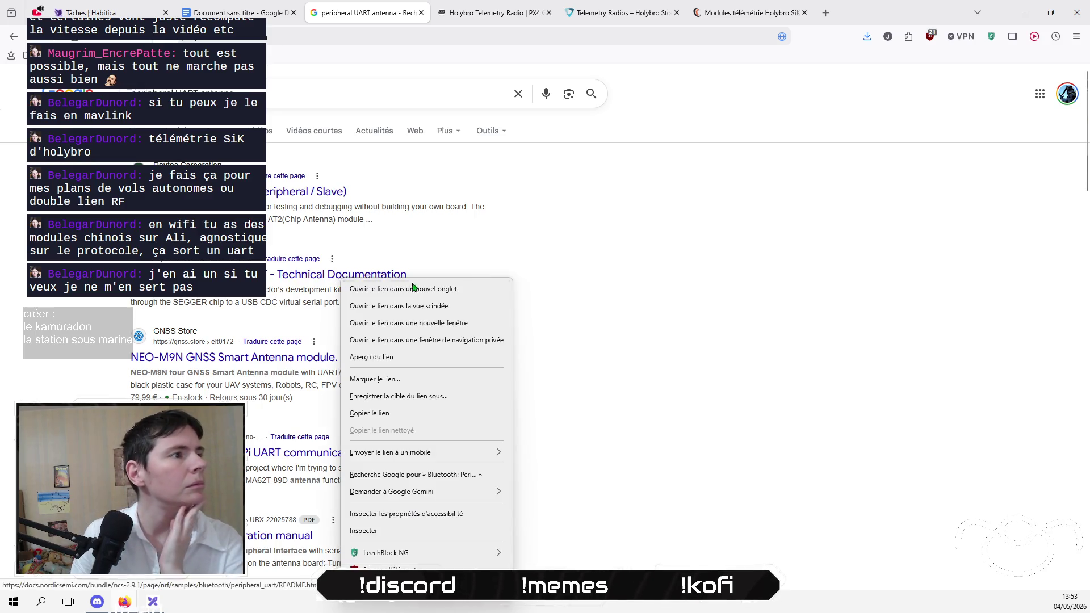
left_click(415, 294)
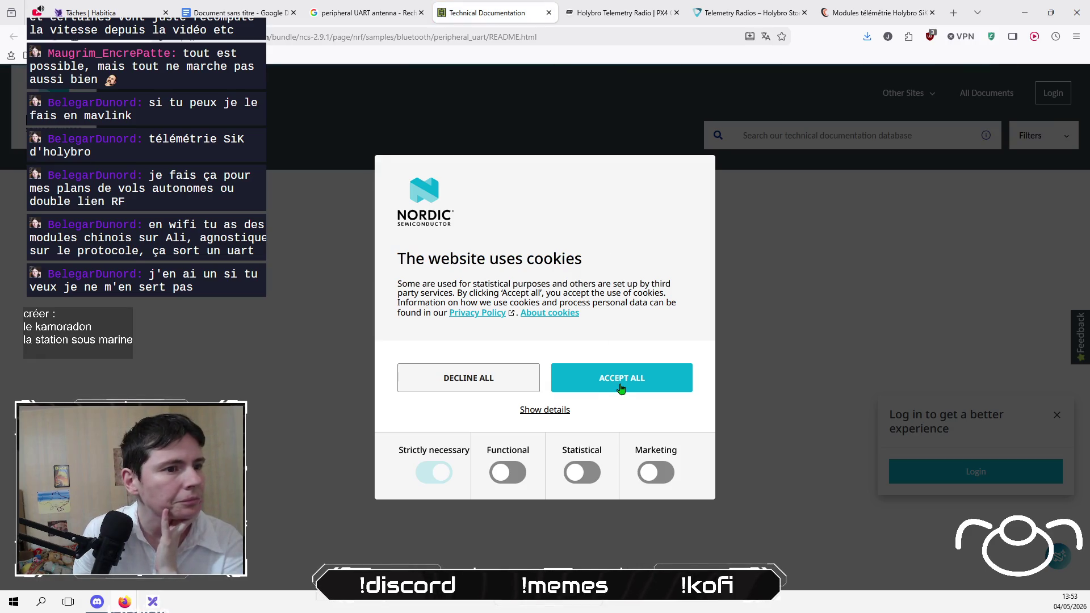
left_click(620, 387)
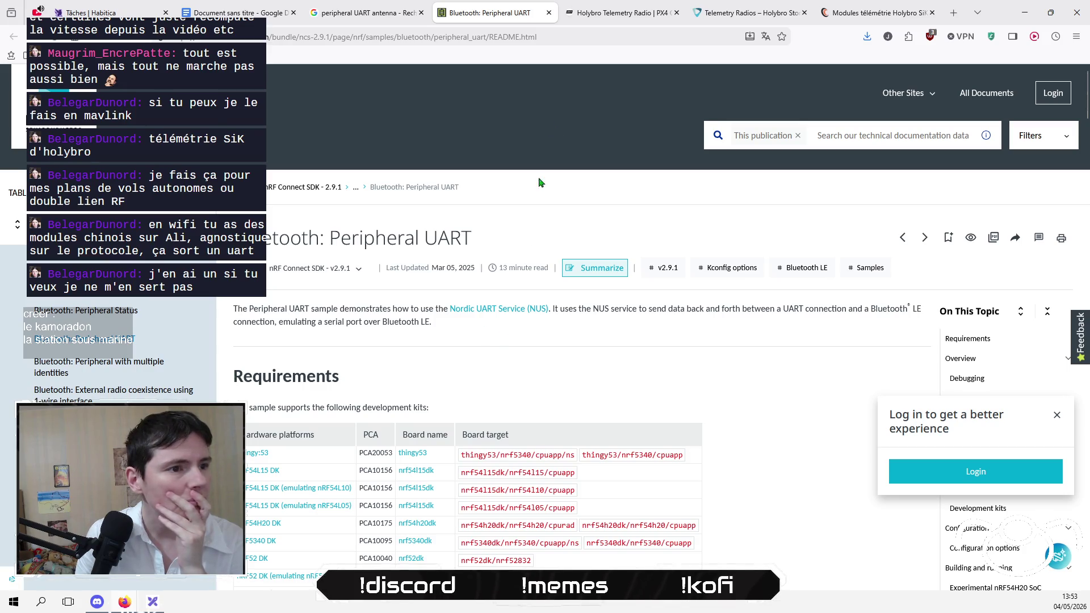
left_click(369, 13)
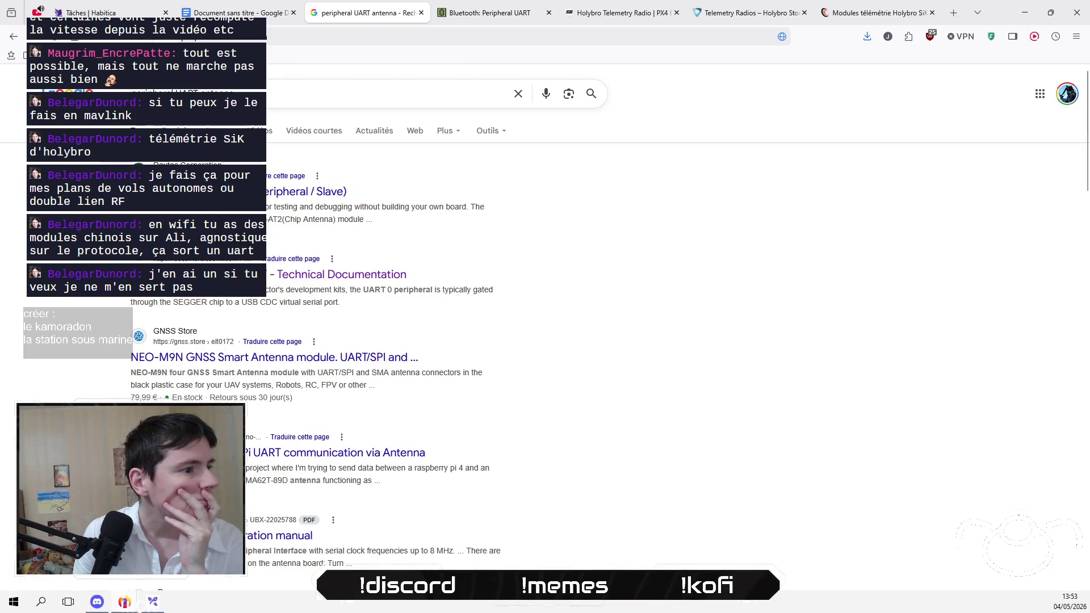
Step: Open the eBay MDBT42Q-PATL2 Bluetooth module result in a new tab, then switch back to Excalidraw
scroll(366, 364, "down", 2)
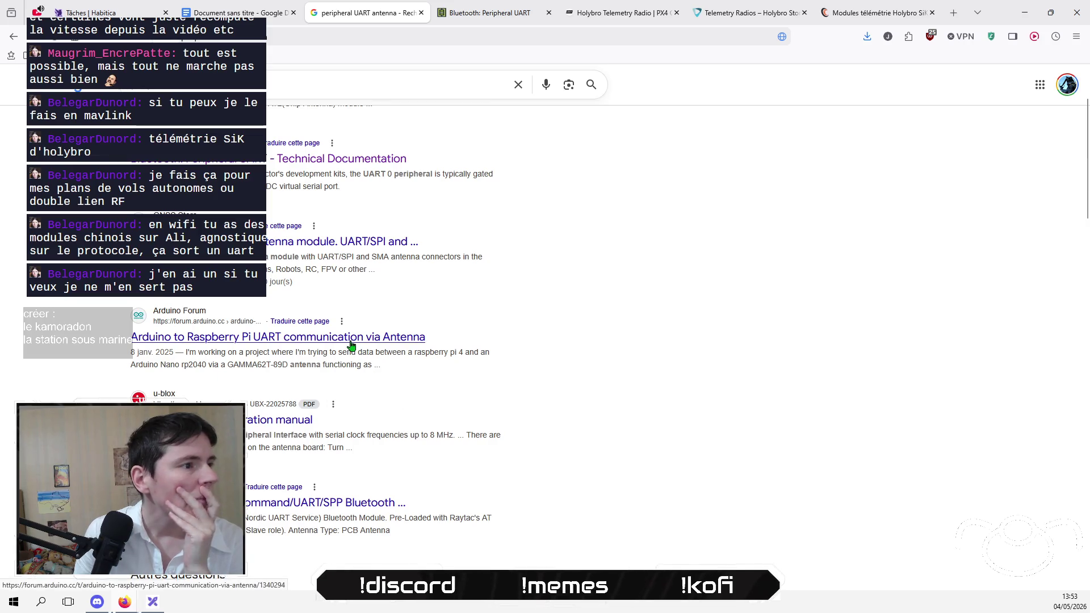
right_click(353, 338)
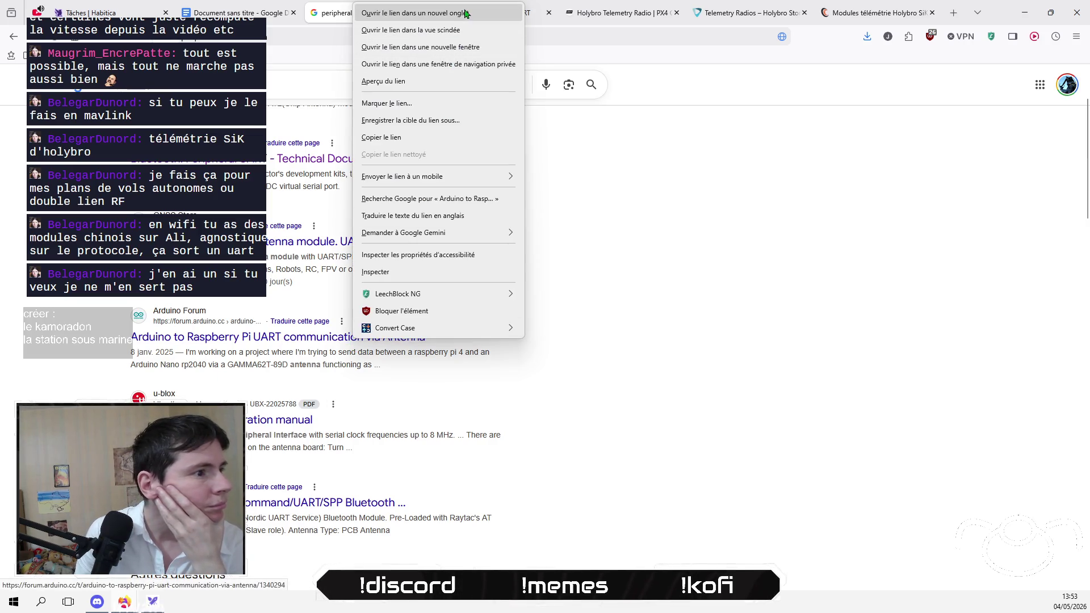
left_click(761, 212)
scroll(68, 351, "down", 1)
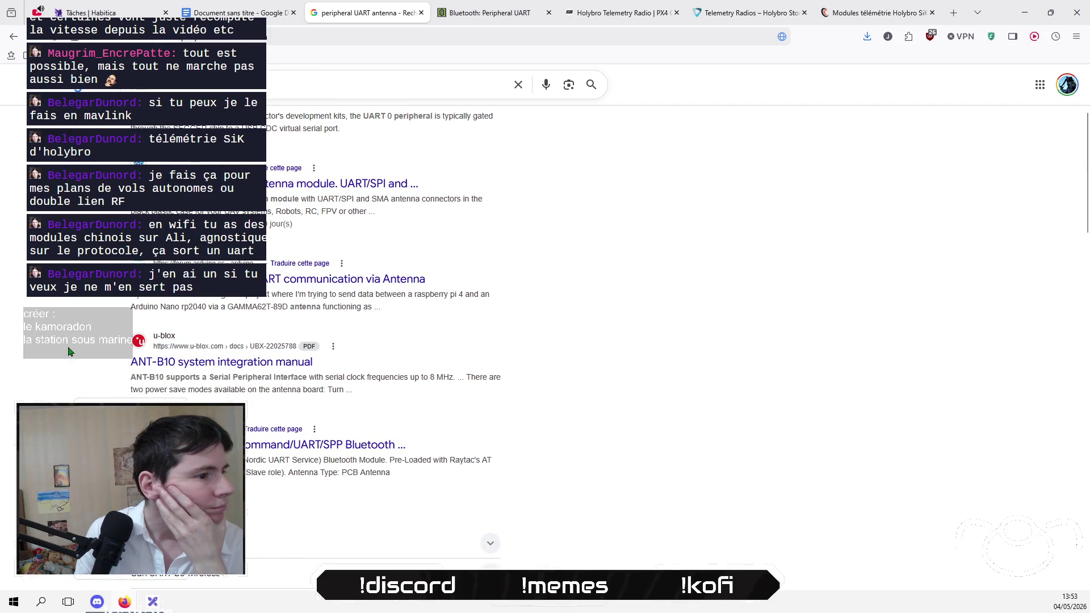
right_click(301, 442)
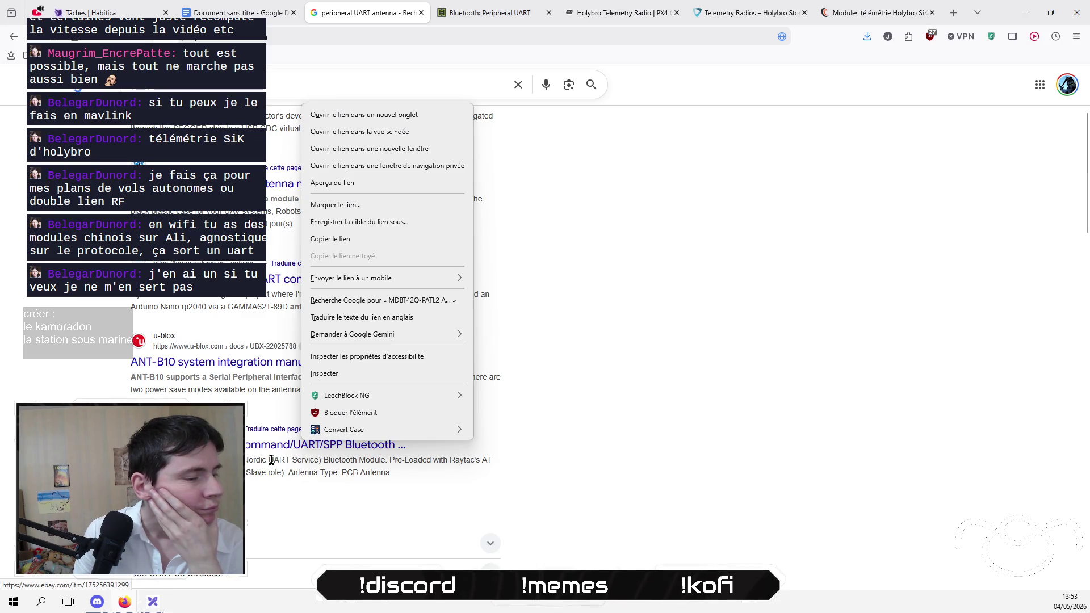
left_click(398, 118)
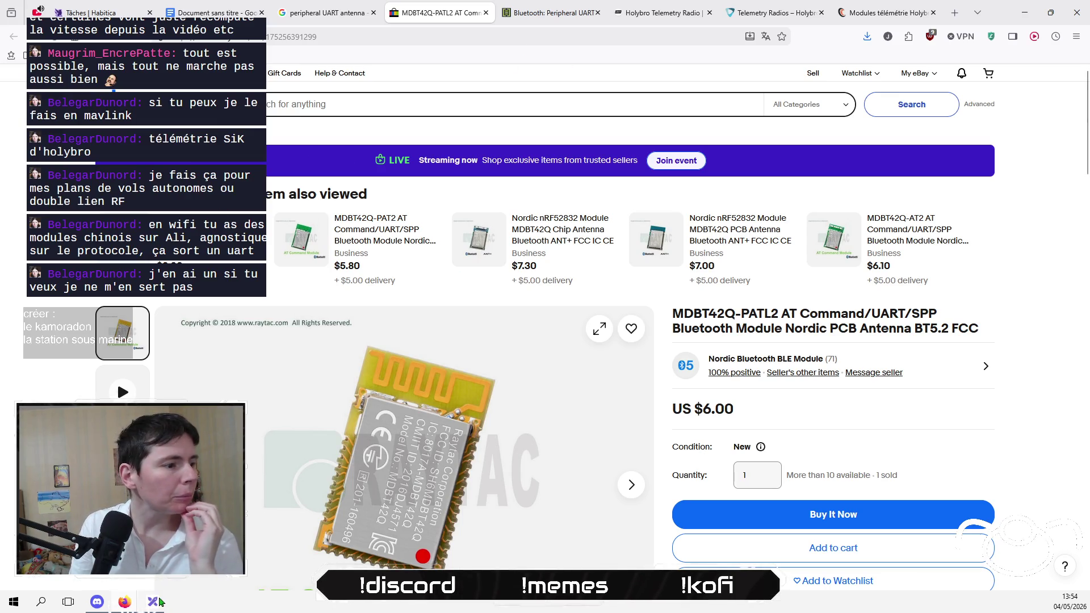
key("alt+Tab")
mouse_move(327, 478)
left_mouse_down()
mouse_move(506, 551)
mouse_move(453, 551)
left_mouse_up()
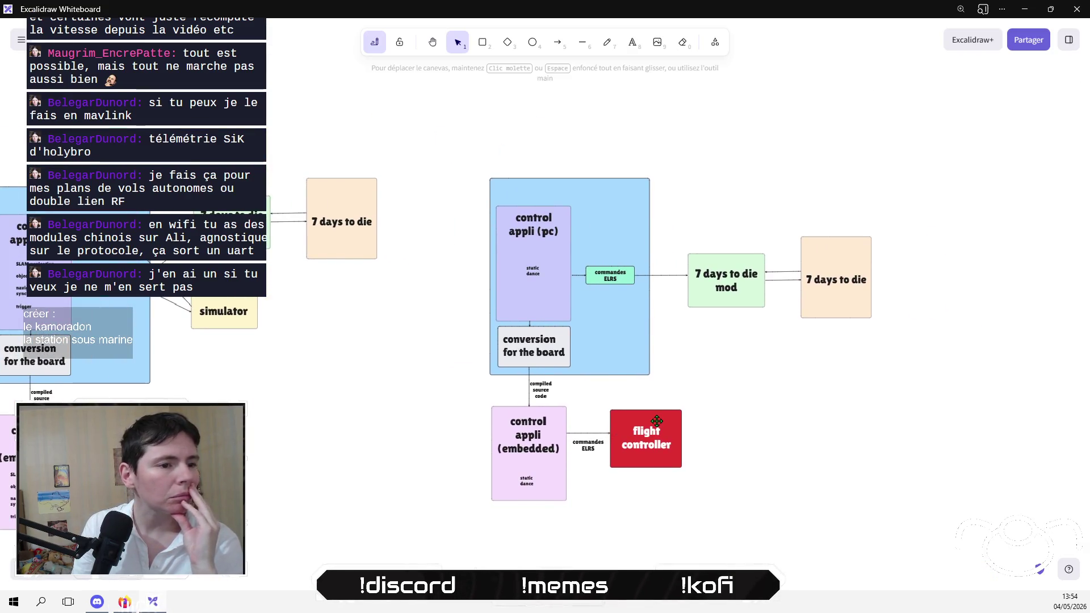
left_click_drag(793, 446, 778, 432)
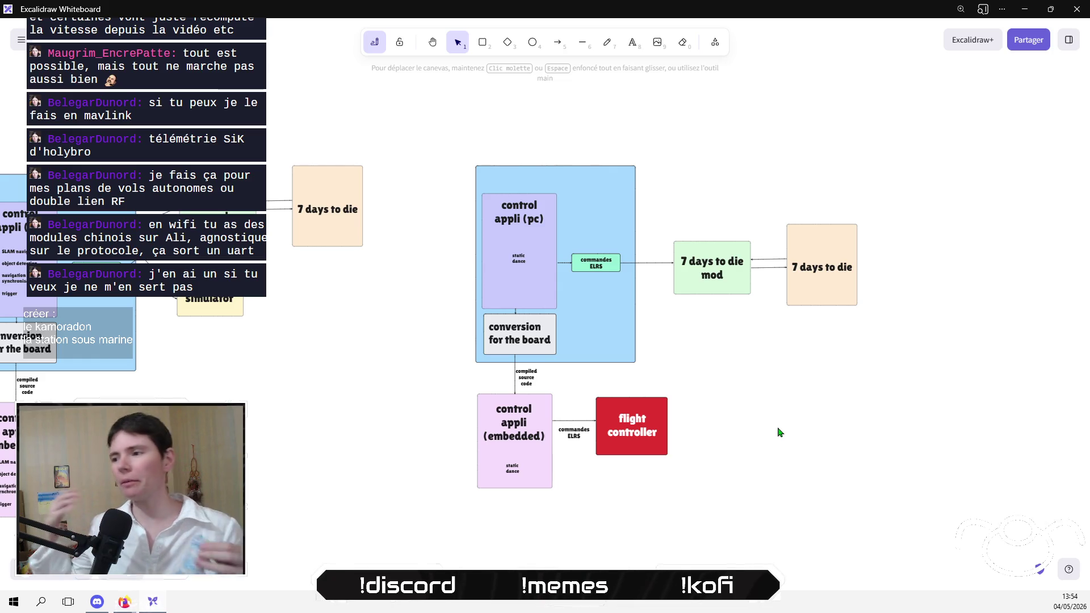
left_click_drag(505, 351, 671, 317)
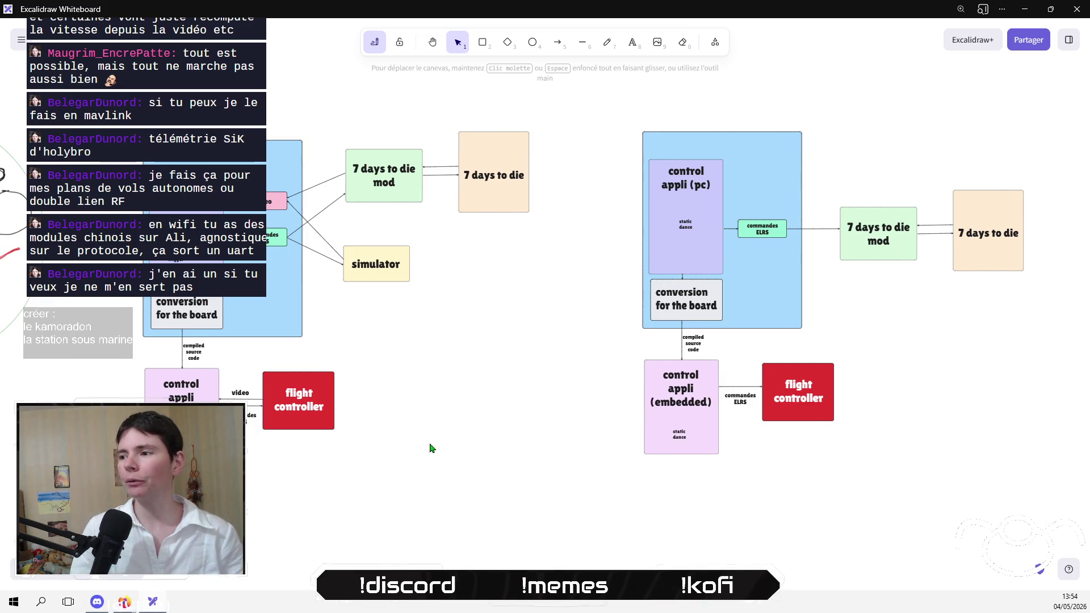
scroll(586, 406, "right", 6)
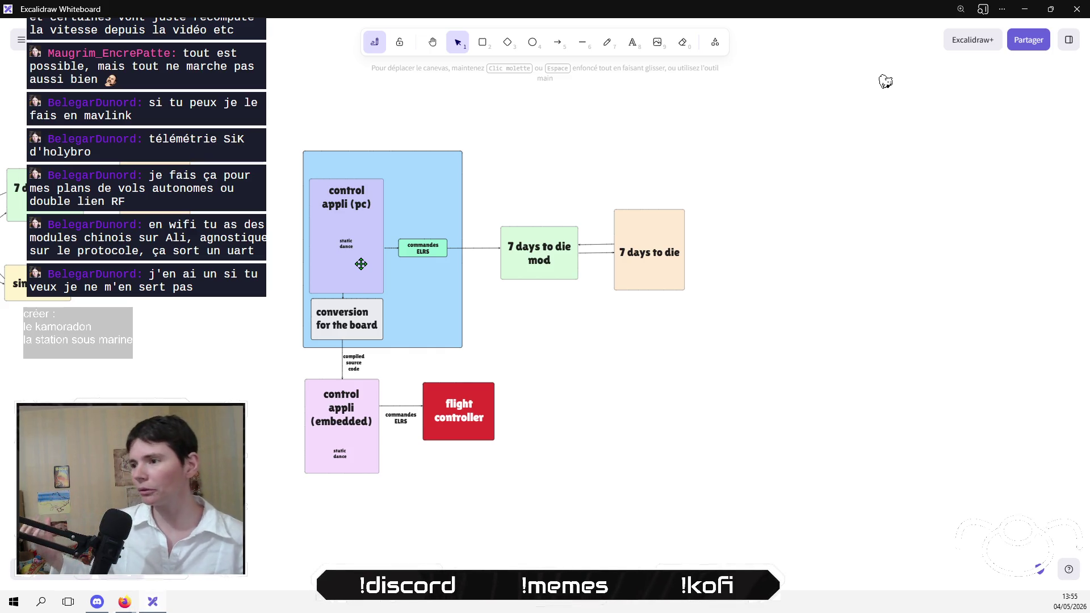
scroll(384, 270, "left", 7)
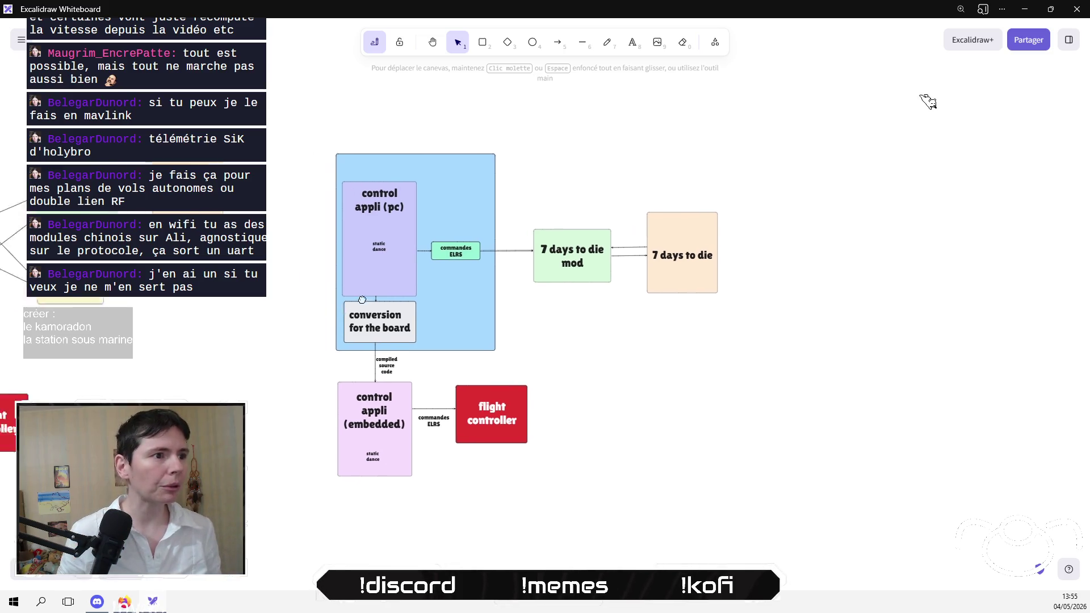
scroll(675, 290, "left", 2)
Step: Select, then deselect, the detailed left diagram and pan right to compare it with the simplified one
left_click_drag(258, 118, 734, 564)
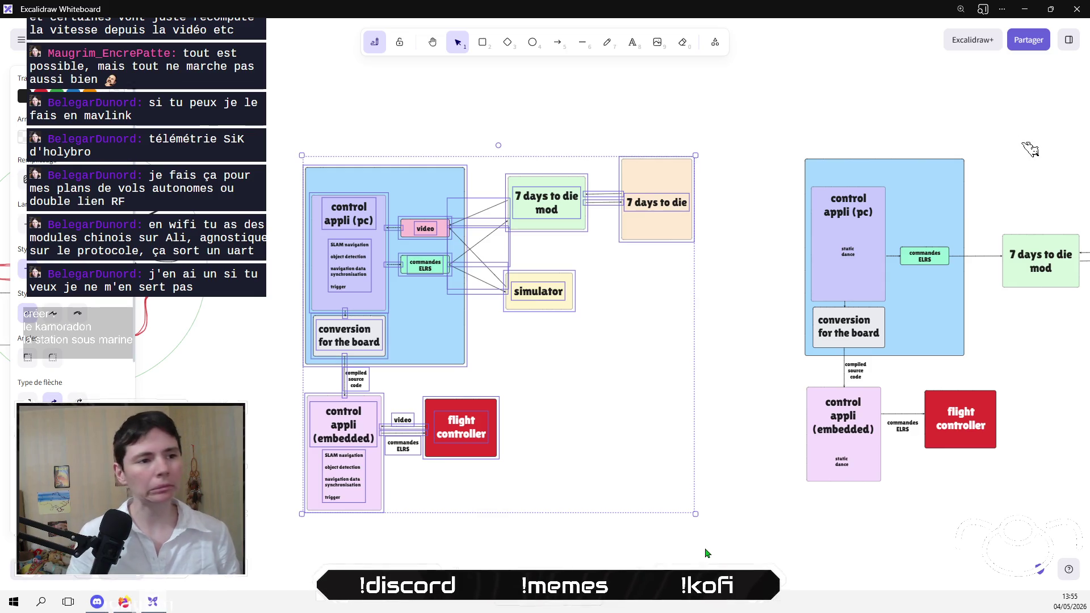
left_click(627, 550)
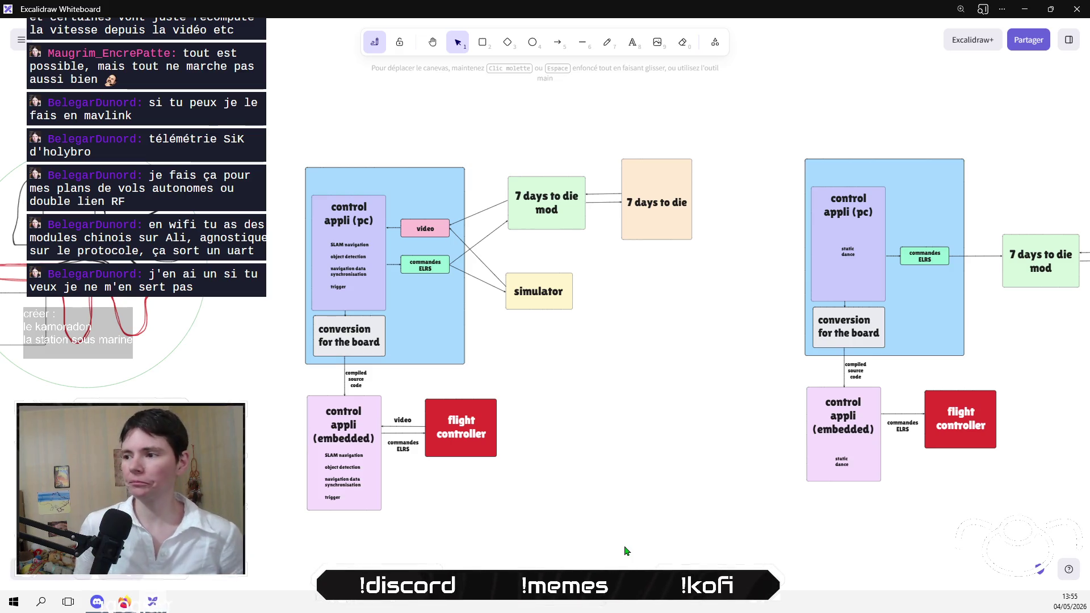
scroll(568, 494, "right", 5)
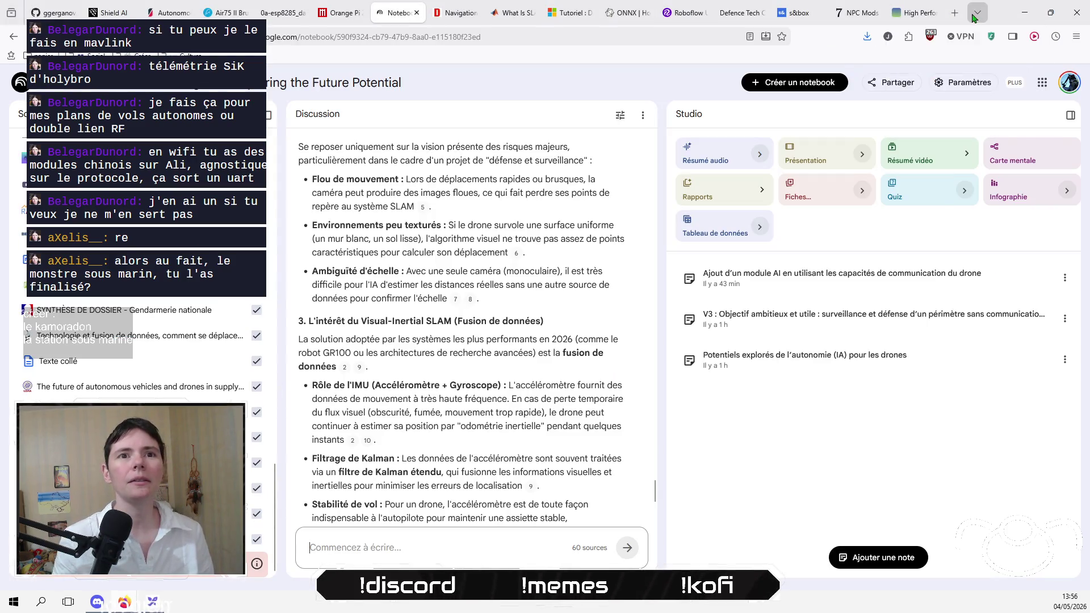
Step: In a new tab, go to the ours-agile itch.io page
left_click(972, 17)
left_click(958, 17)
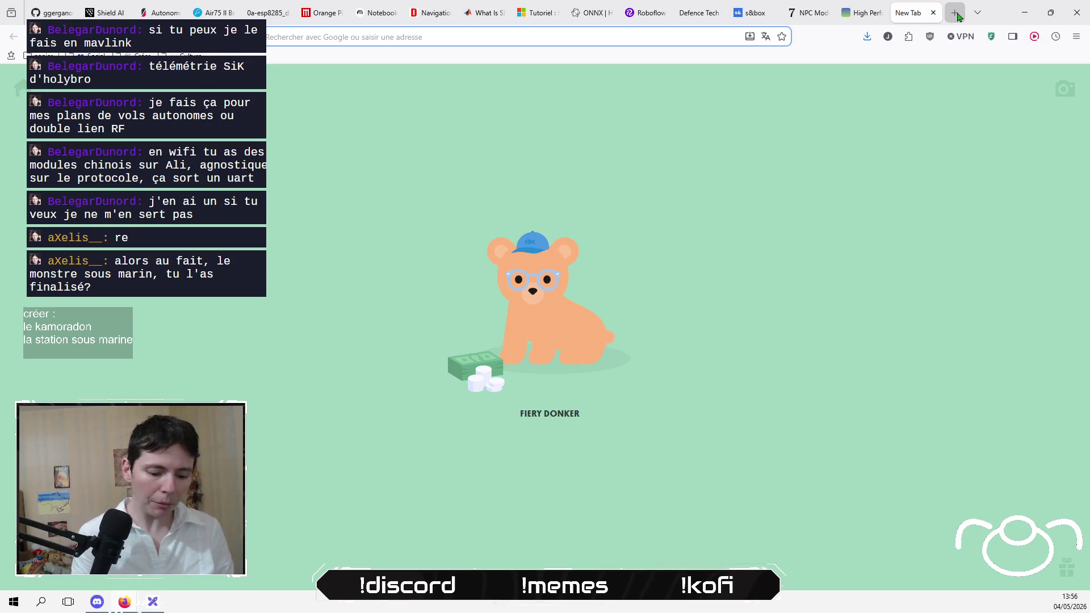
type("itch")
key("Up")
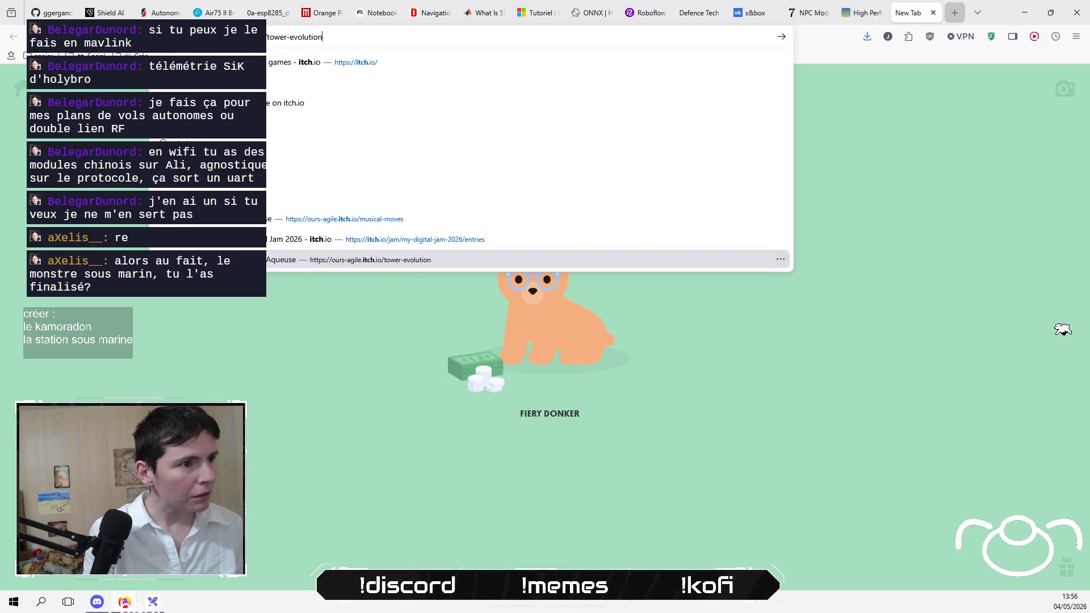
key("Up")
key("Down")
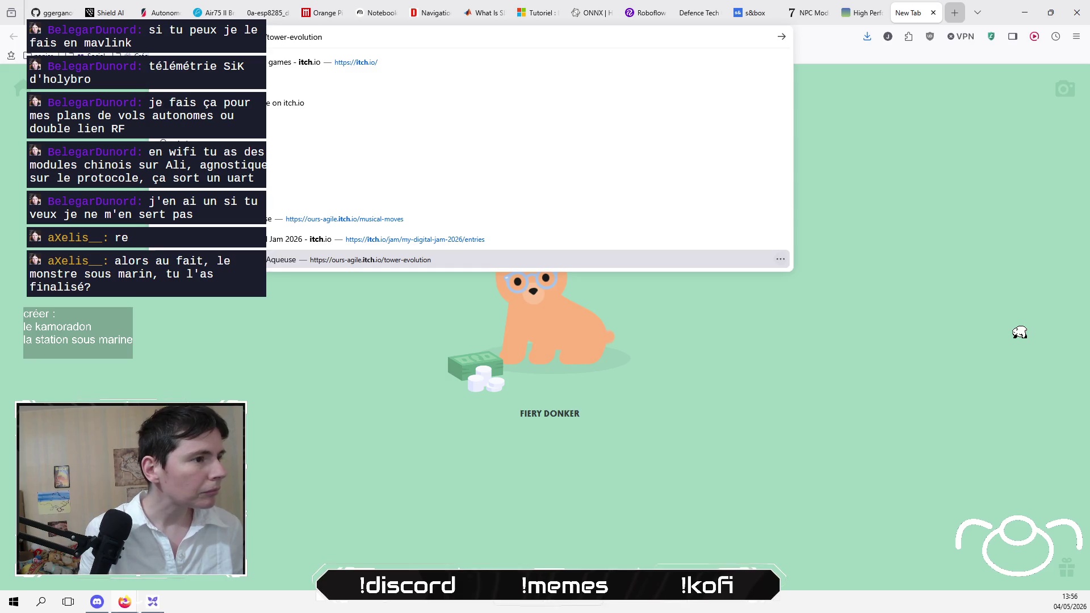
key("ctrl+shift+Left")
key("ctrl+shift+Left")
key("BackSpace")
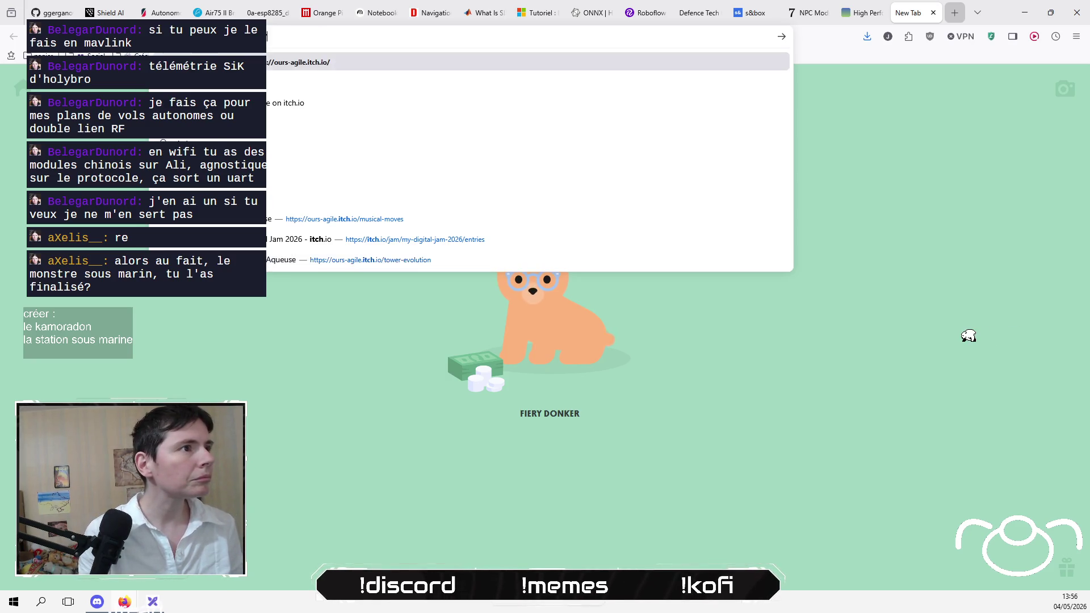
key("Return")
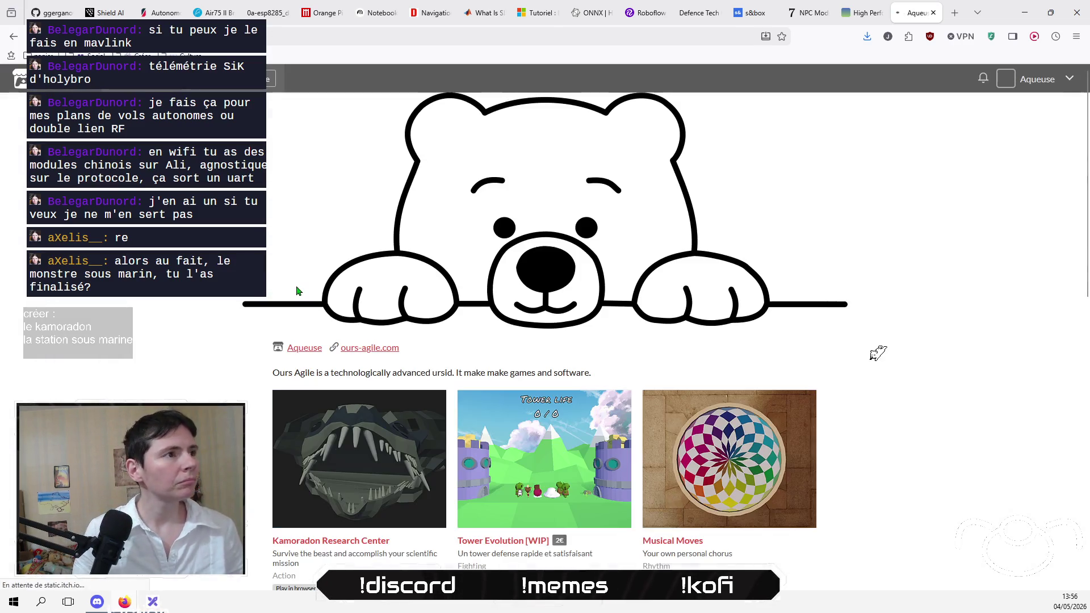
Step: Open the Kamoradon Research Center game page and scroll through it
scroll(101, 343, "down", 1)
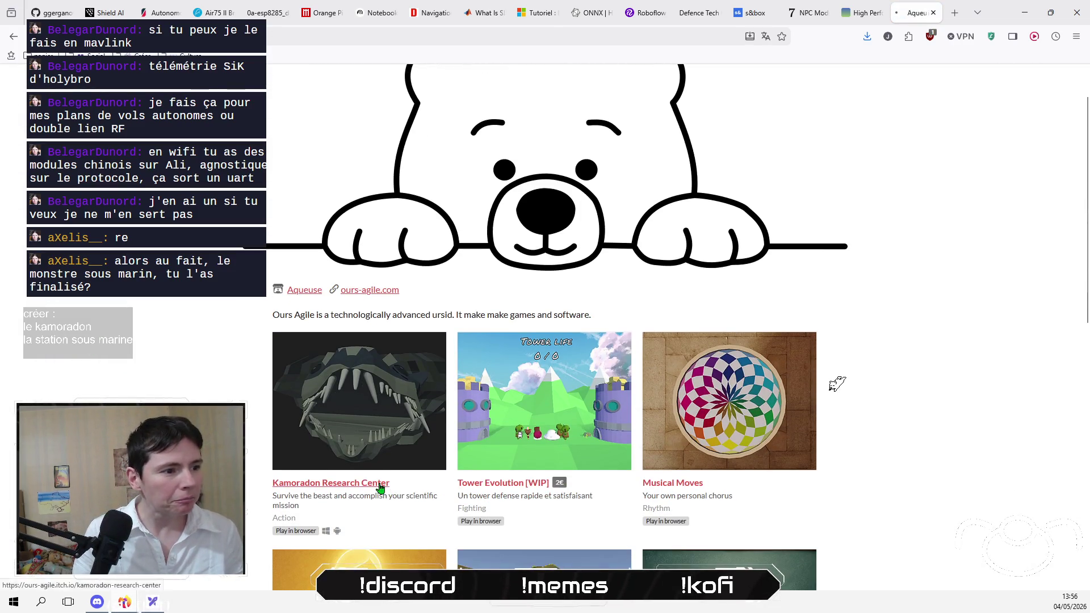
left_click(379, 486)
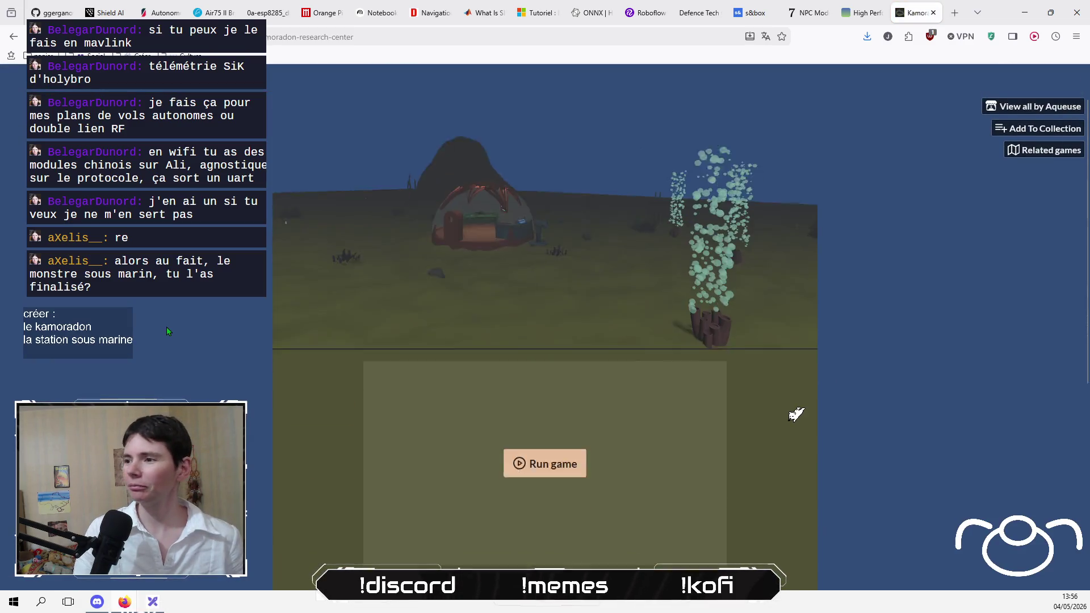
scroll(166, 326, "down", 6)
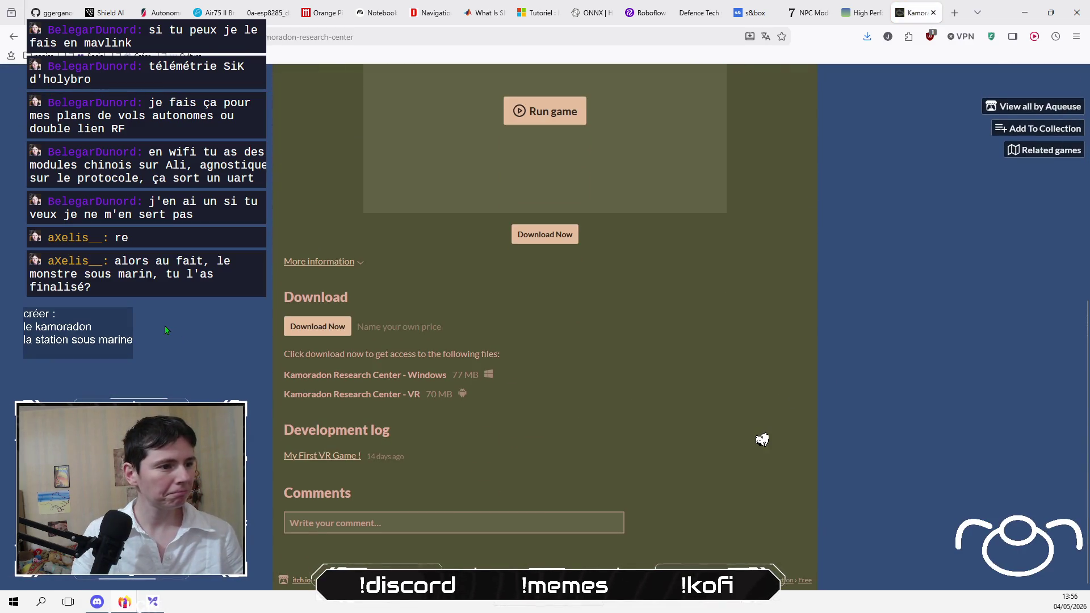
scroll(191, 324, "up", 4)
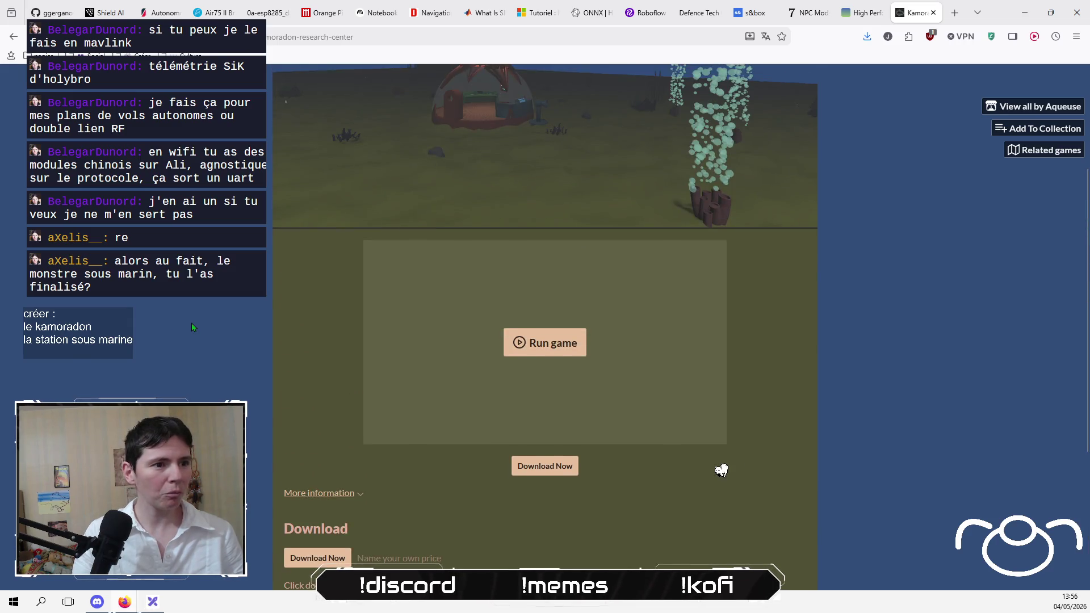
scroll(192, 324, "up", 3)
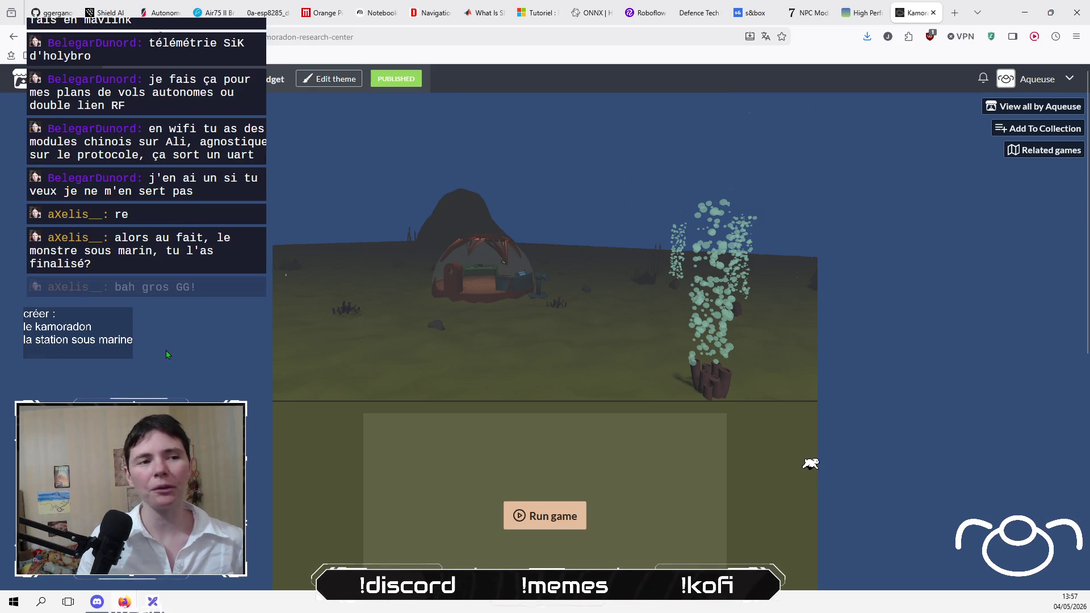
scroll(173, 301, "down", 2)
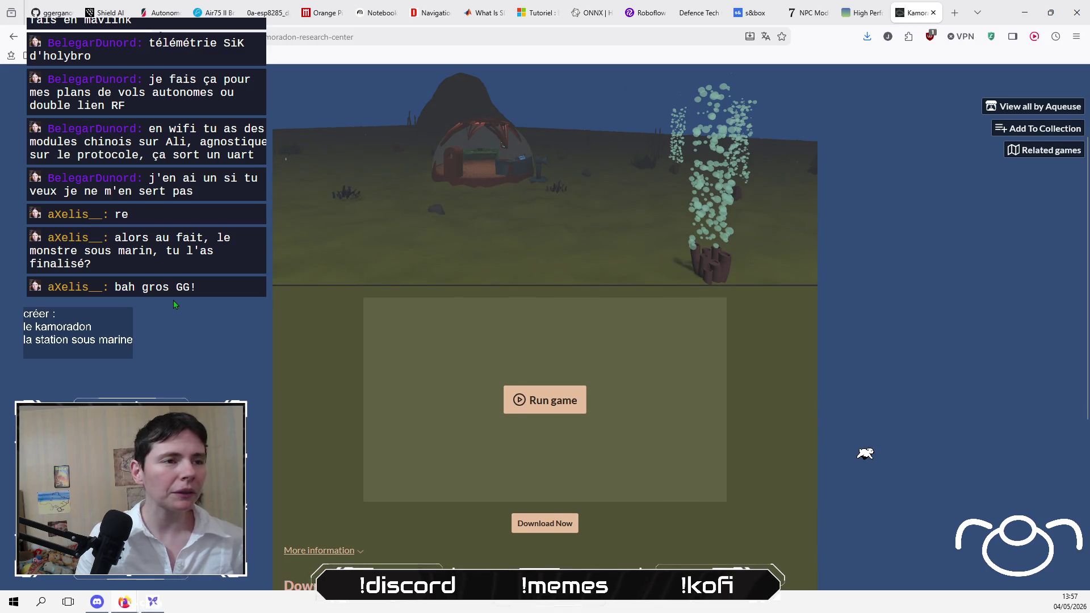
scroll(172, 301, "down", 5)
scroll(177, 298, "up", 4)
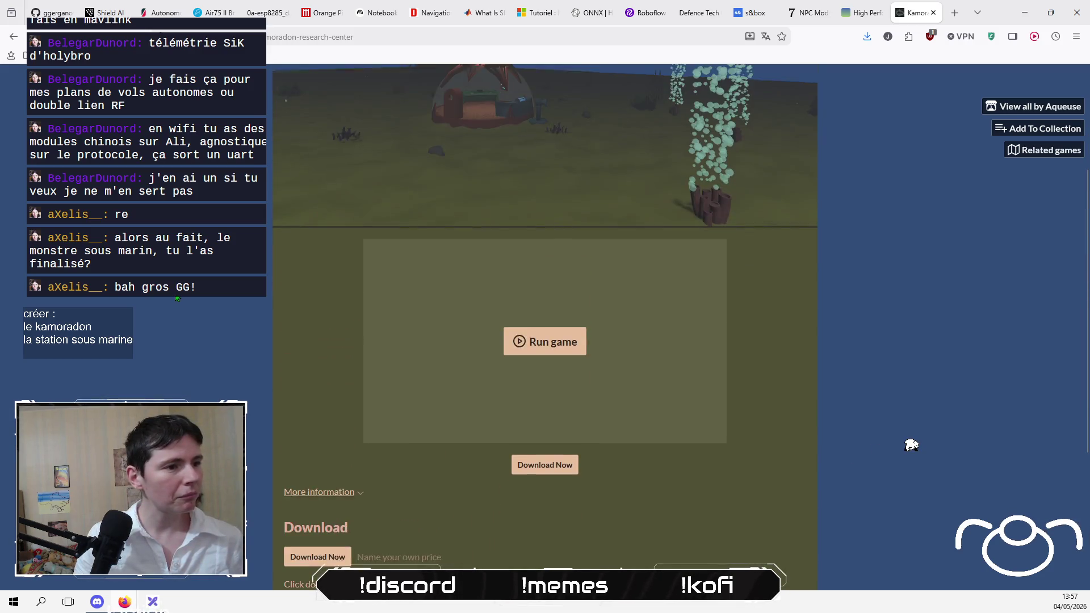
scroll(178, 298, "up", 3)
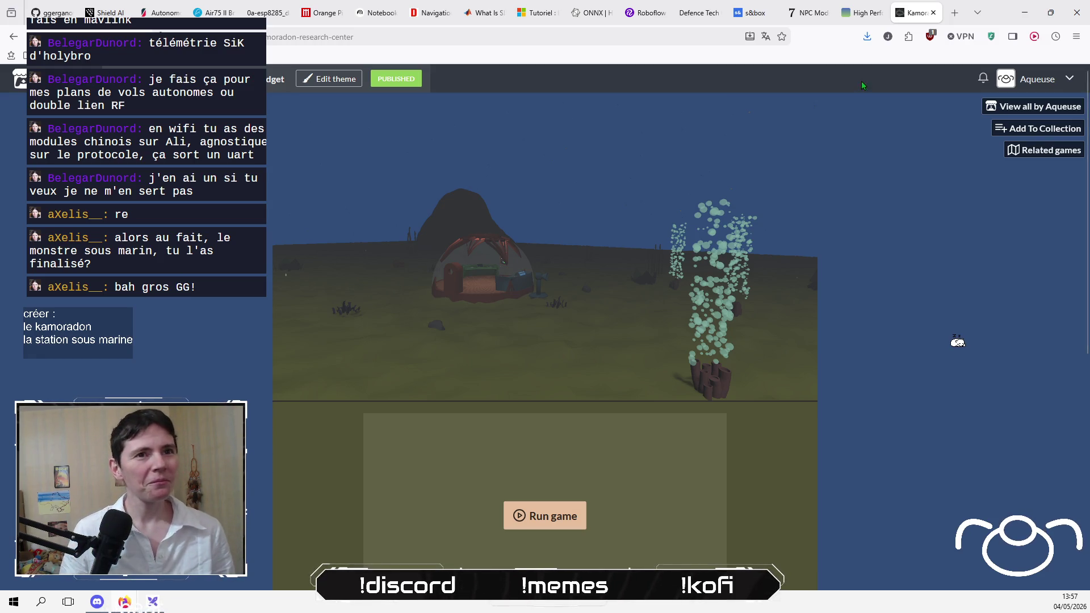
Step: Close the Kamoradon game tab and return to the Excalidraw drone diagram
left_click(932, 13)
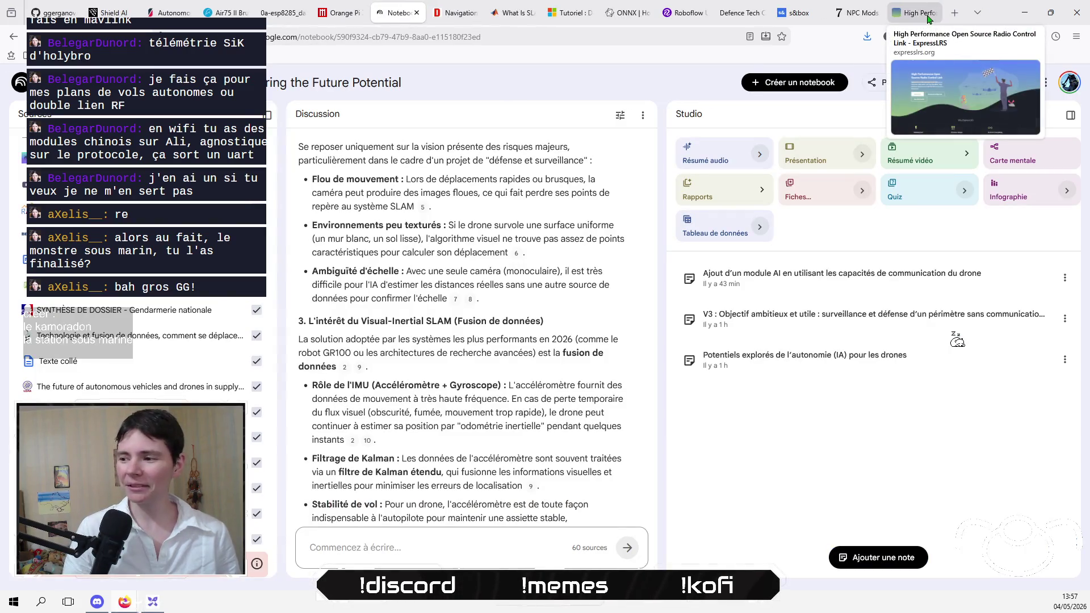
left_click(471, 336)
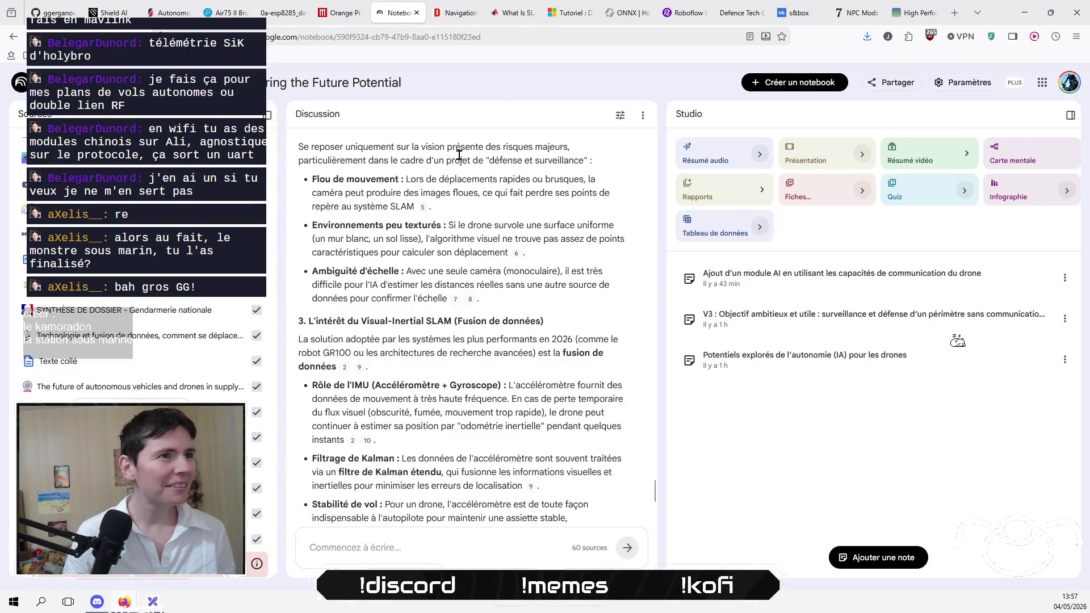
left_click(158, 607)
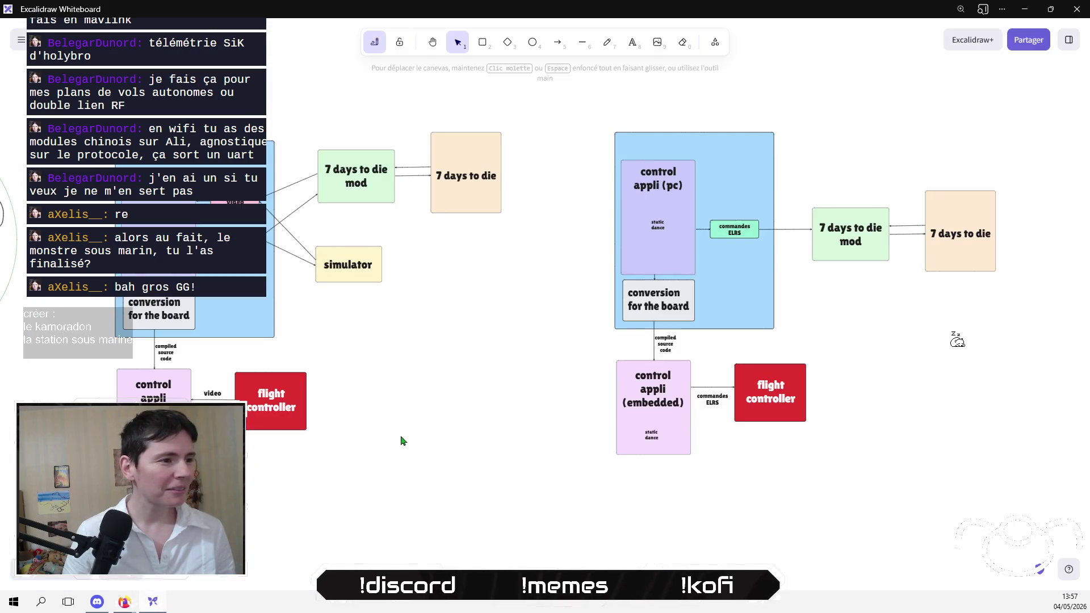
scroll(386, 451, "right", 3)
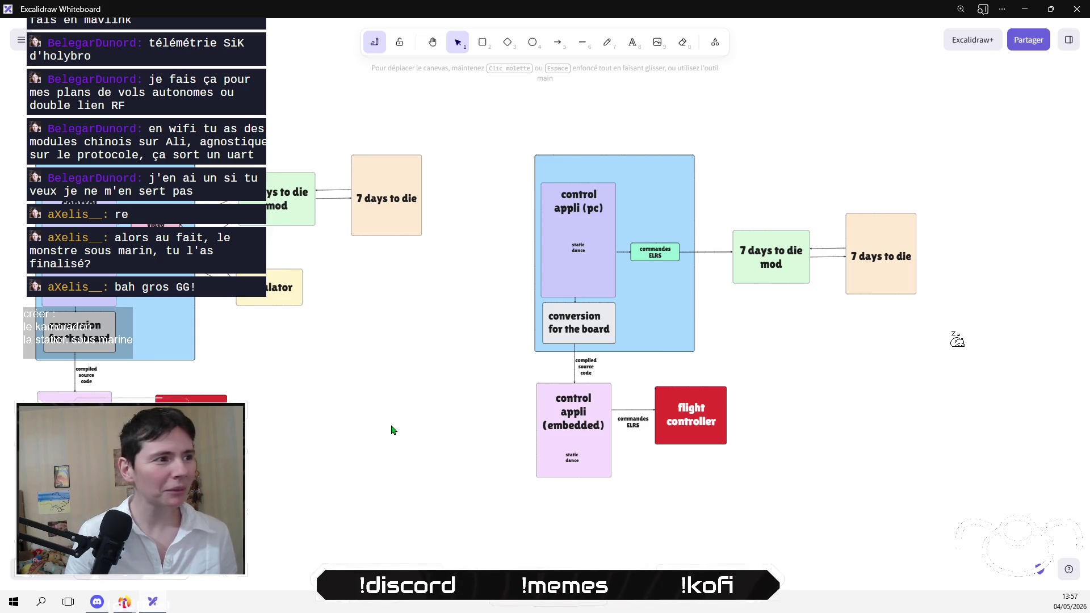
scroll(391, 429, "left", 3)
scroll(392, 430, "down", 1)
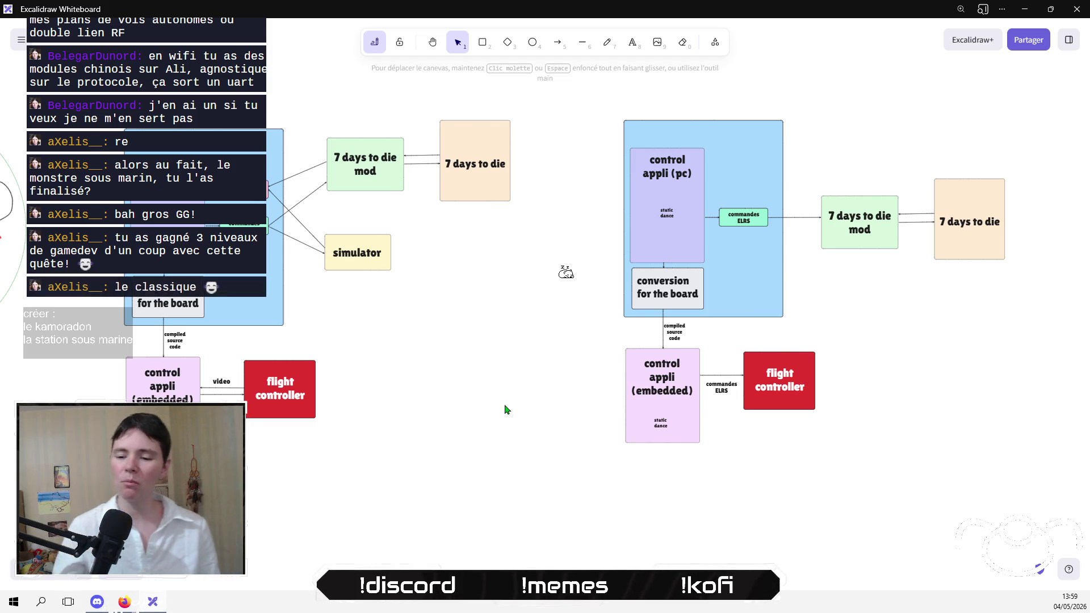
scroll(519, 397, "right", 2)
scroll(518, 396, "up", 1)
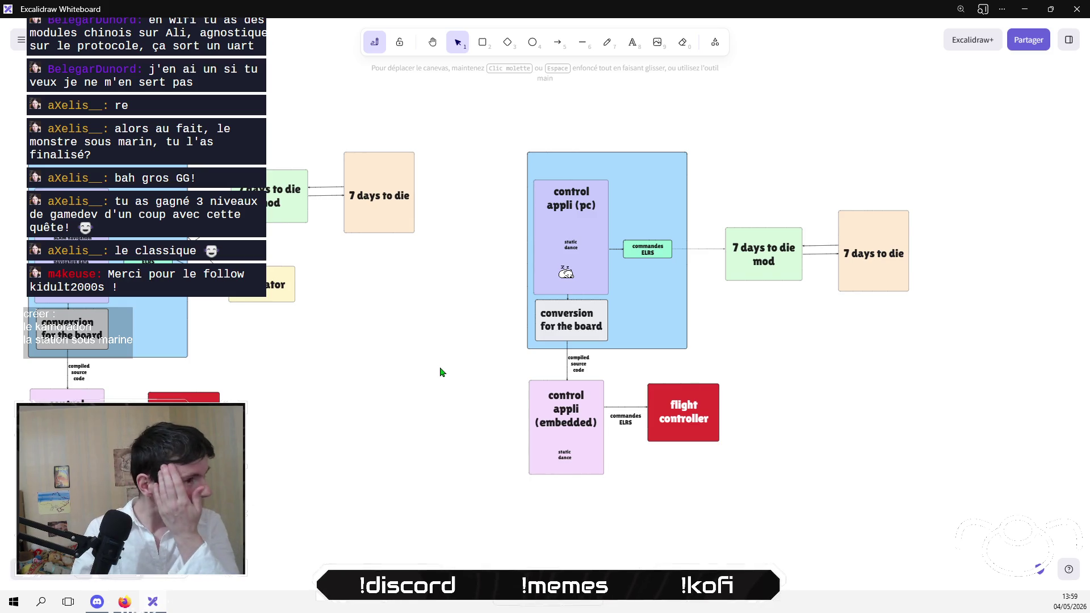
left_click_drag(440, 372, 427, 359)
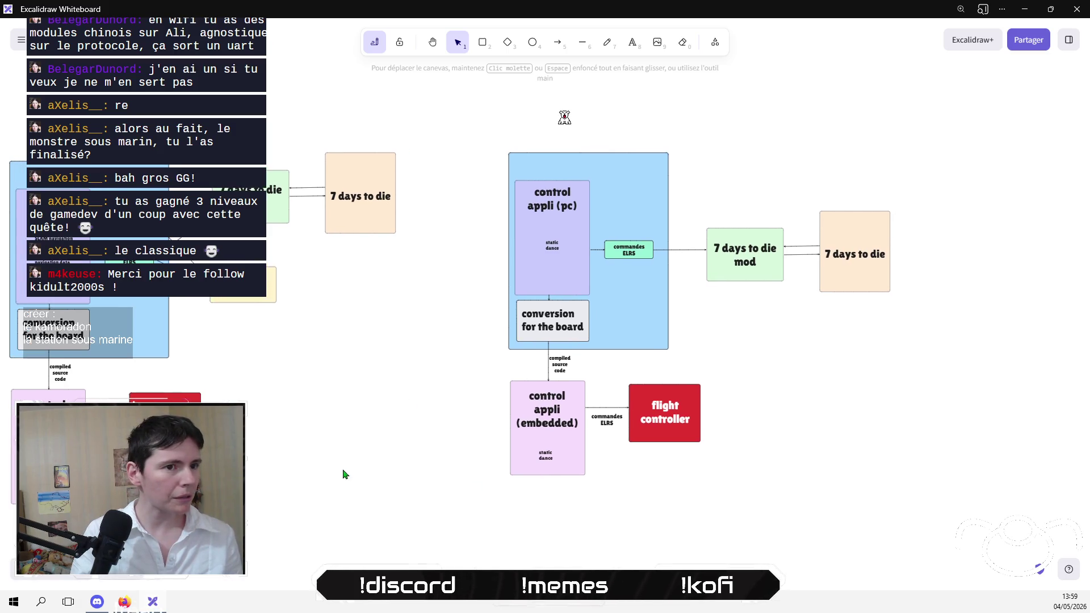
Step: Bring the eBay MDBT42Q-PATL2 listing back to the front and select its address-bar URL
left_click(100, 604)
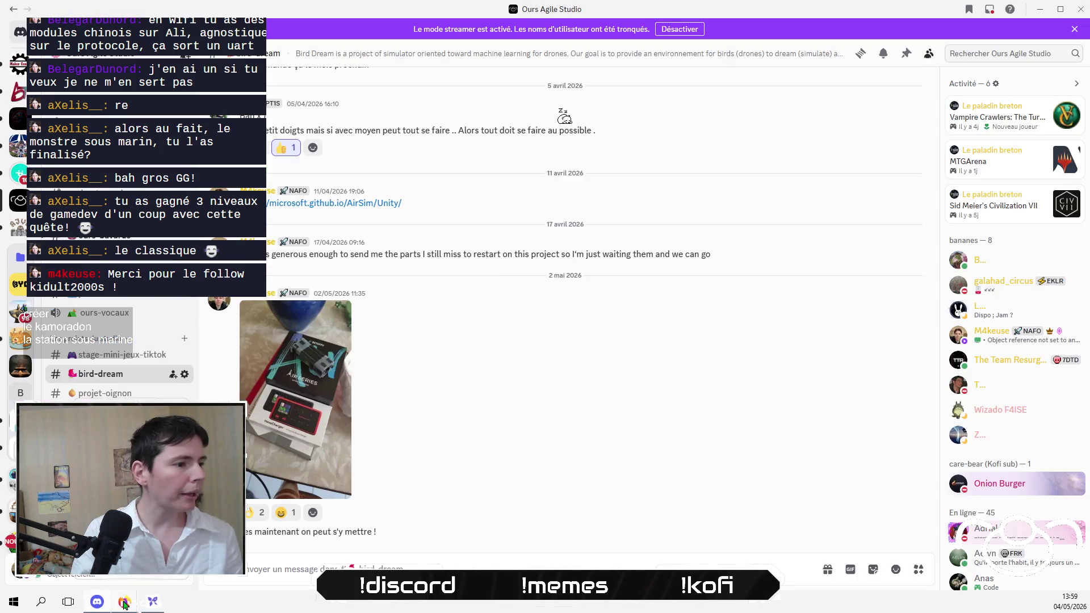
mouse_move(124, 601)
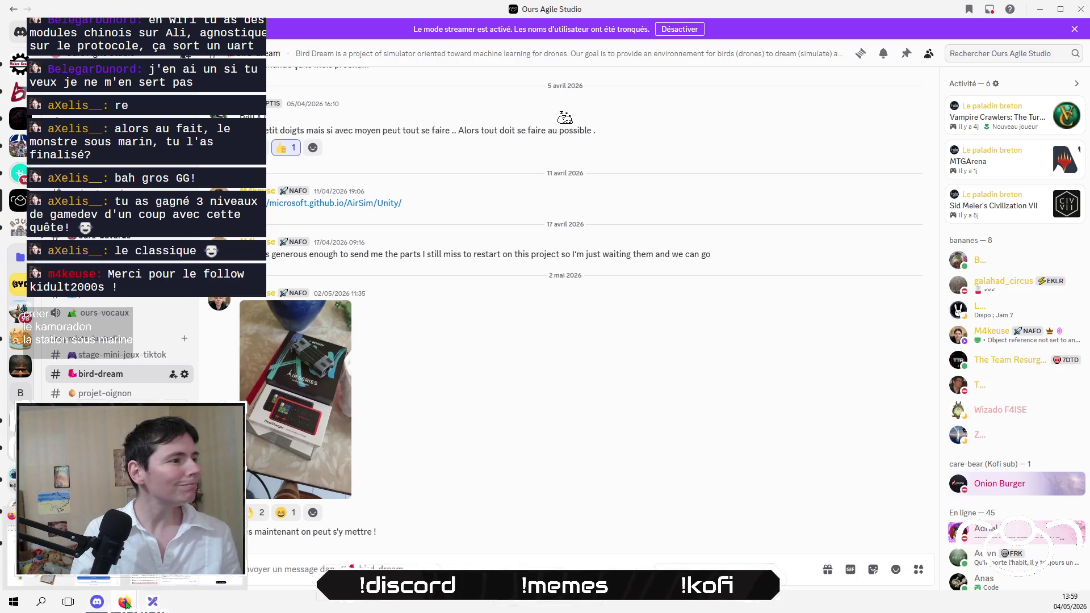
left_click(123, 545)
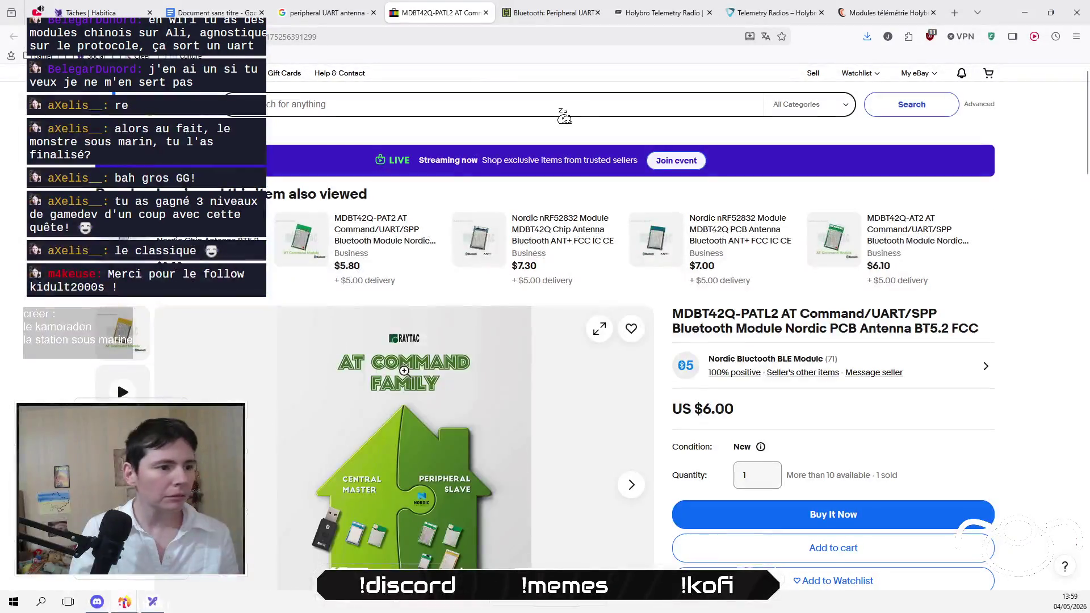
left_click(493, 37)
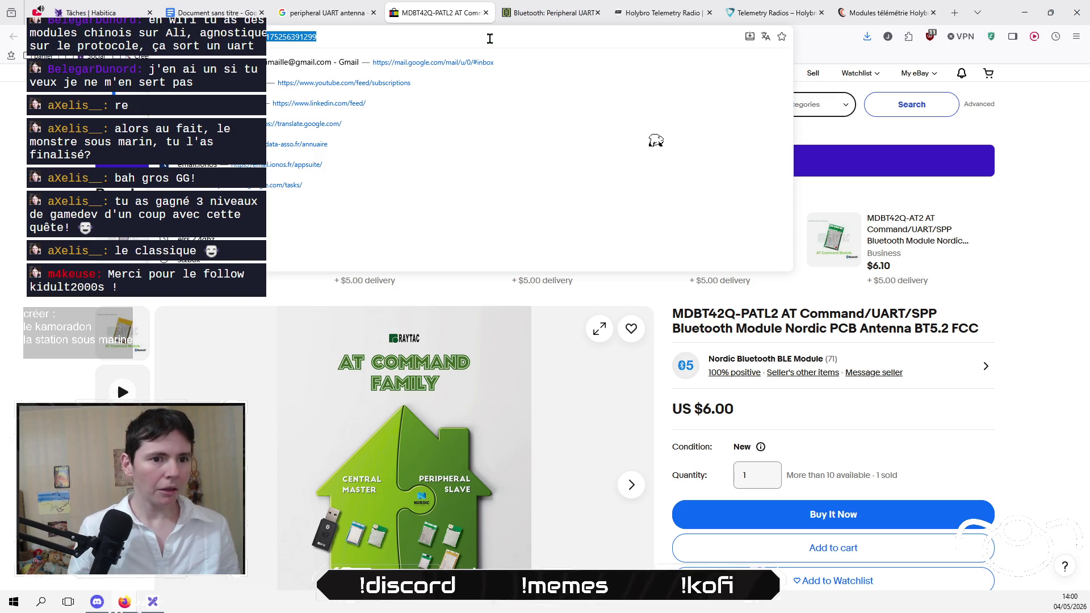
Step: Search Google for 'esp32 smallest card' and open the 'ESP32-S3 Super Mini is INSANE!' video
key("BackSpace")
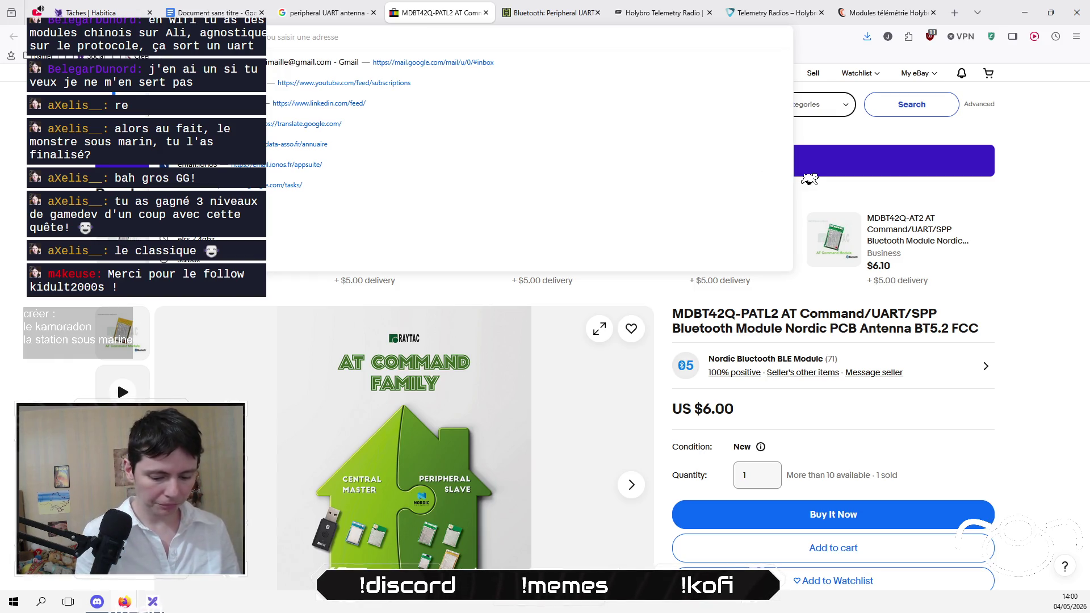
type("esp32")
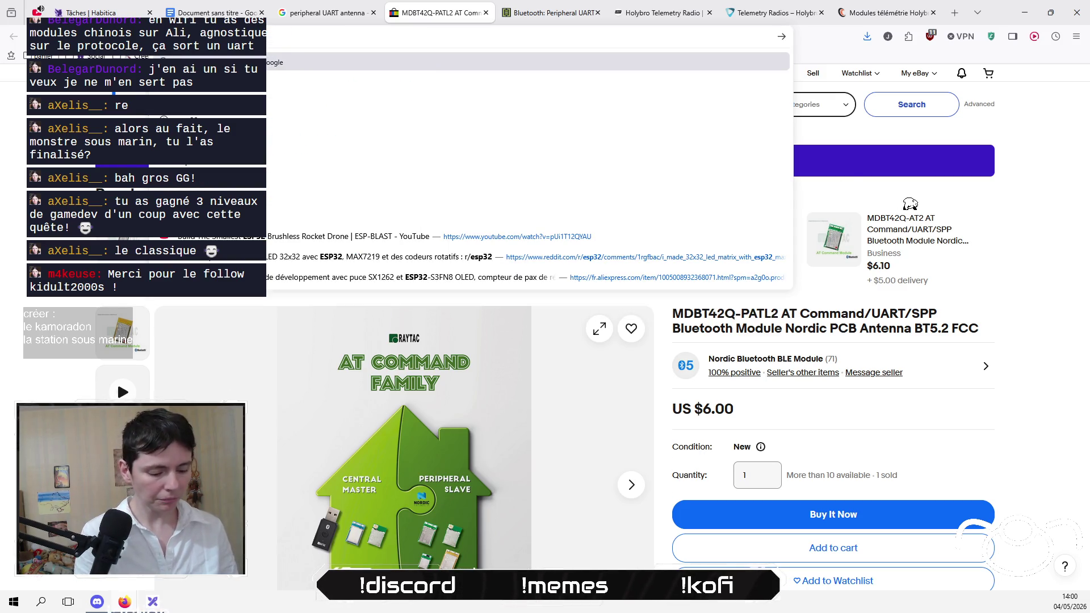
type(" sd card")
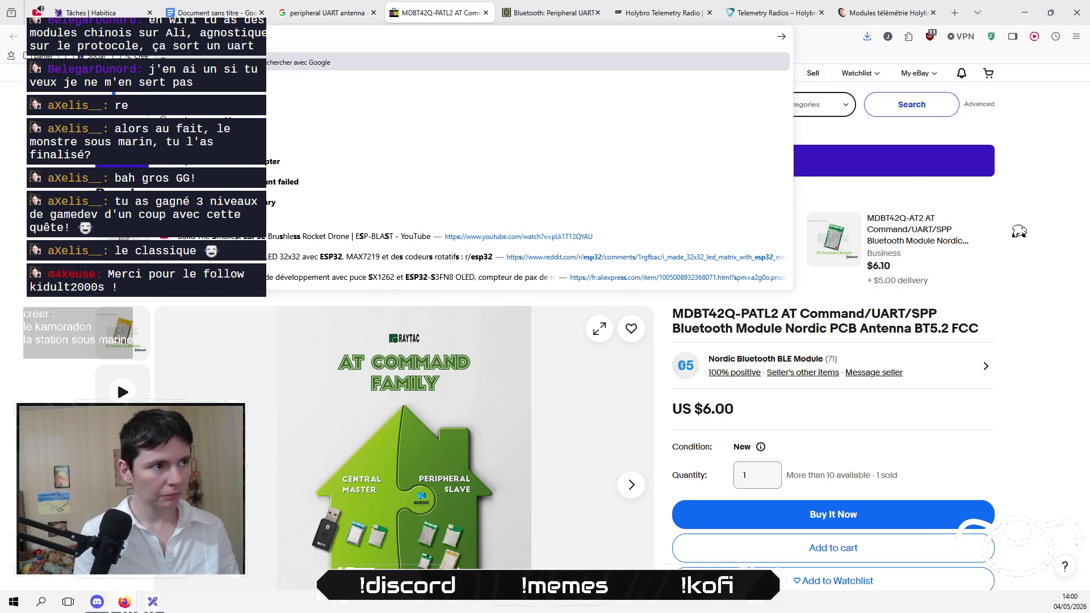
key("Return")
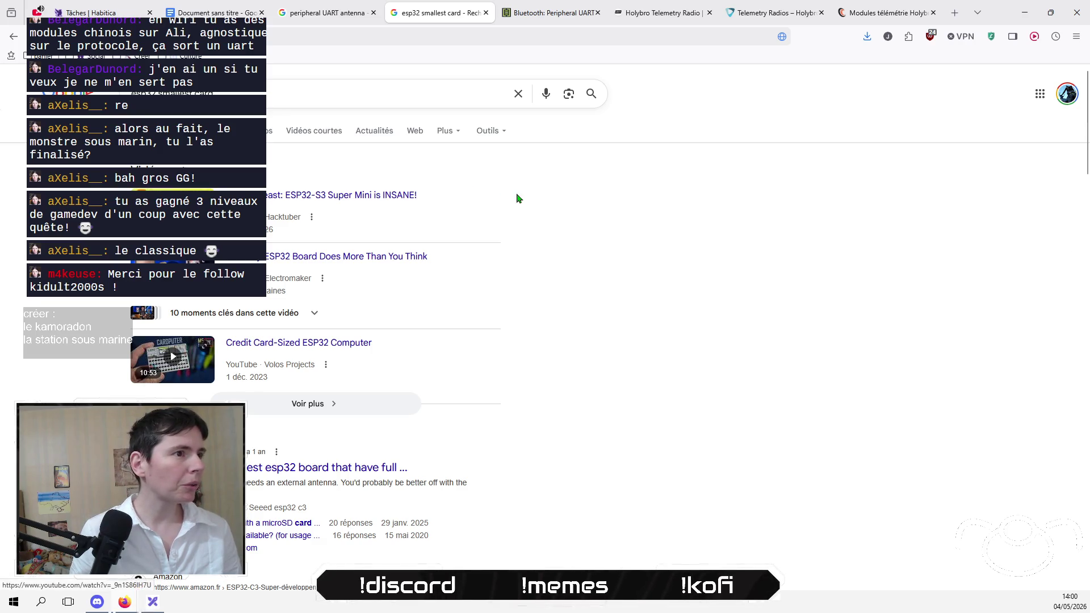
left_click(361, 204)
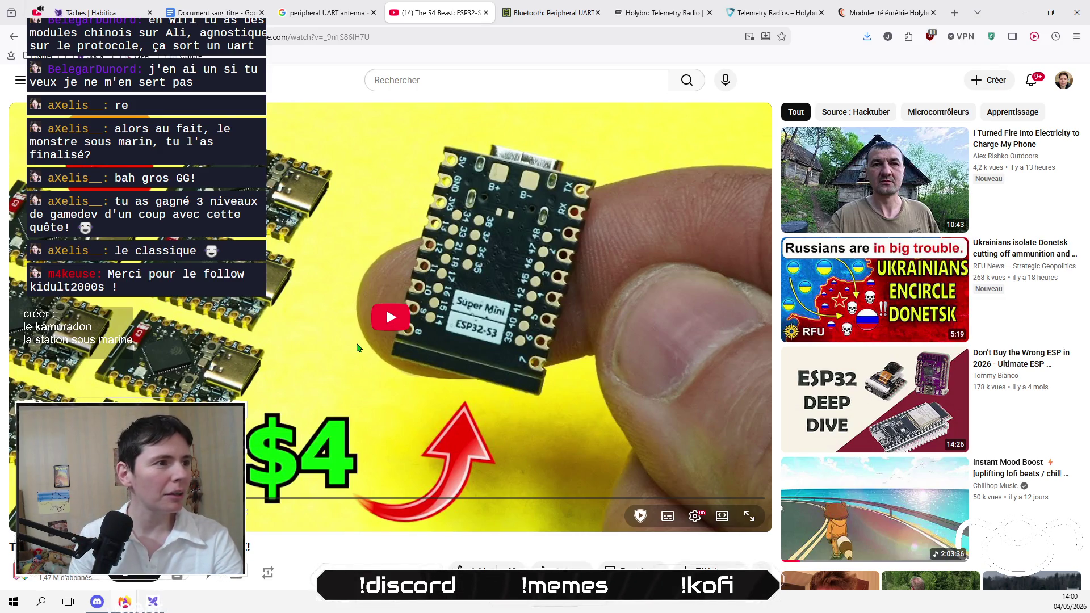
Step: Start the ESP32-S3 Super Mini video, pausing it briefly before resuming
scroll(1, 392, "down", 3)
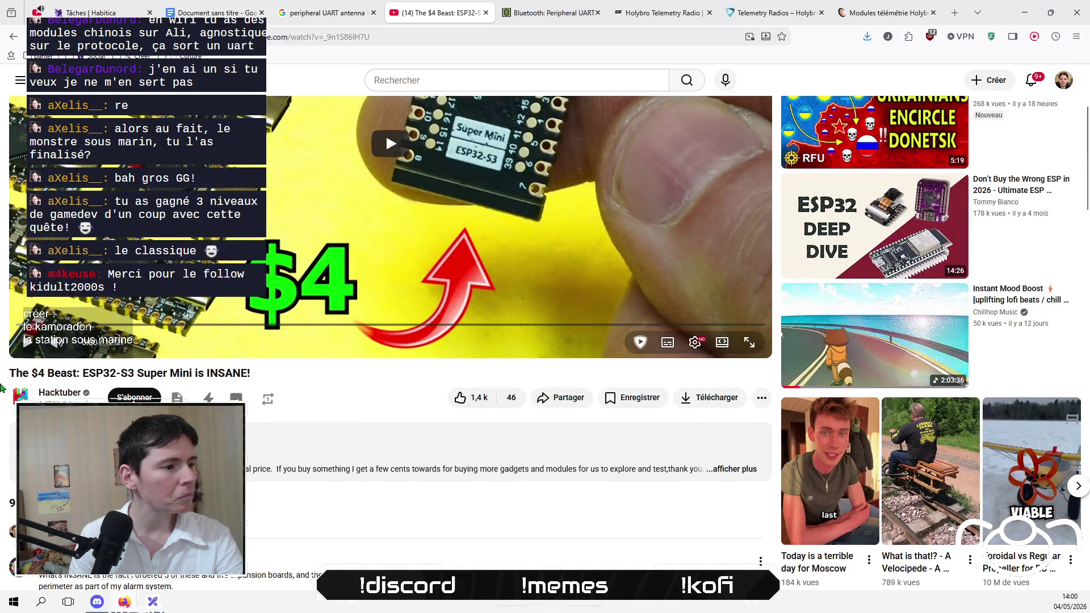
scroll(1, 389, "down", 3)
scroll(1, 388, "up", 3)
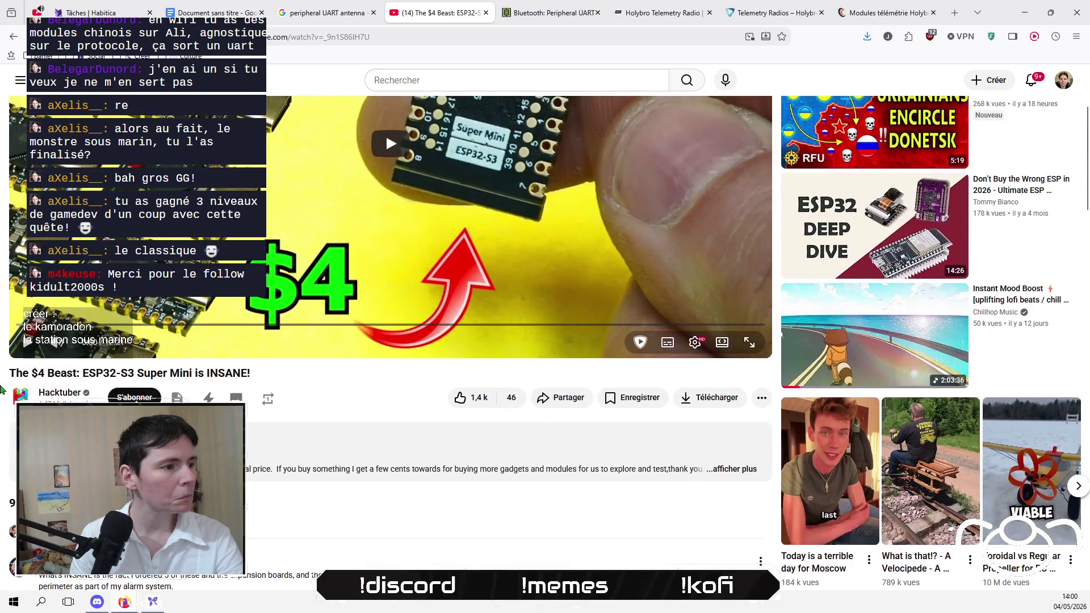
scroll(1, 389, "up", 3)
key("k")
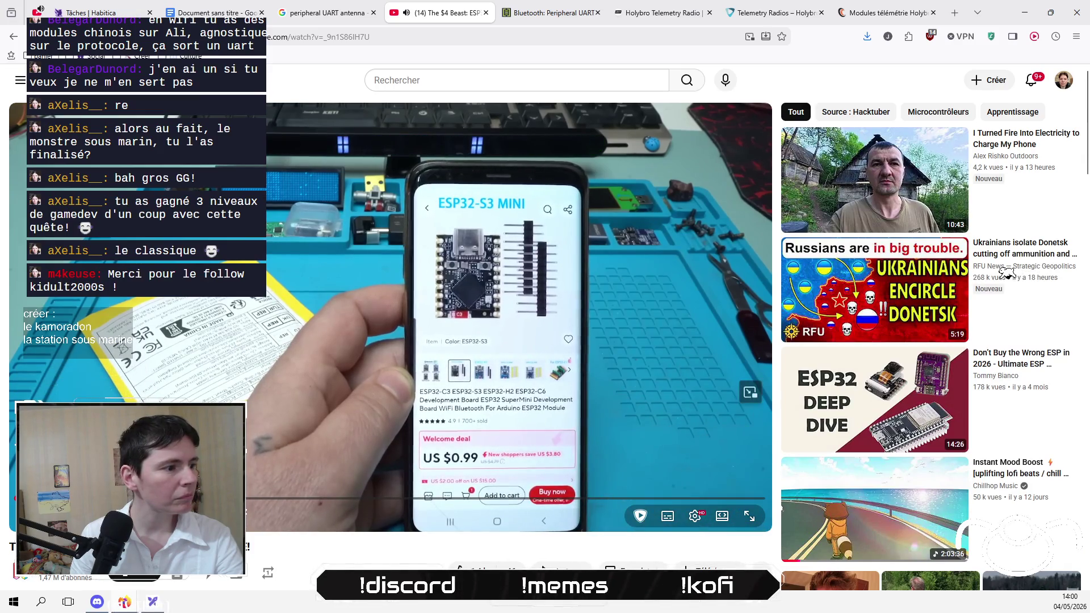
left_click(324, 270)
left_click(315, 271)
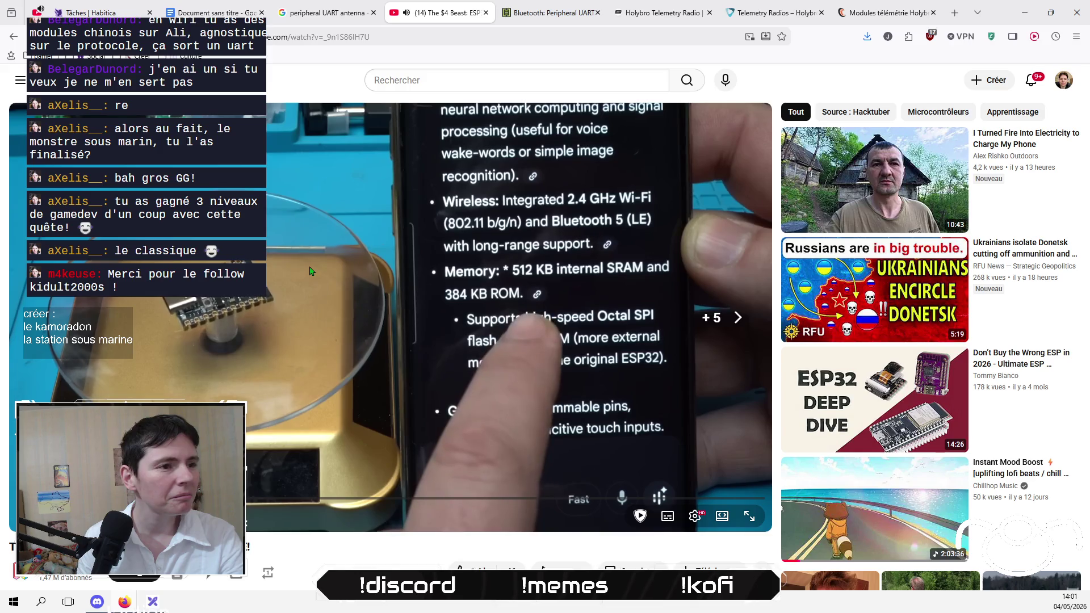
Step: Skip ahead to the M5Stack Atom S3 part, then return to the esp32 smallest card results
key("Right")
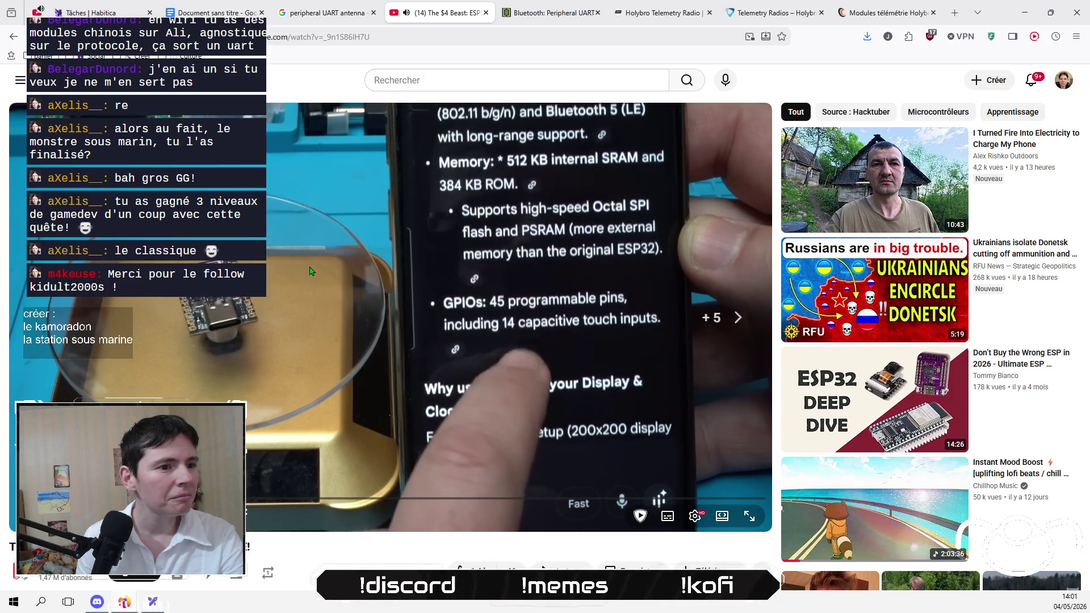
key("Right")
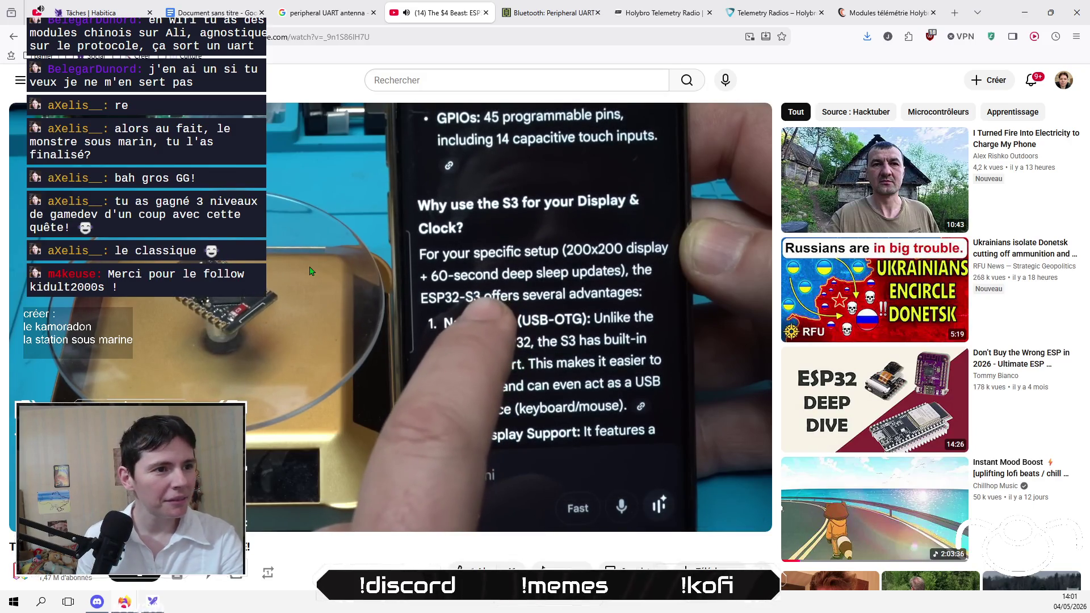
key("Right")
key("Right")
key("Right")
key("Right")
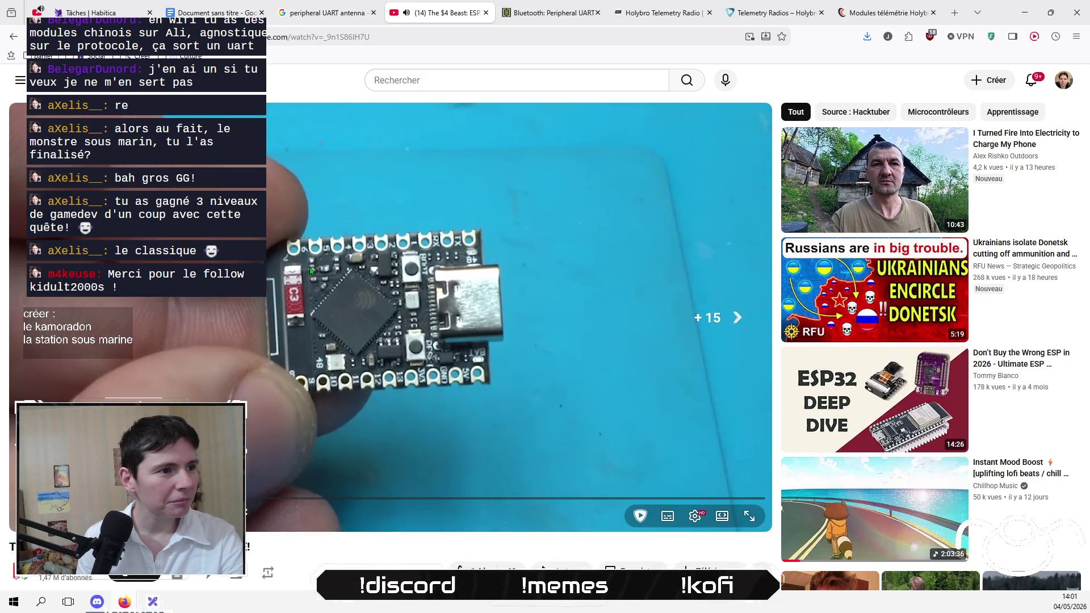
key("Right")
key("Right")
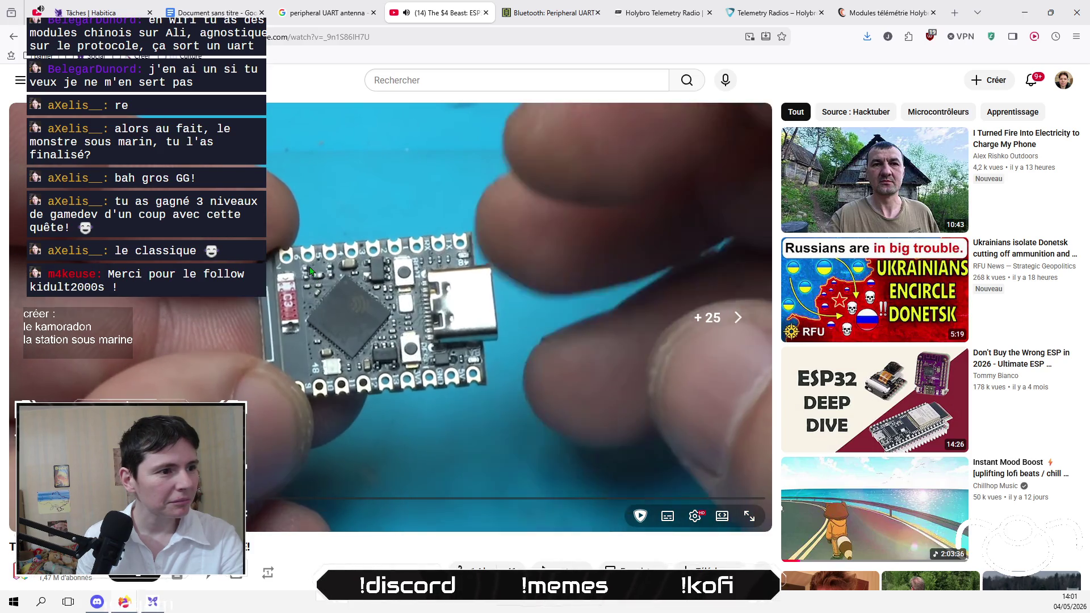
key("Right")
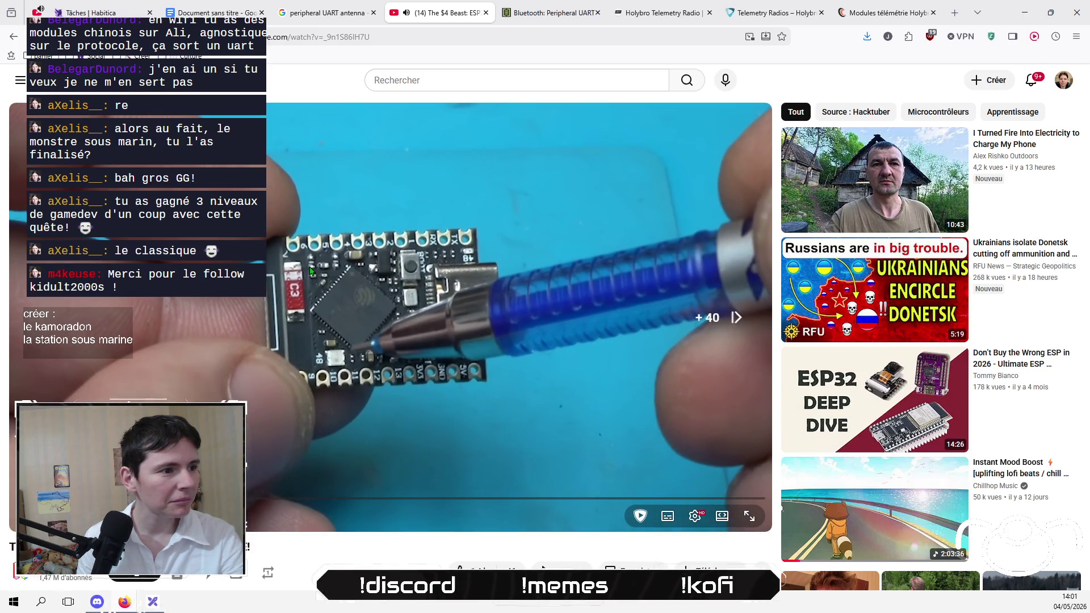
key("Right")
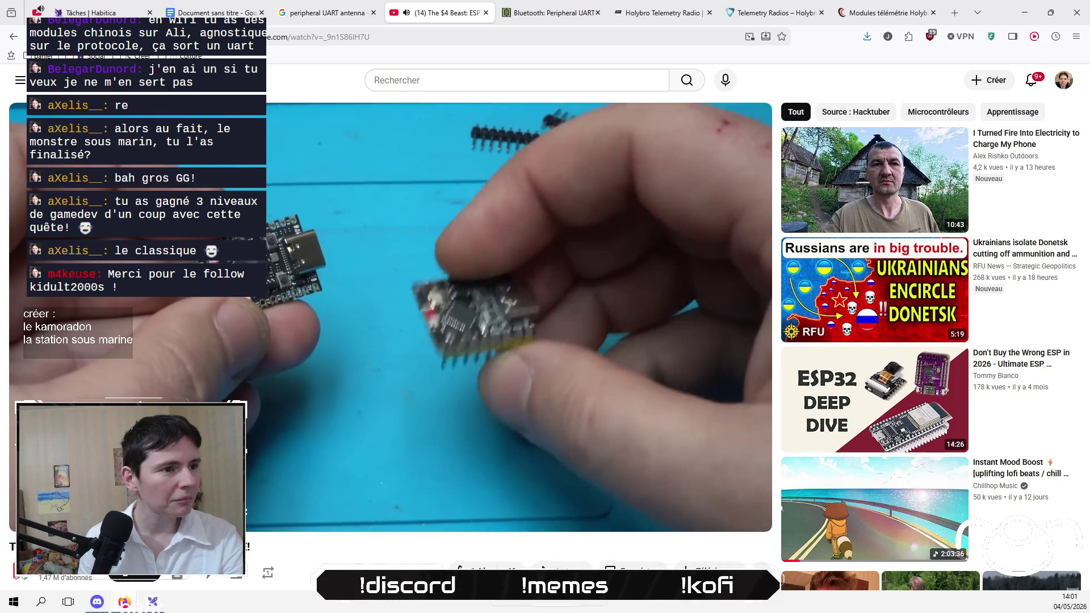
key("l")
key("Right")
key("Right")
key("Right")
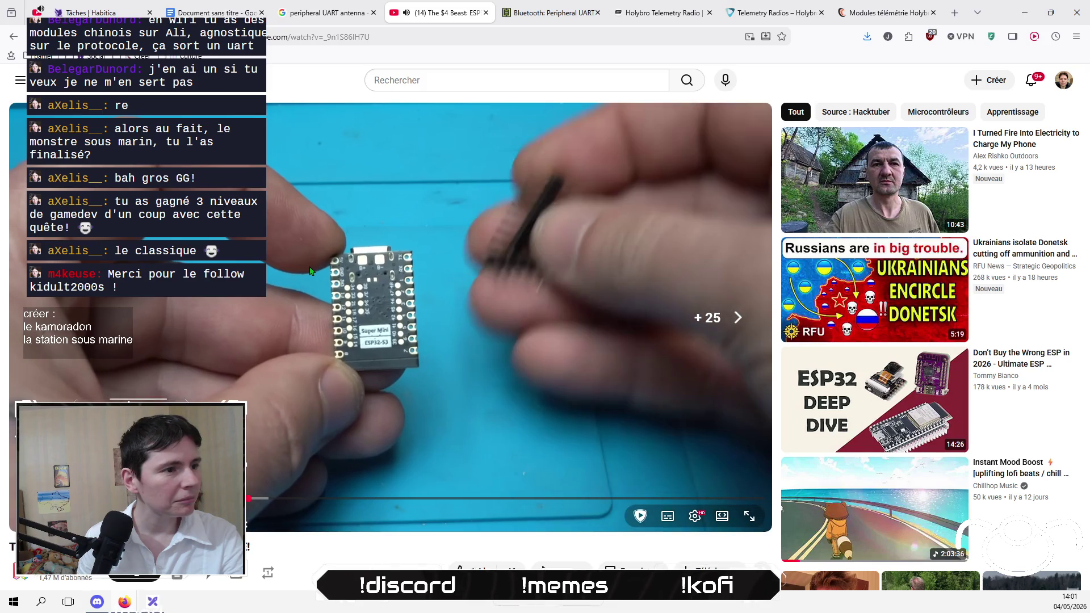
key("l")
key("l")
key("l")
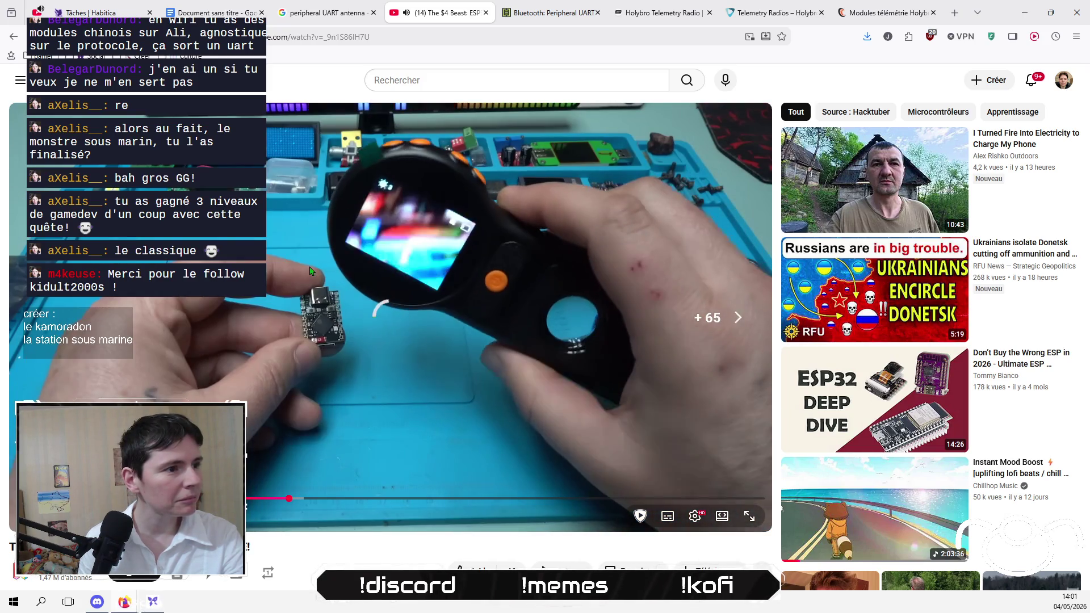
key("Right")
key("Right")
key("Right")
key("Right")
key("Right")
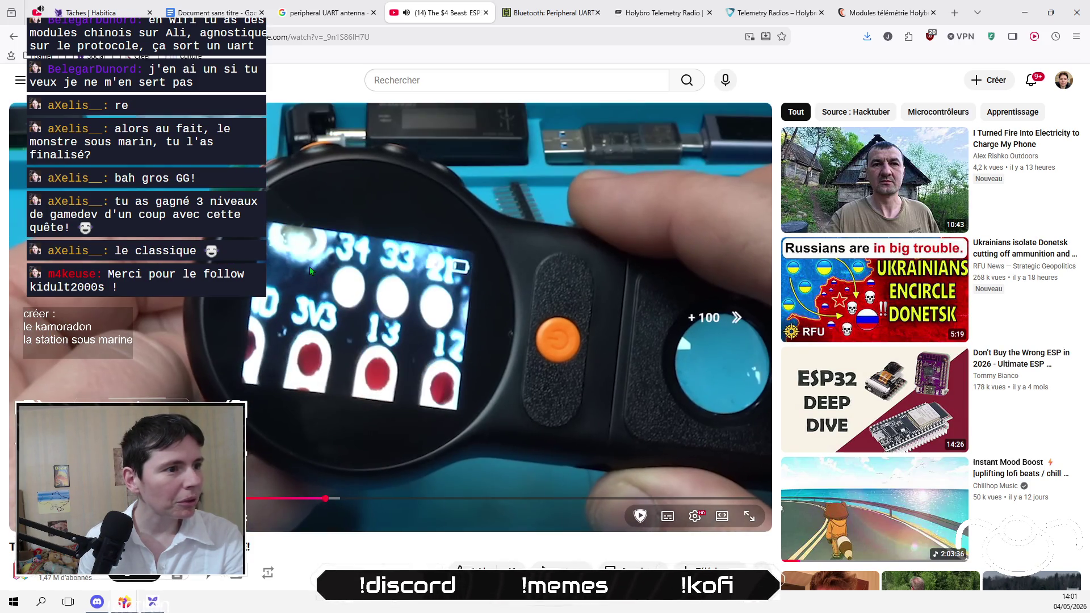
key("Right")
key("Right")
key("Right")
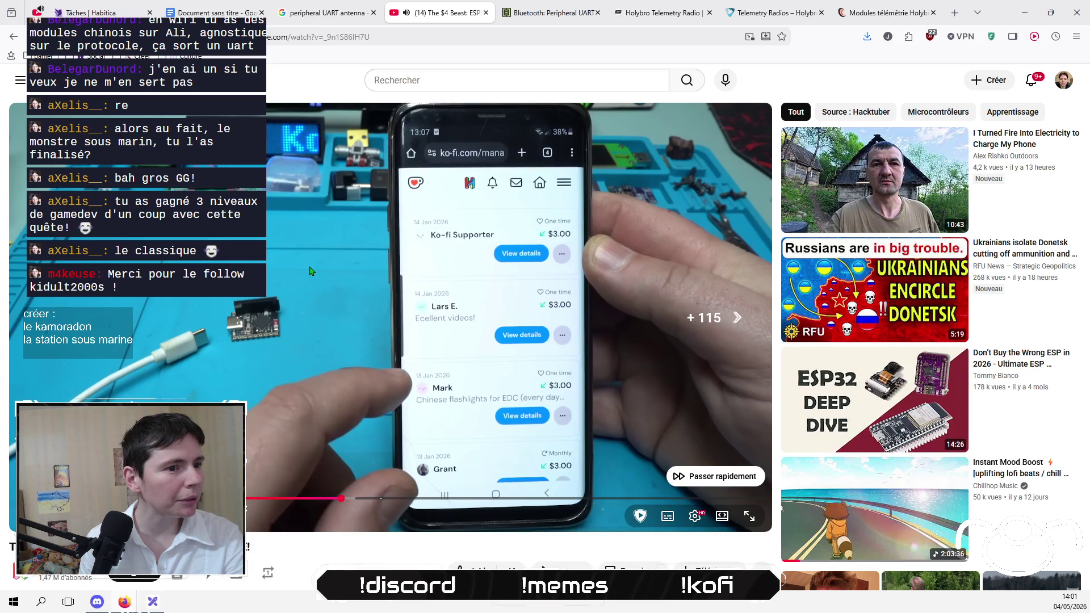
key("Right")
key("Right")
key("Right")
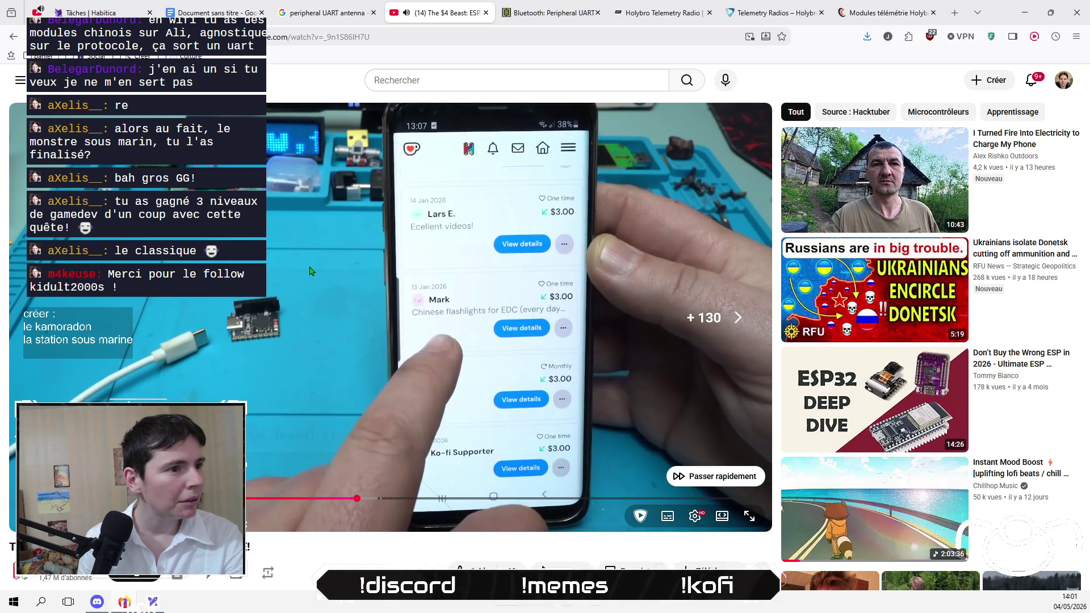
key("Right")
key("Right")
key("Right")
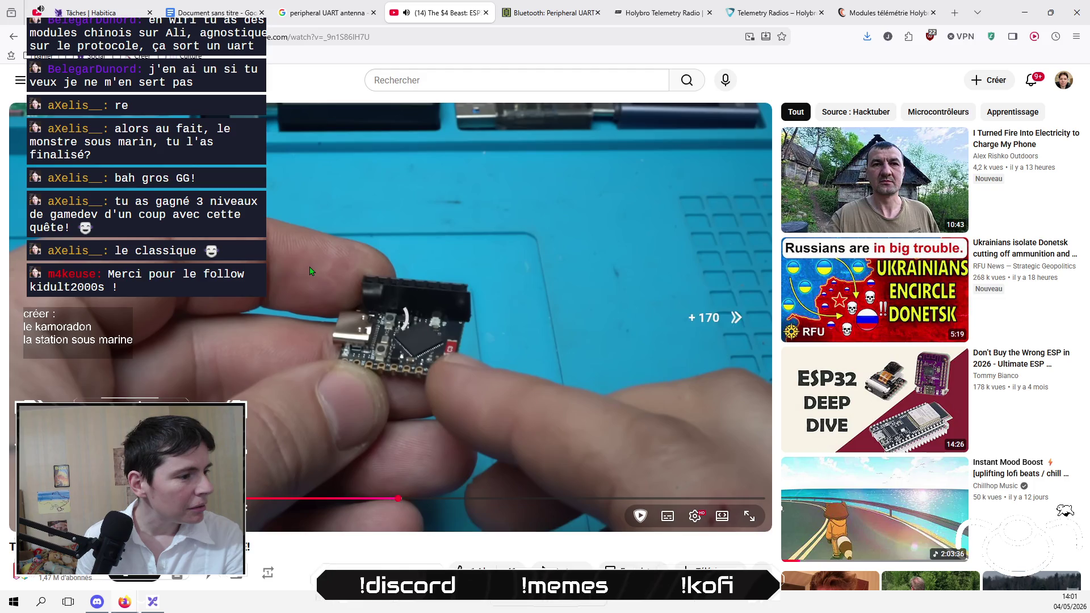
key("Right")
key("Right")
key("Right")
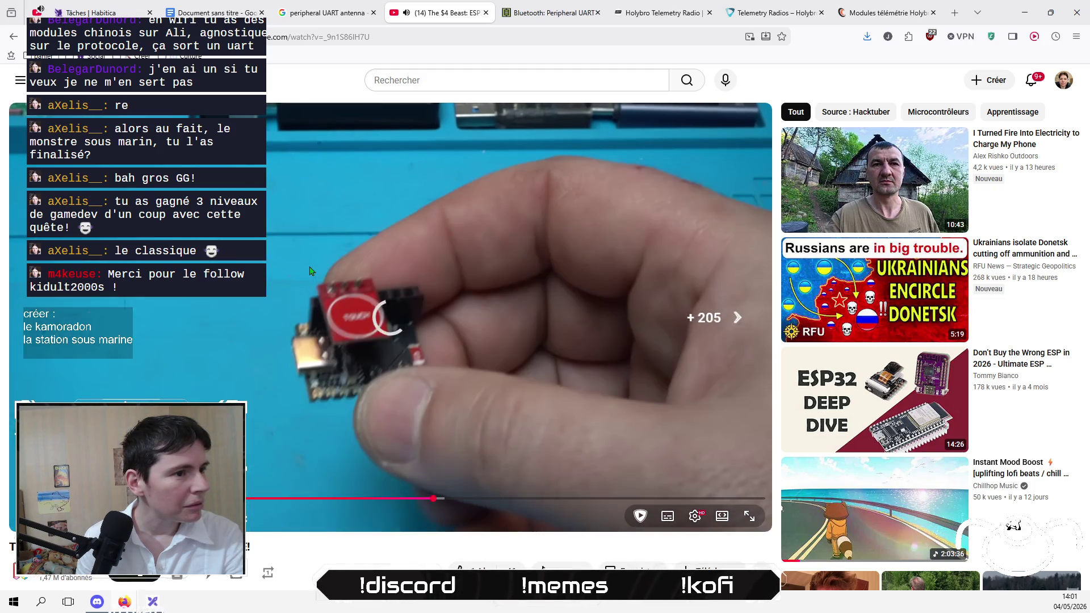
key("Right")
key("Right")
key("Right")
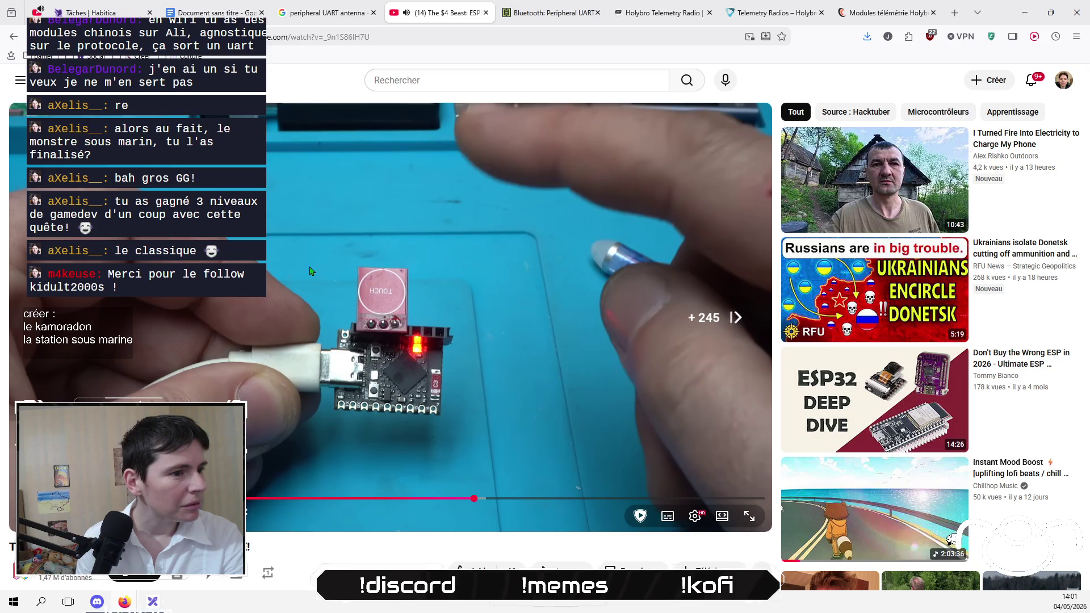
key("Right")
key("Right")
key("Right")
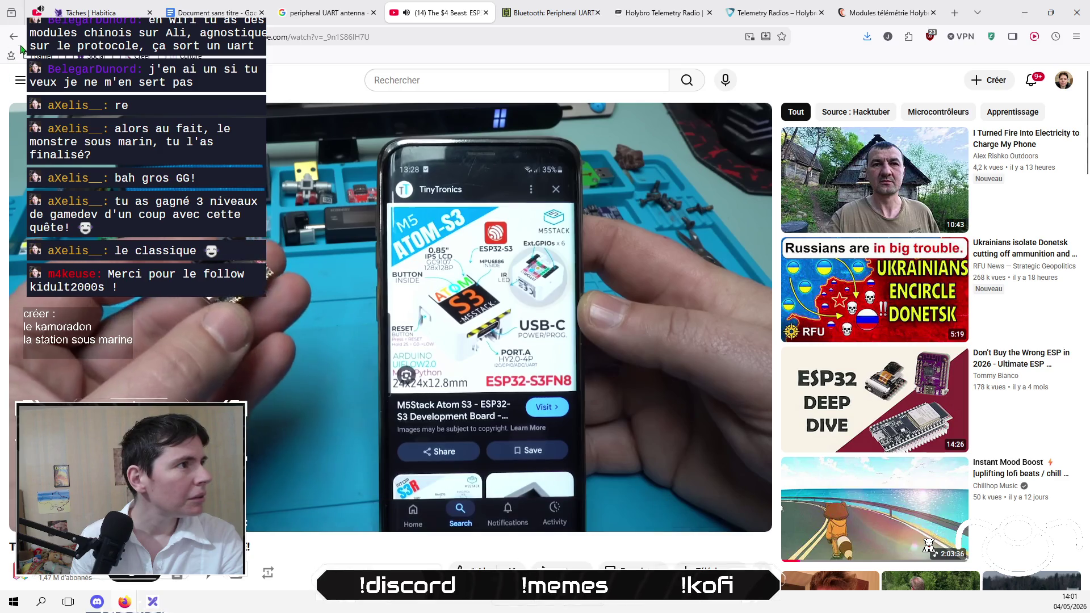
left_click(13, 36)
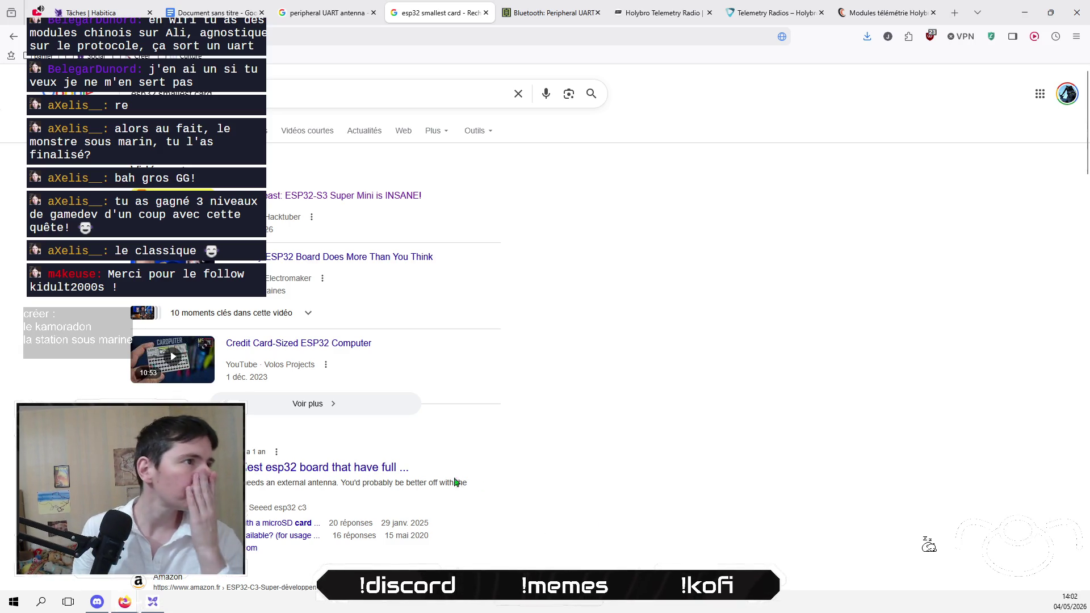
Step: Browse the esp32 smallest card results, then switch to the Holybro SiK V3 433MHz telemetry product page
scroll(355, 354, "down", 3)
scroll(355, 354, "up", 3)
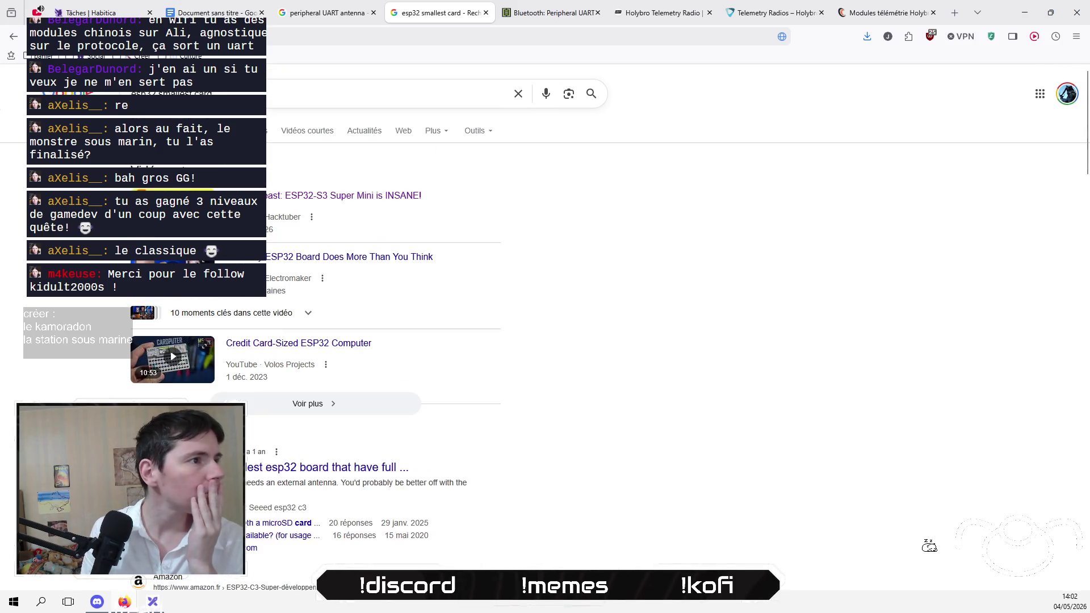
key("alt+Left")
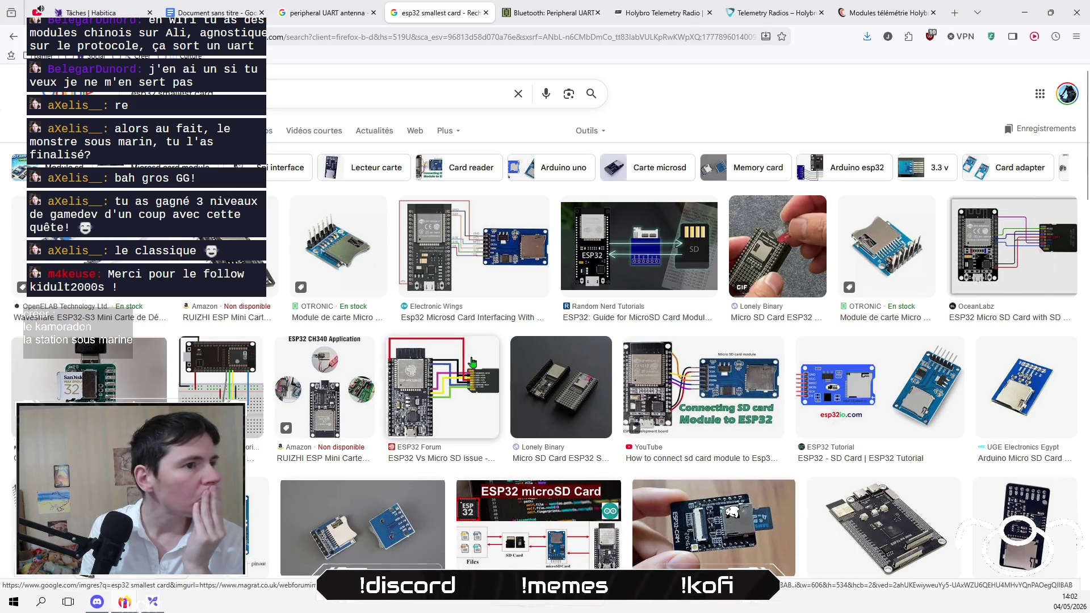
scroll(345, 372, "down", 4)
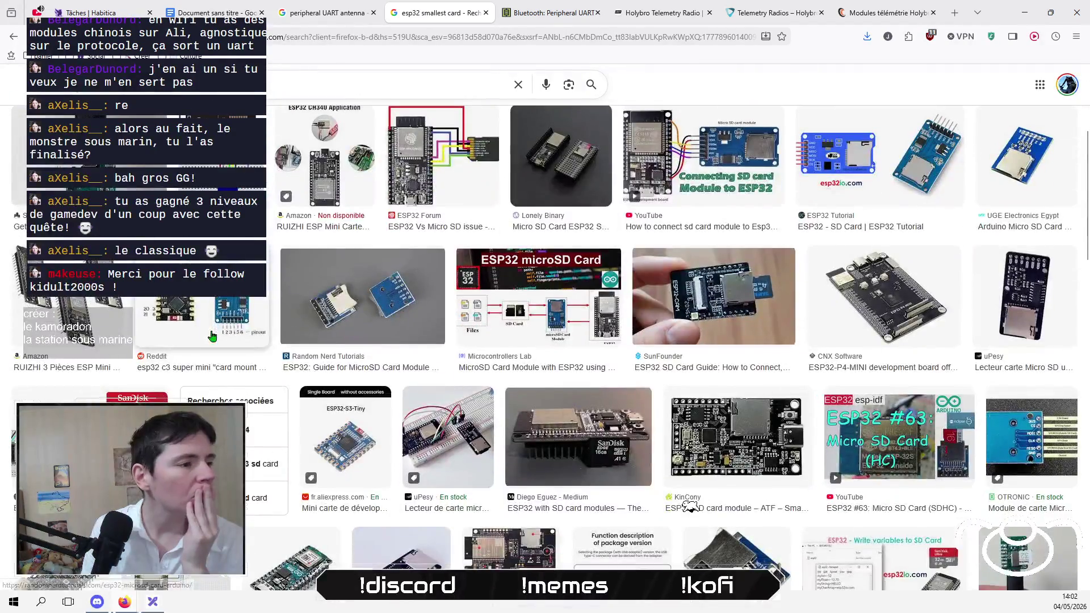
scroll(214, 323, "up", 4)
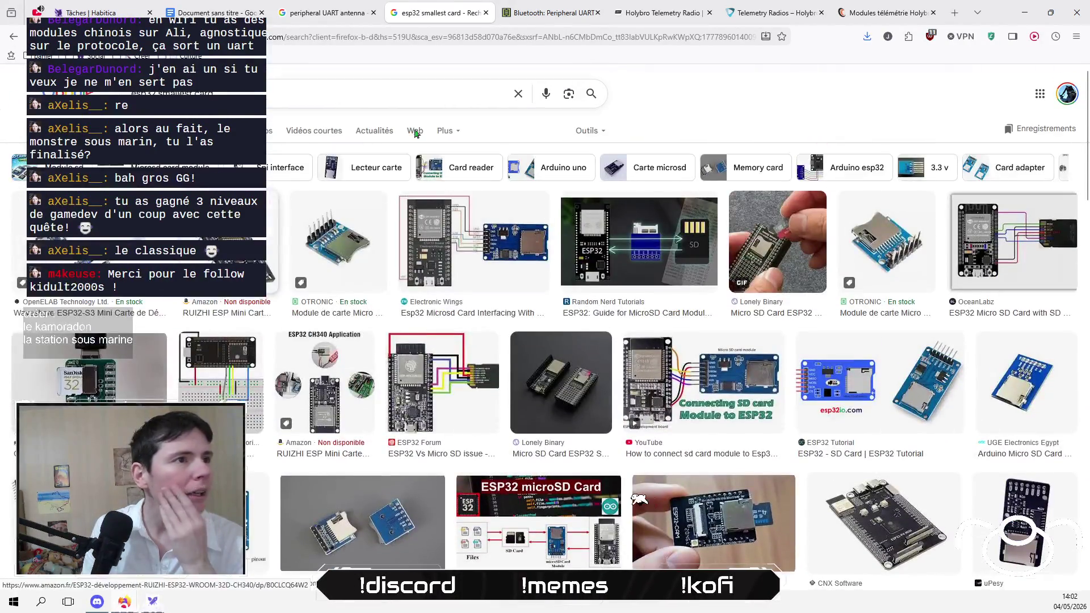
left_click(885, 13)
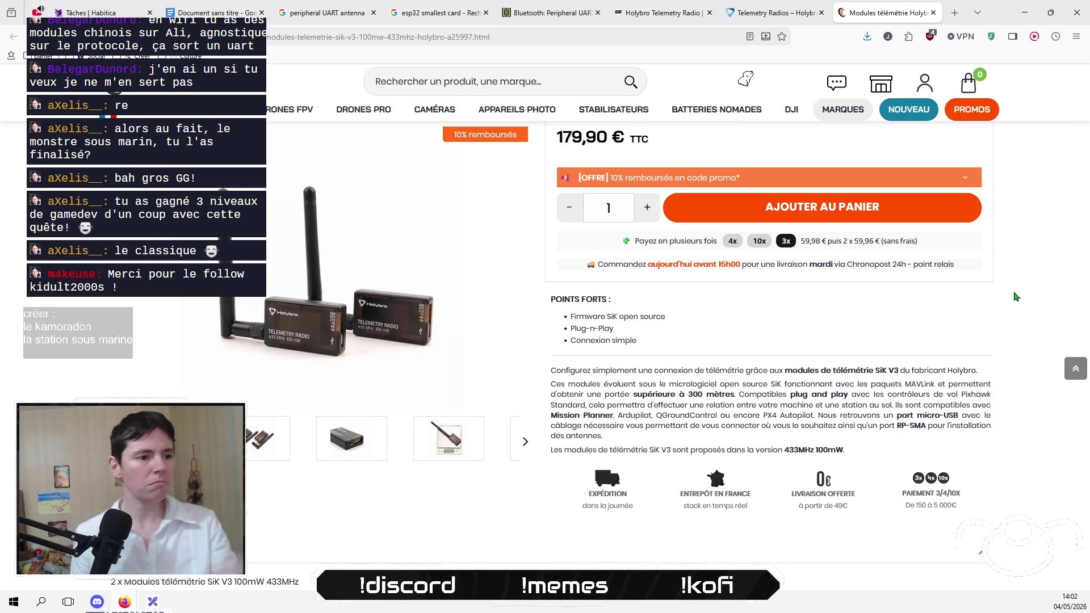
left_click(664, 12)
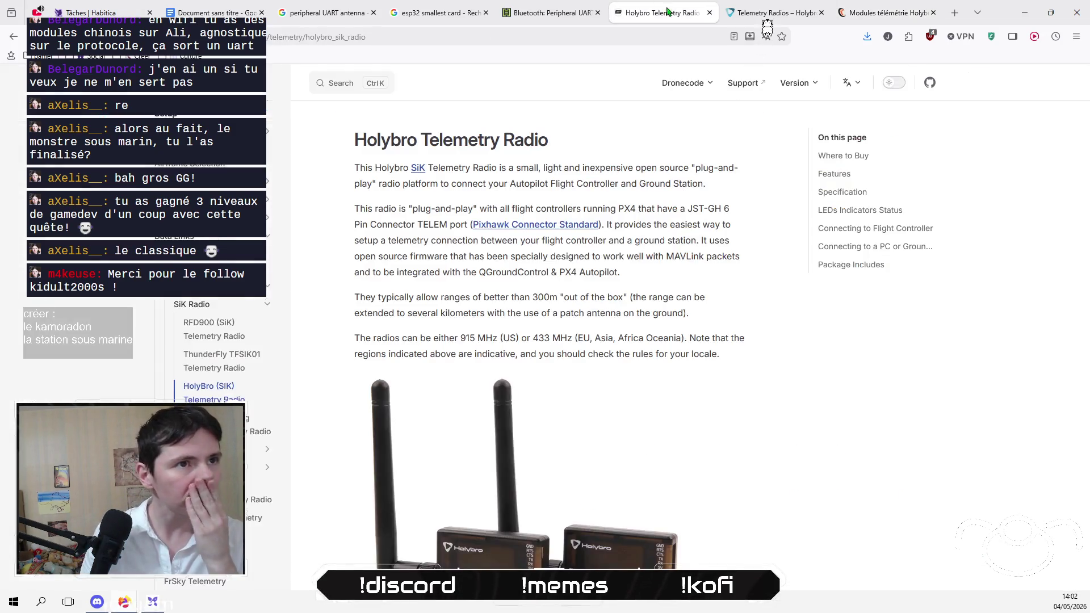
left_click(757, 14)
left_click(552, 9)
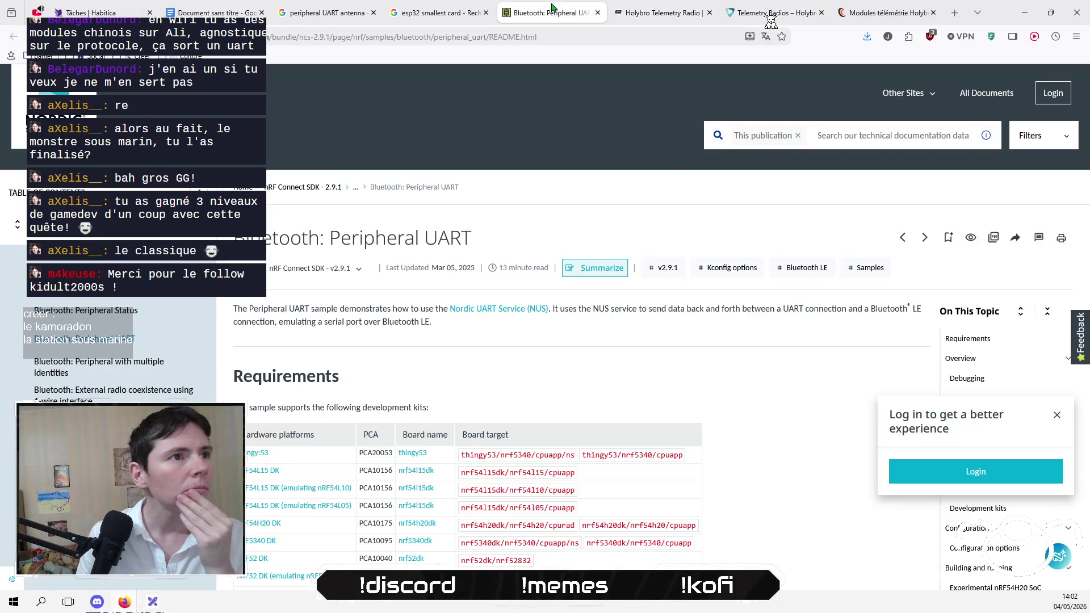
left_click(448, 14)
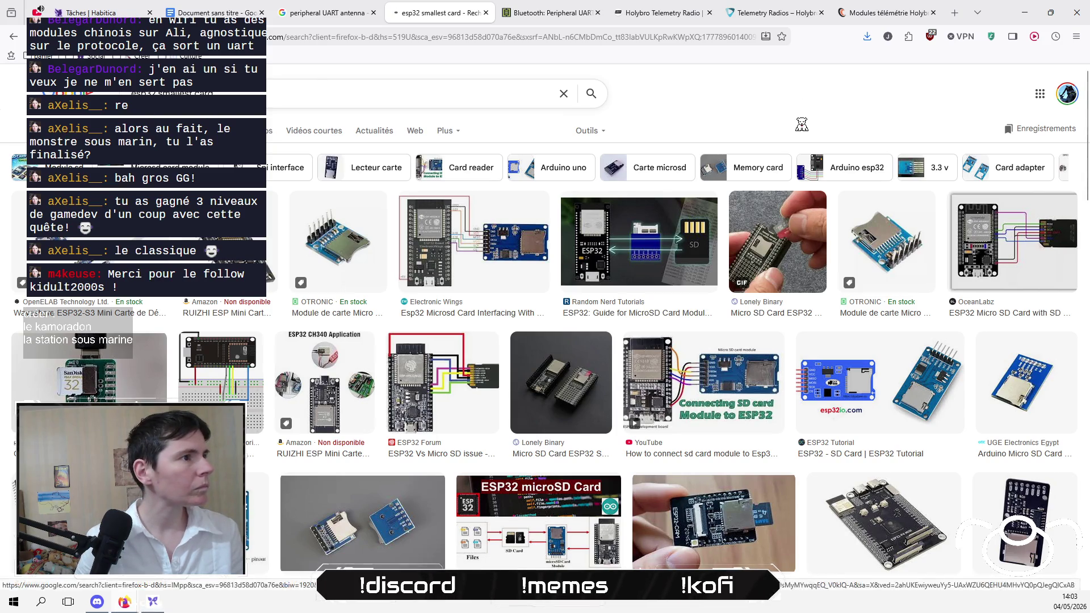
Step: Back in web results, change the query to 'esp32 s3 supermini battery' and run it
key("alt+Left")
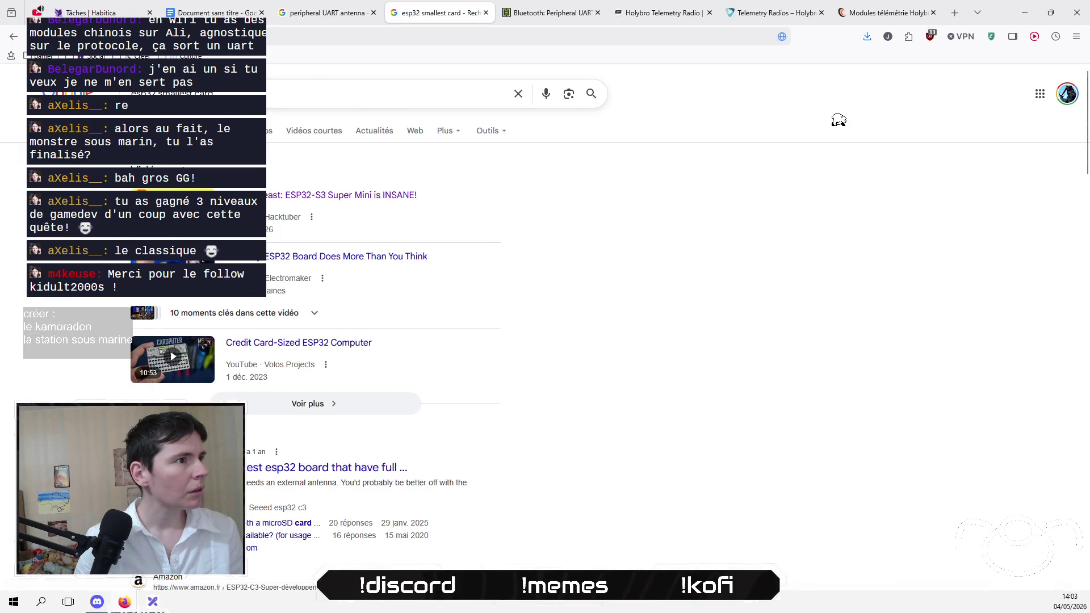
left_click(171, 94)
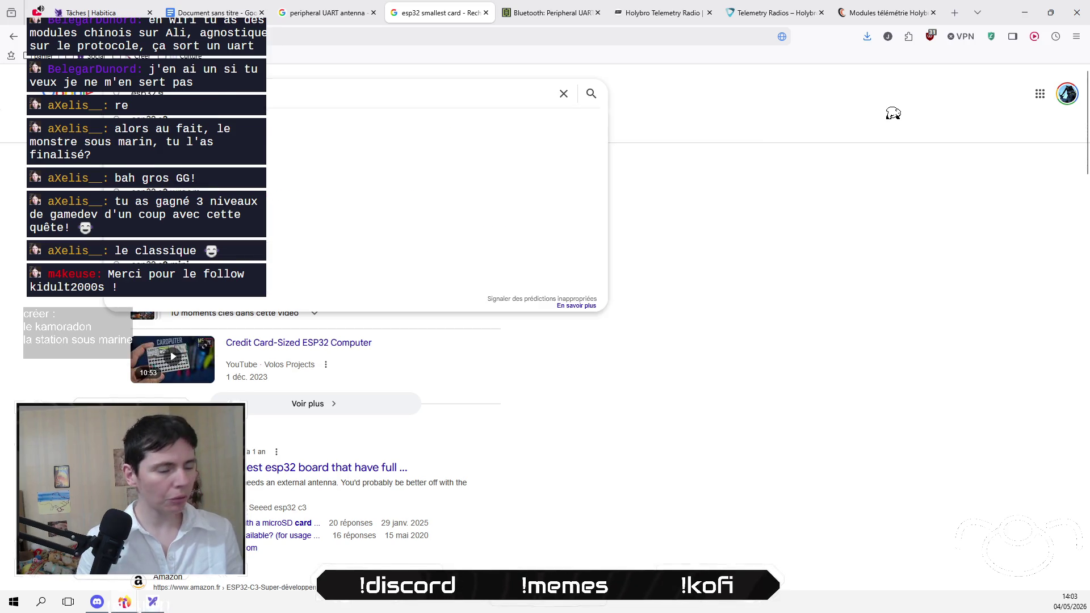
type("super mini")
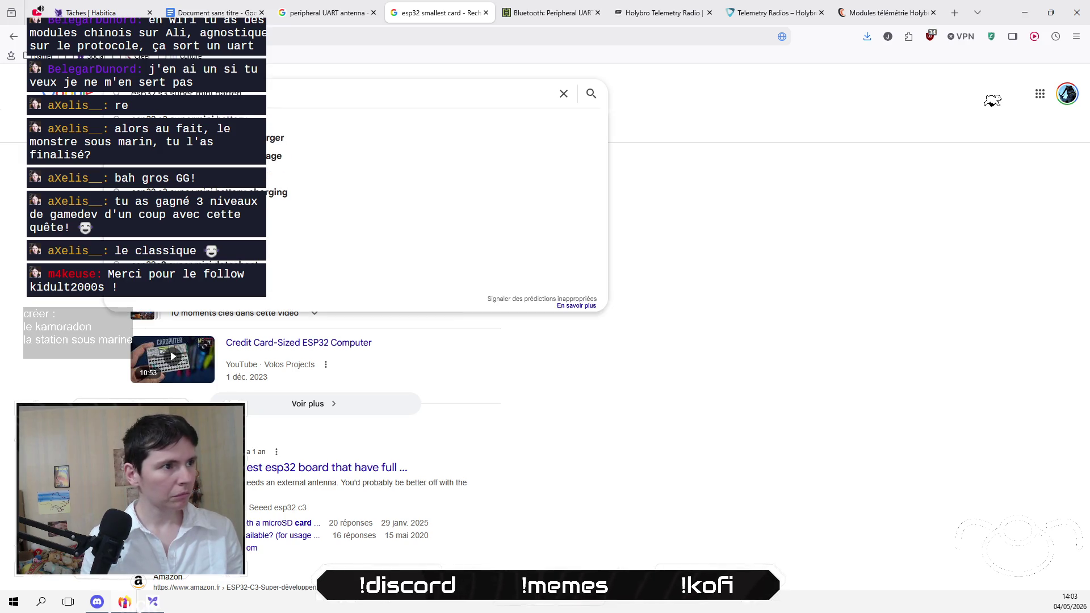
key("Return")
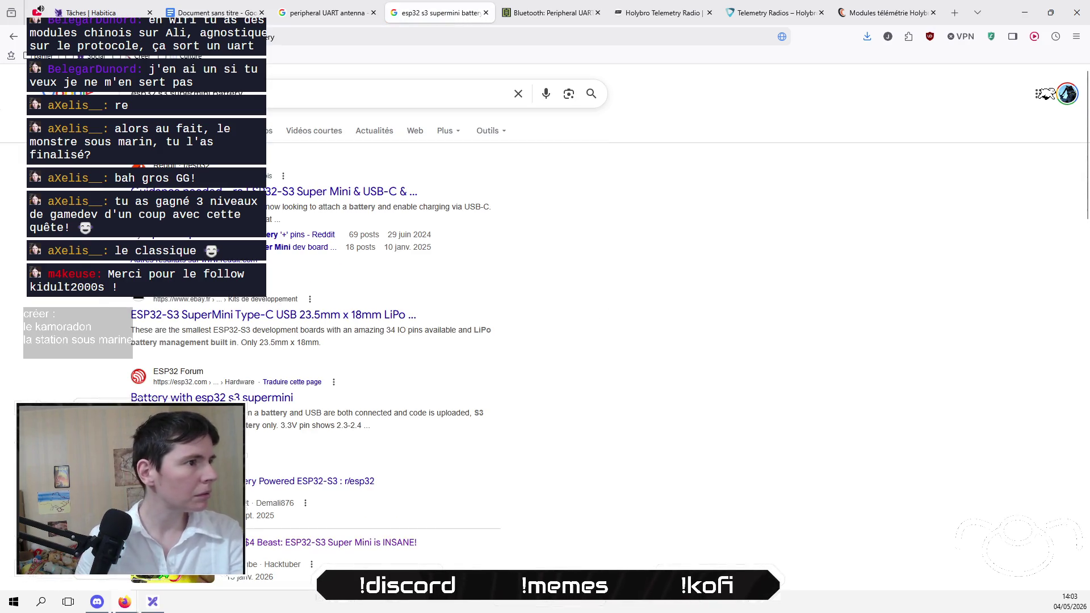
Step: Scroll through the supermini battery results, then switch to the image results
scroll(603, 364, "down", 2)
scroll(602, 364, "down", 5)
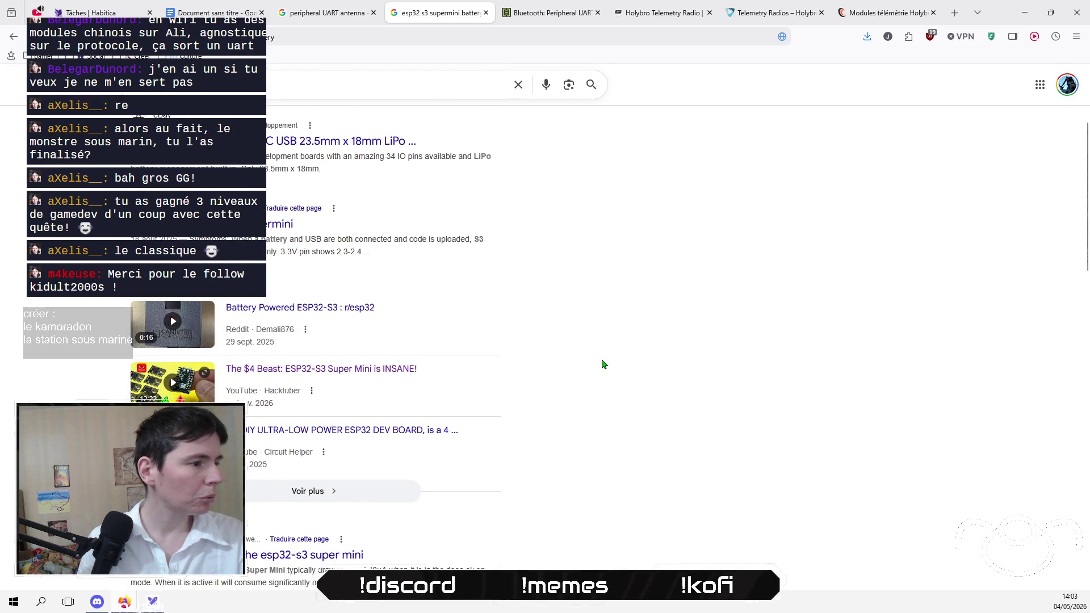
scroll(602, 364, "up", 4)
scroll(604, 365, "up", 3)
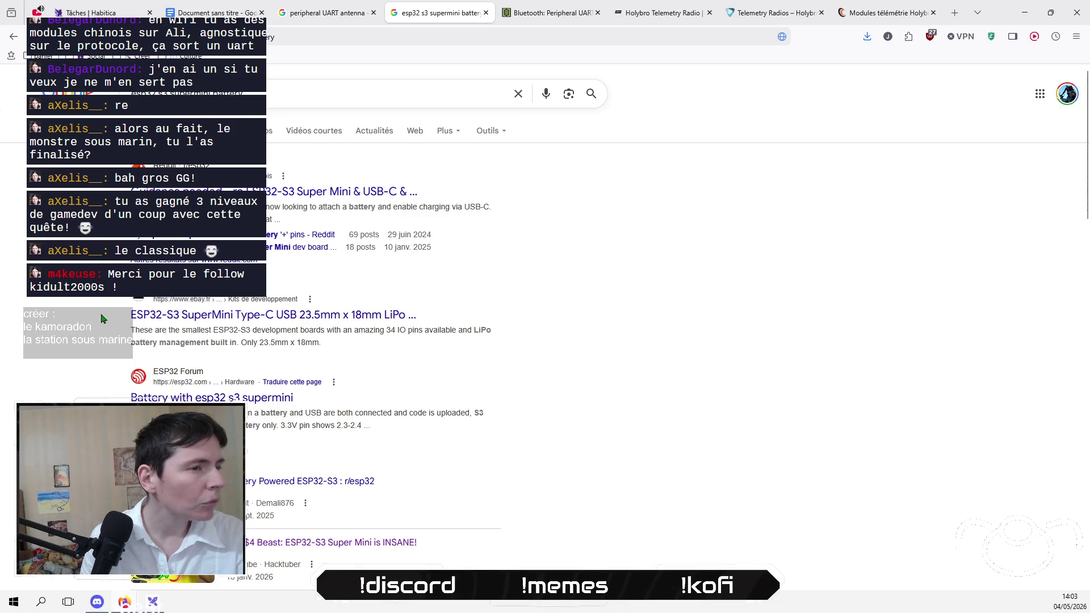
scroll(103, 319, "down", 10)
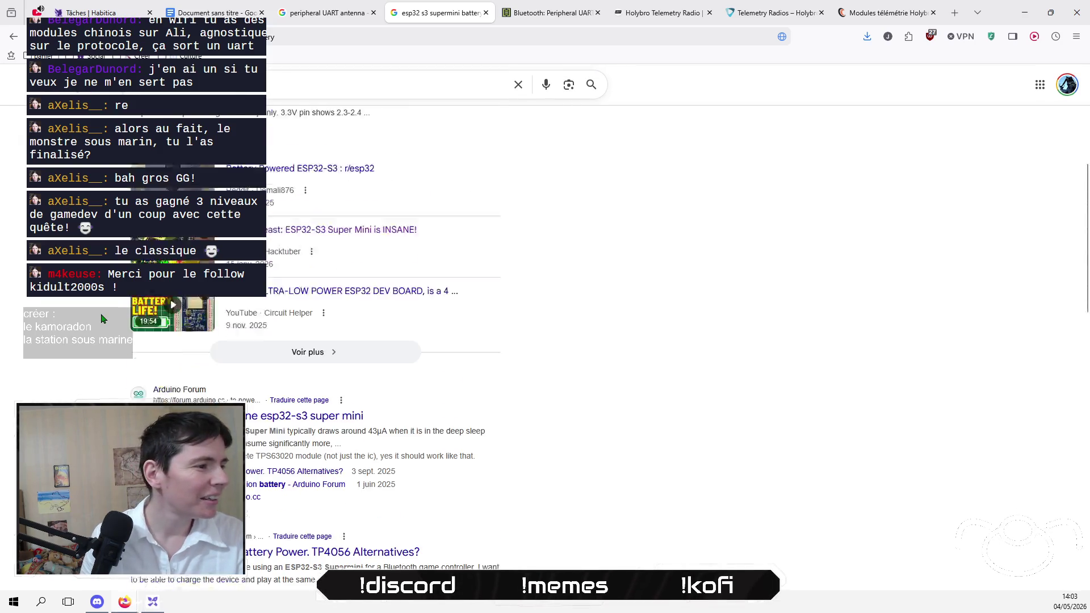
scroll(102, 318, "down", 4)
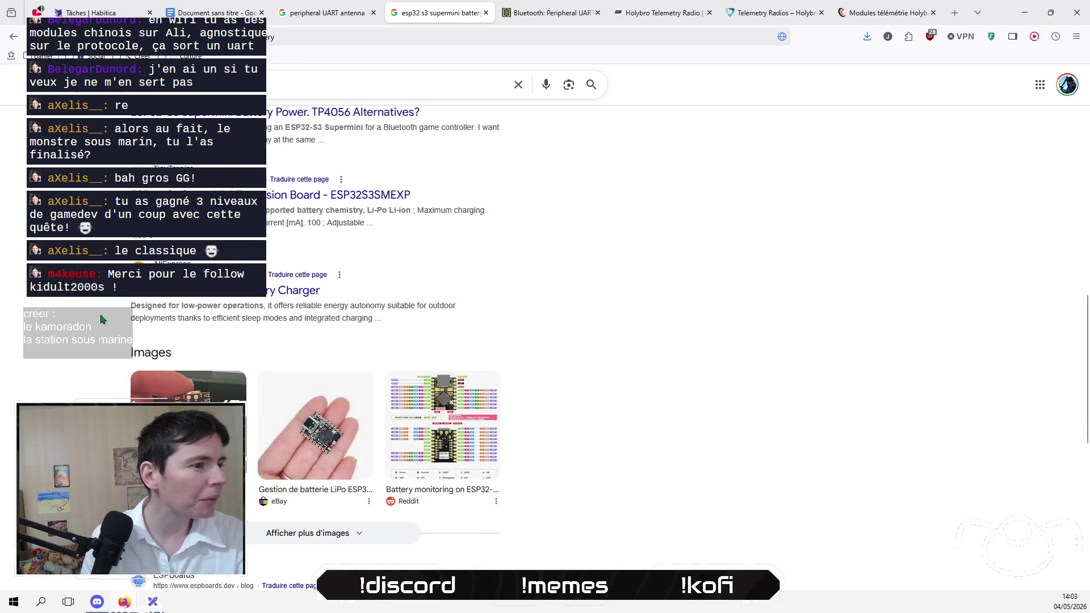
scroll(103, 319, "down", 3)
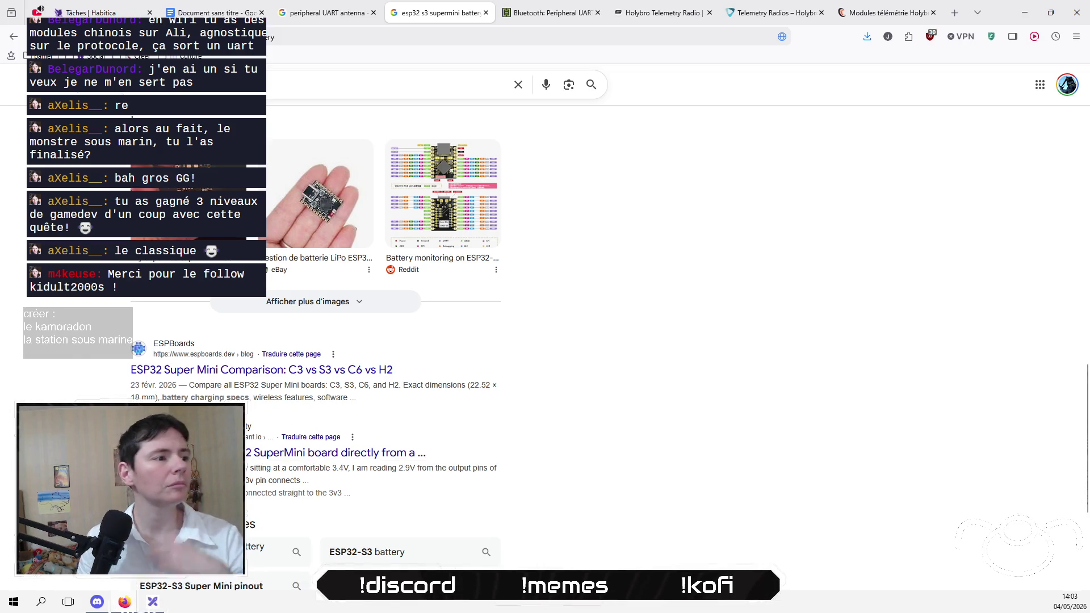
scroll(97, 345, "down", 4)
scroll(90, 347, "down", 1)
scroll(76, 353, "up", 7)
scroll(78, 353, "up", 5)
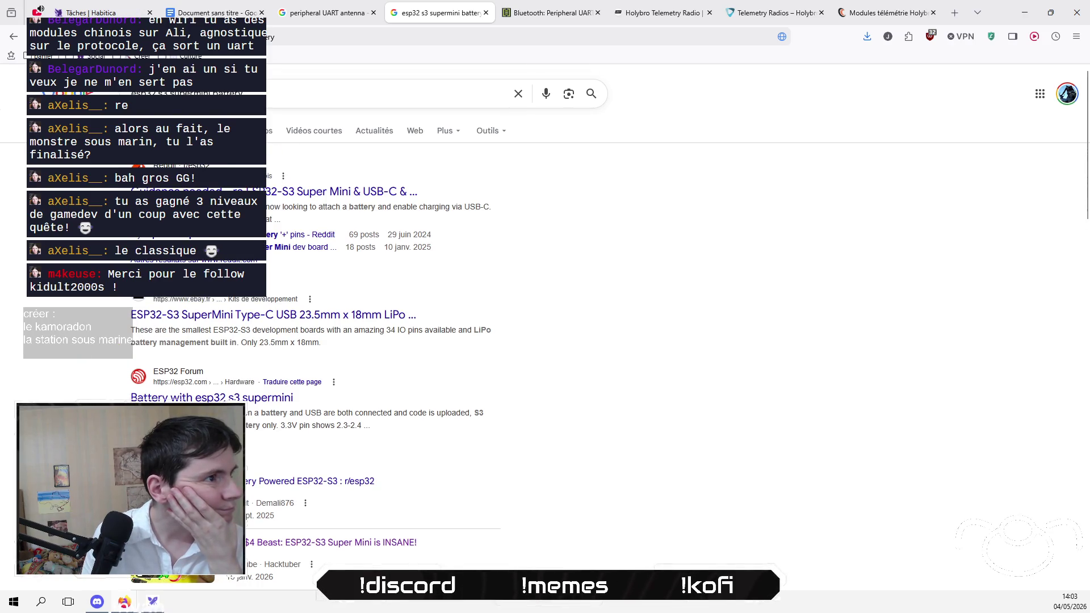
left_click(227, 259)
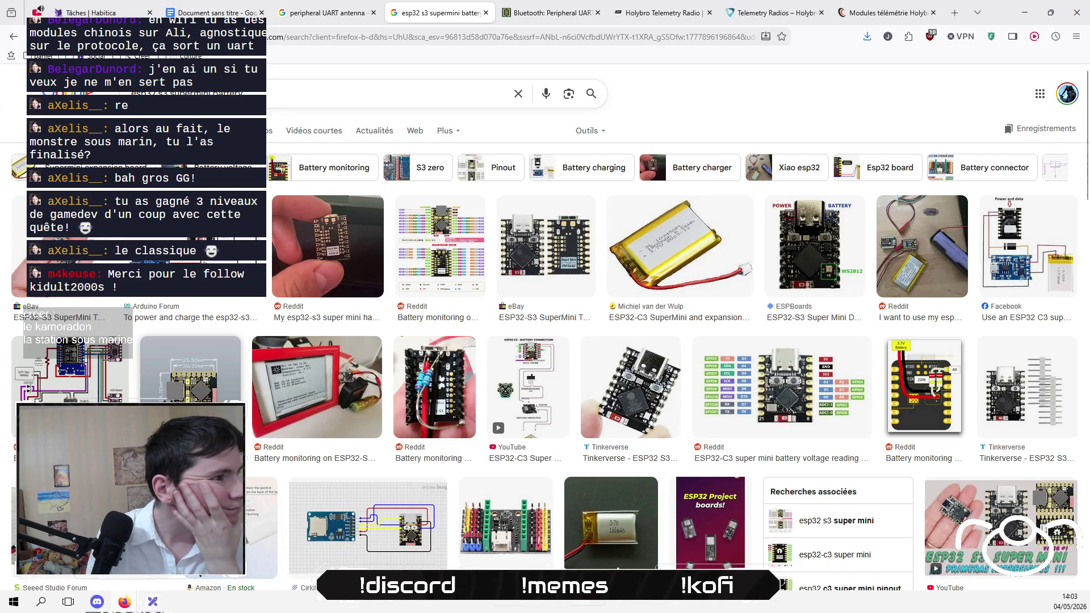
Step: Browse the battery images, then run an 'esp32 s3 supermini mini battery' search
scroll(426, 359, "down", 6)
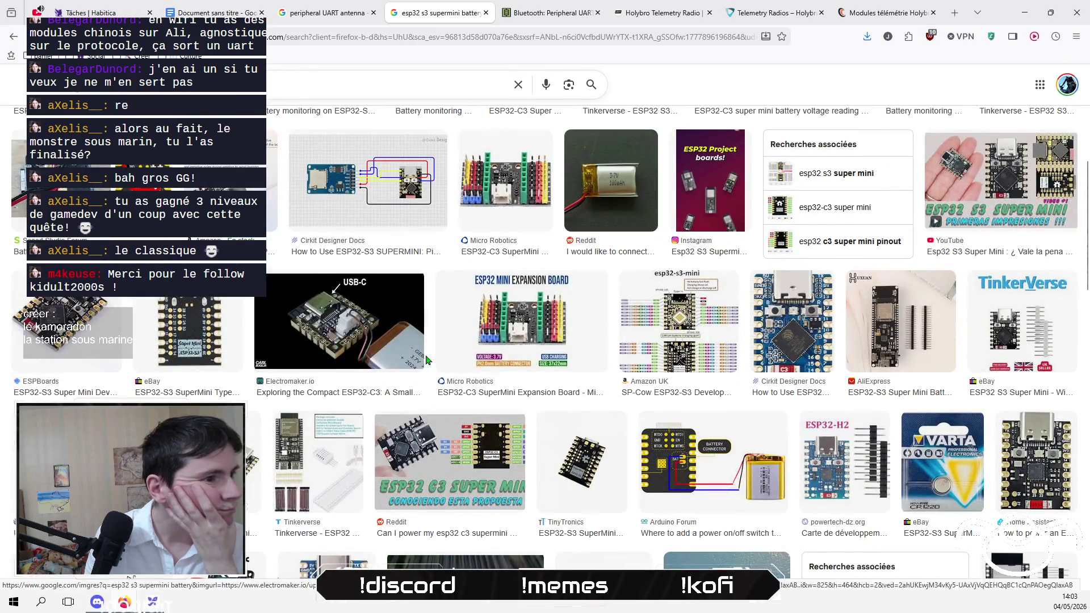
scroll(559, 369, "down", 3)
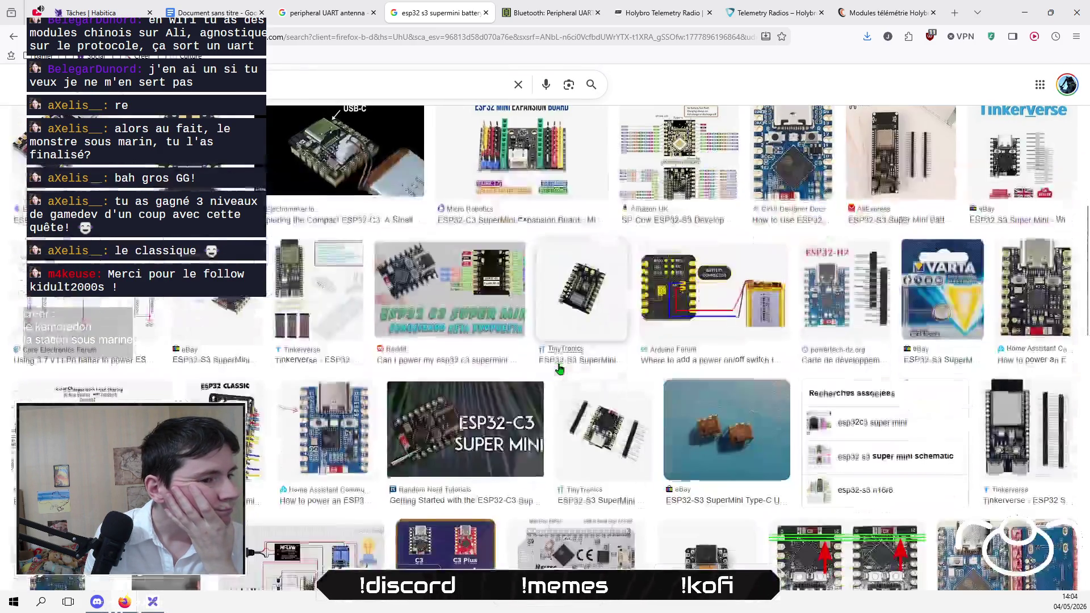
scroll(558, 369, "down", 4)
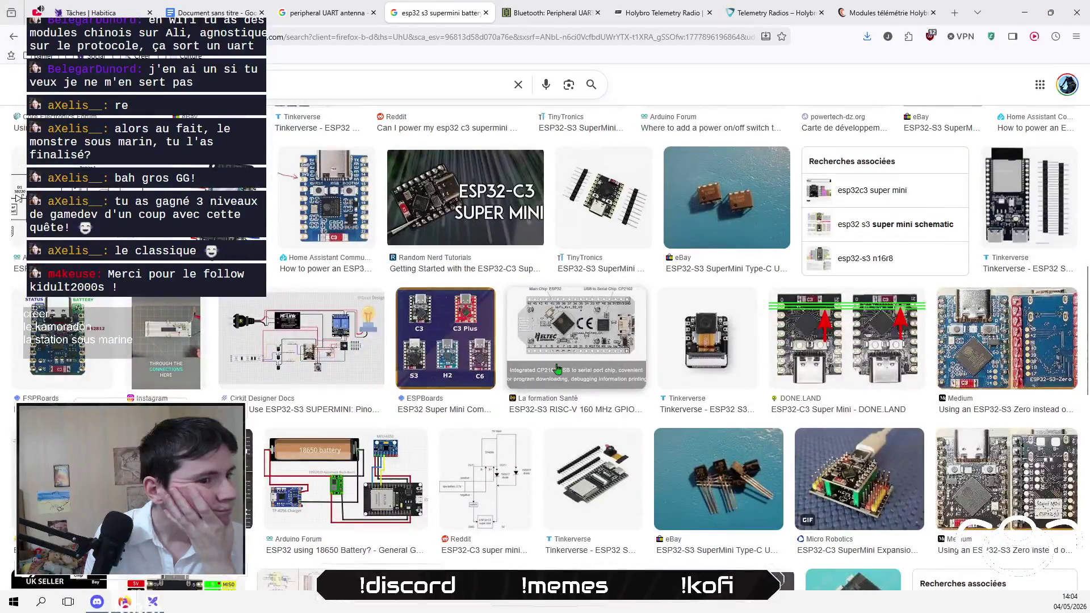
scroll(558, 369, "down", 4)
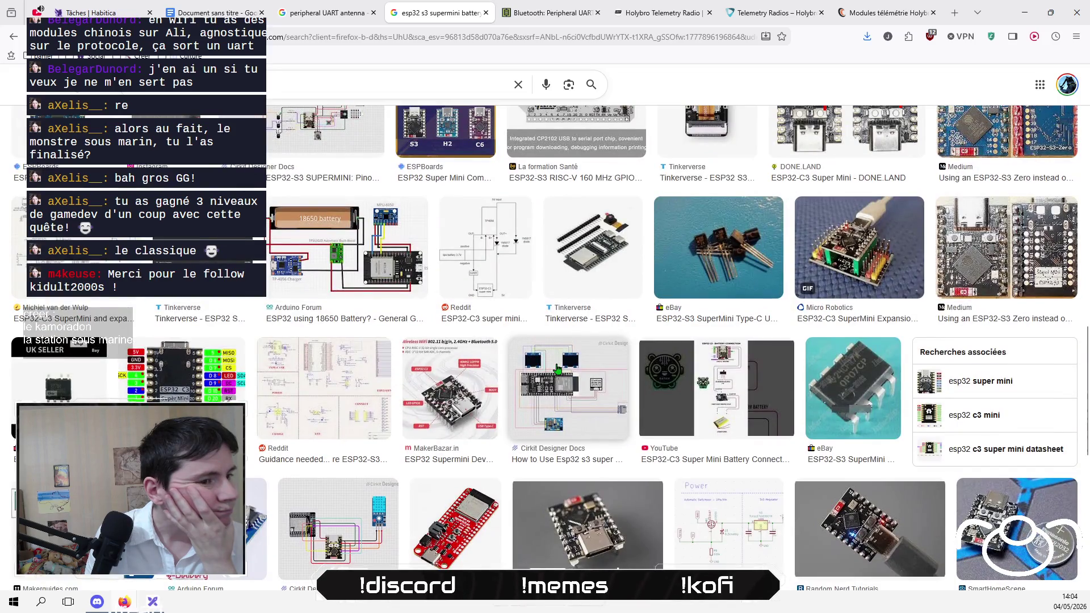
scroll(558, 370, "down", 3)
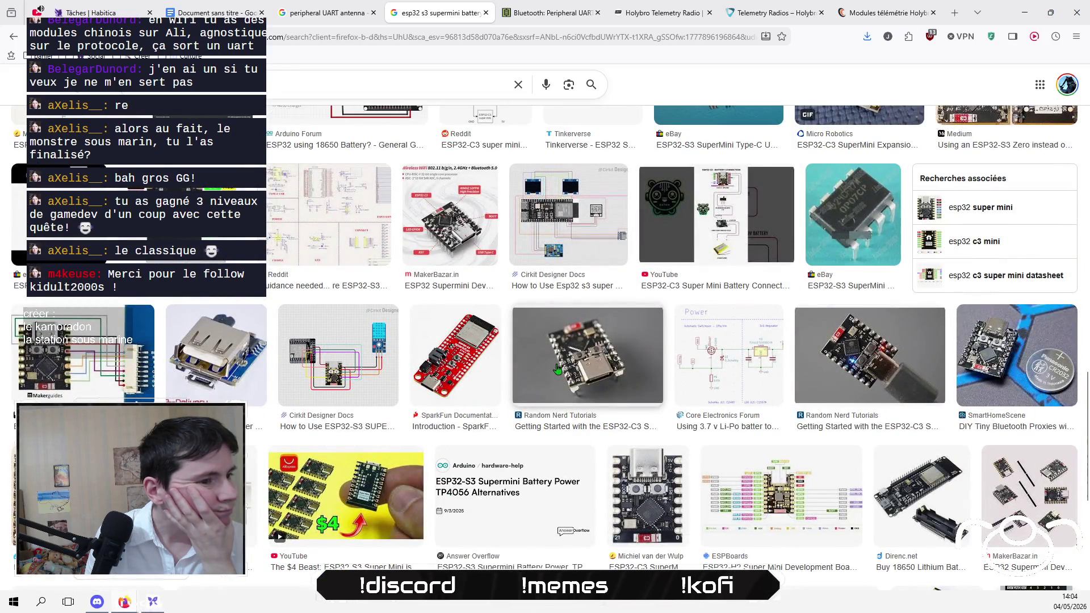
scroll(557, 369, "up", 5)
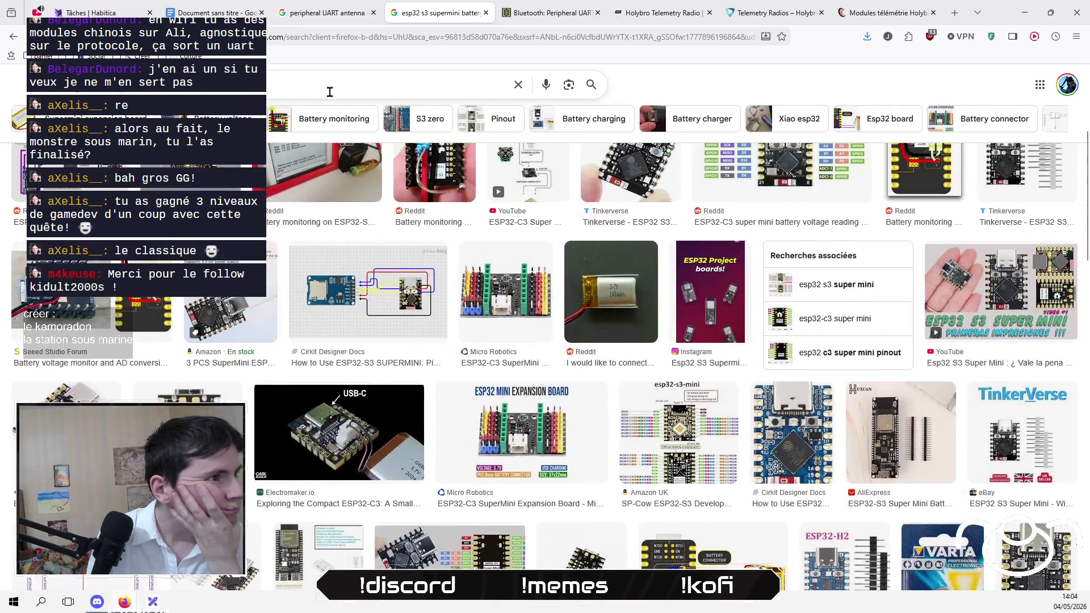
left_click(327, 97)
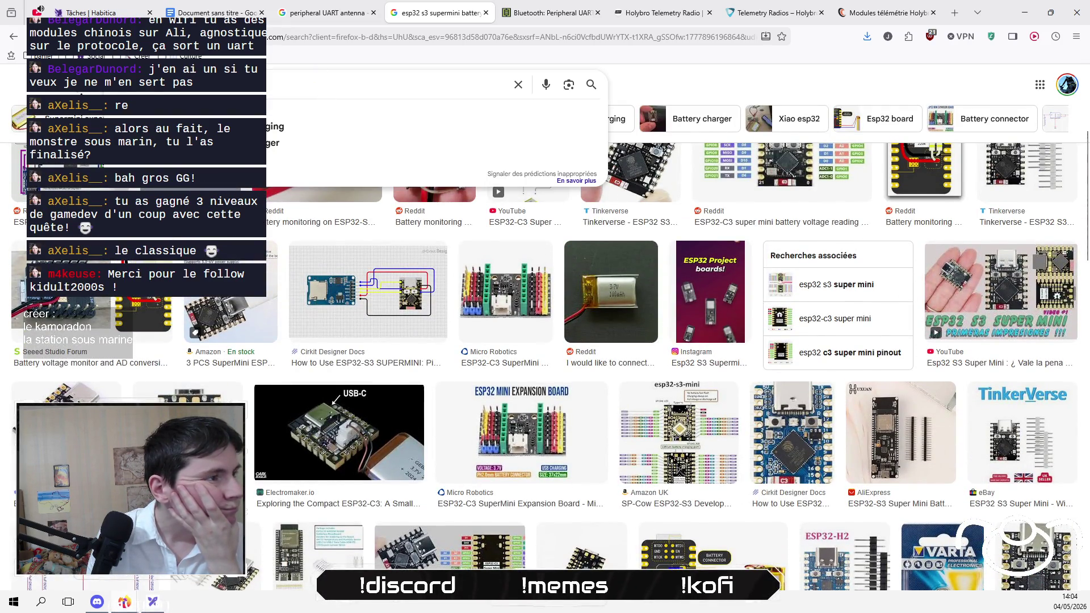
left_click(23, 93)
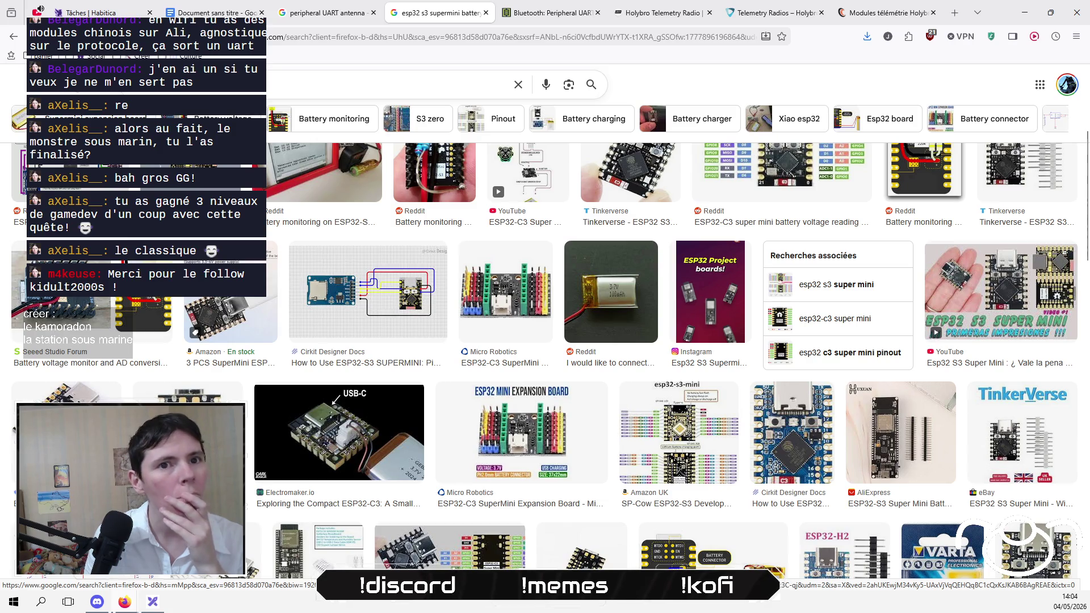
left_click(291, 79)
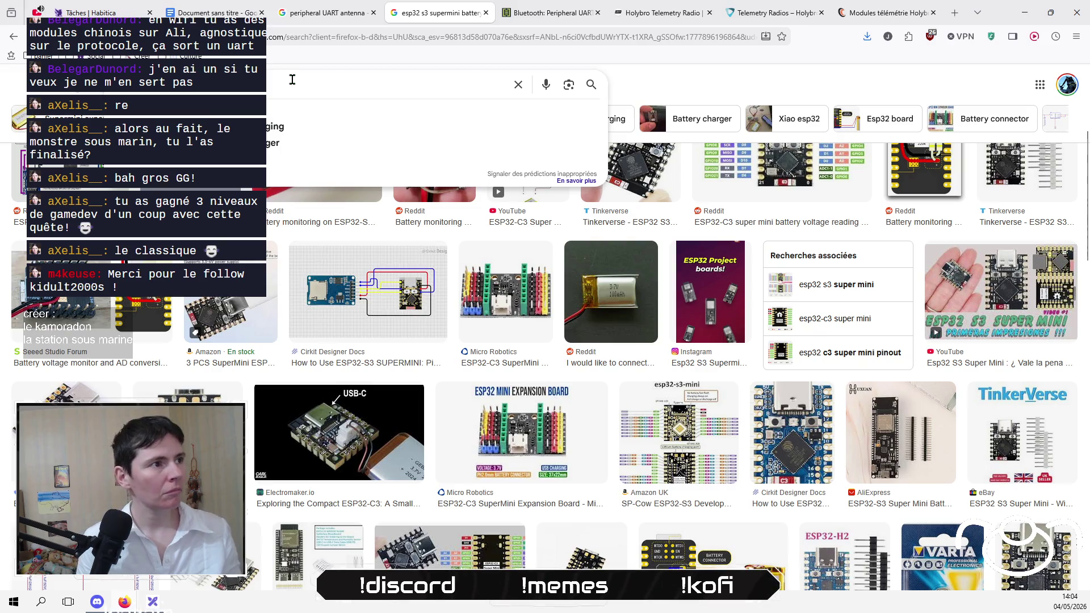
key("Escape")
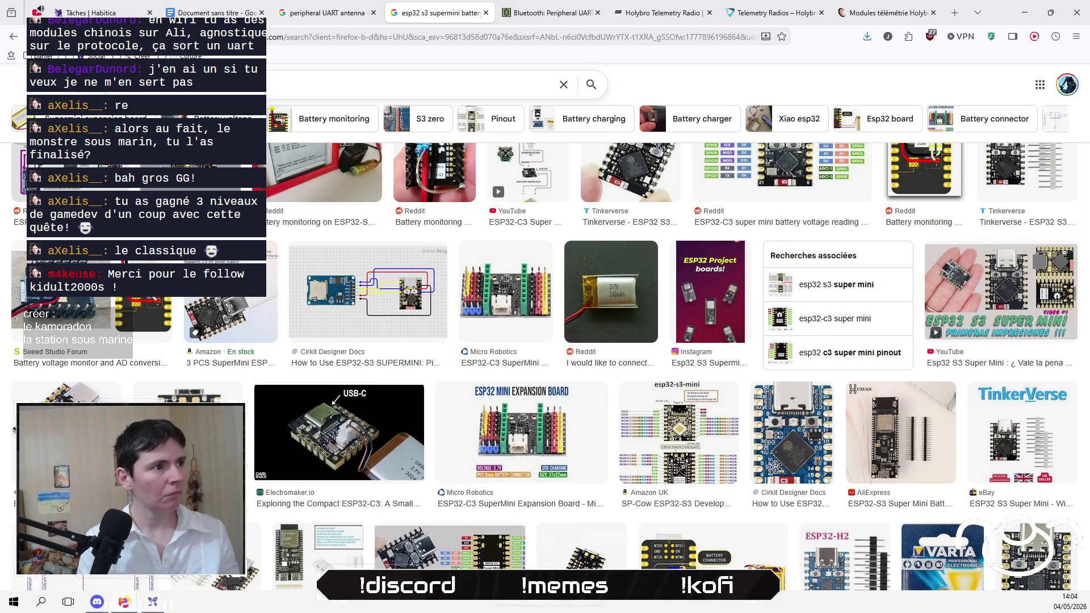
key("Return")
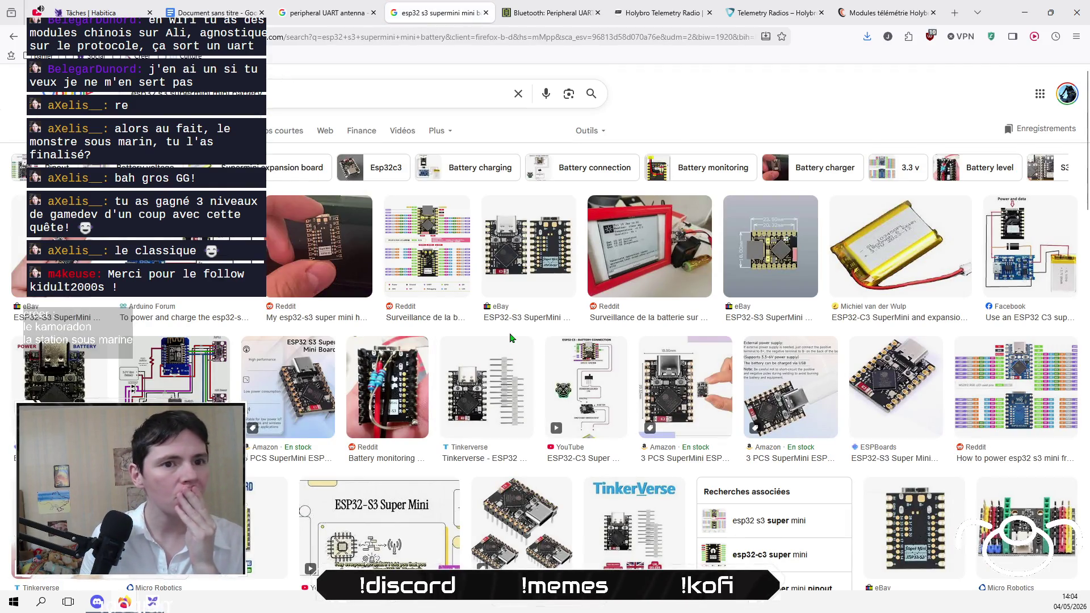
Step: Search for '5v lipo round battery', then return to the peripheral UART antenna results
scroll(507, 338, "down", 5)
scroll(437, 264, "up", 5)
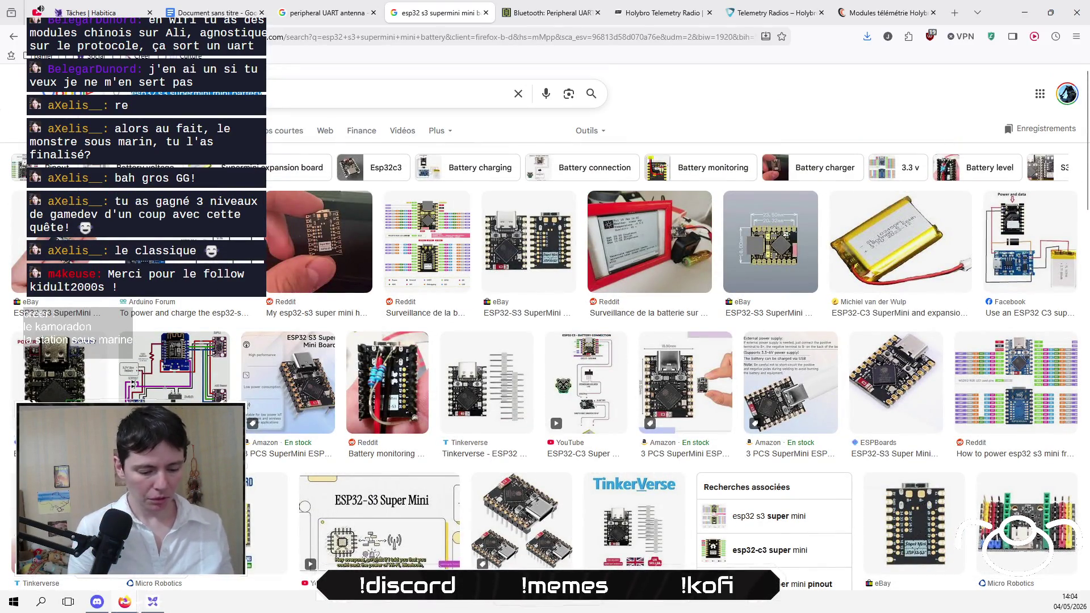
left_click(199, 93)
type("V")
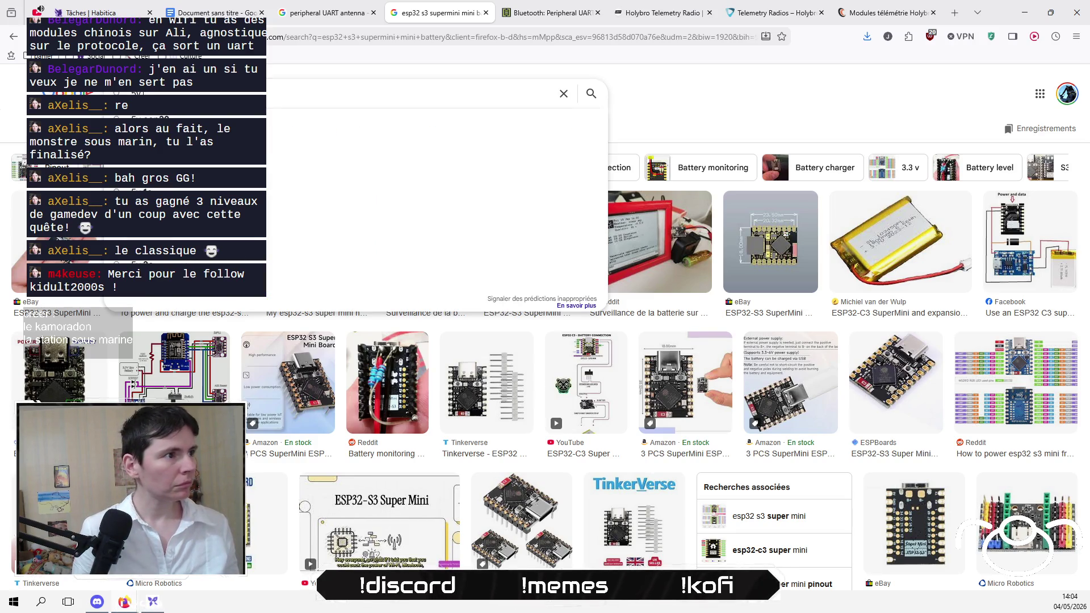
type(" lipo")
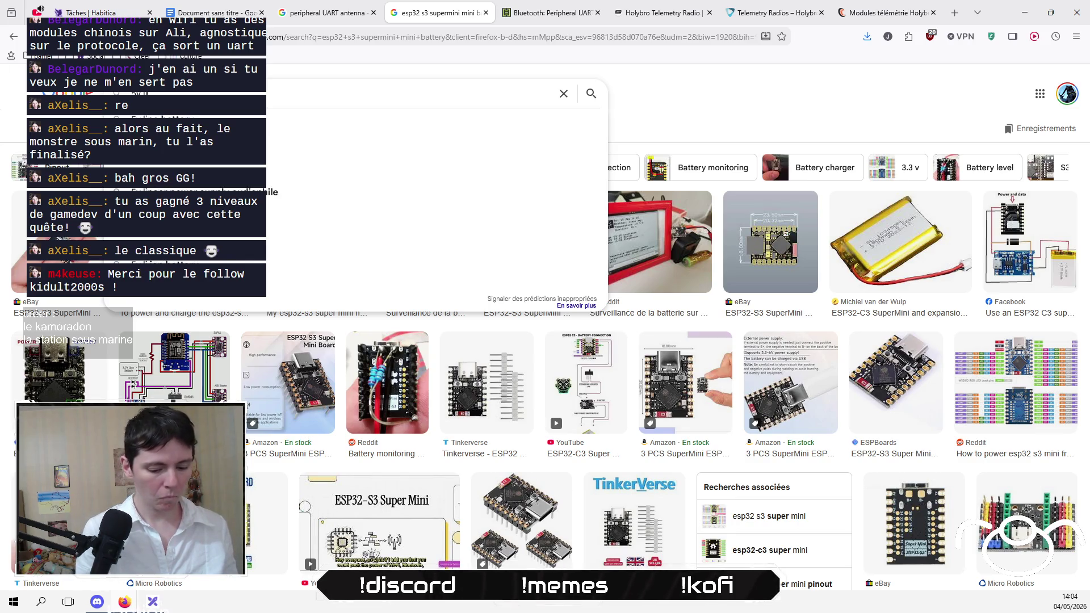
key("Down")
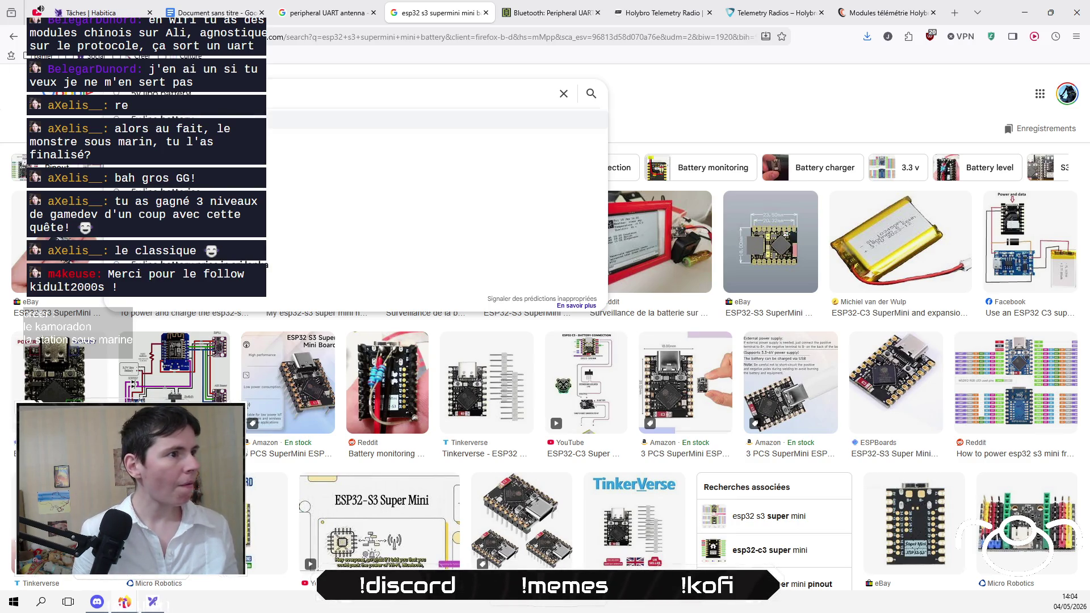
key("Up")
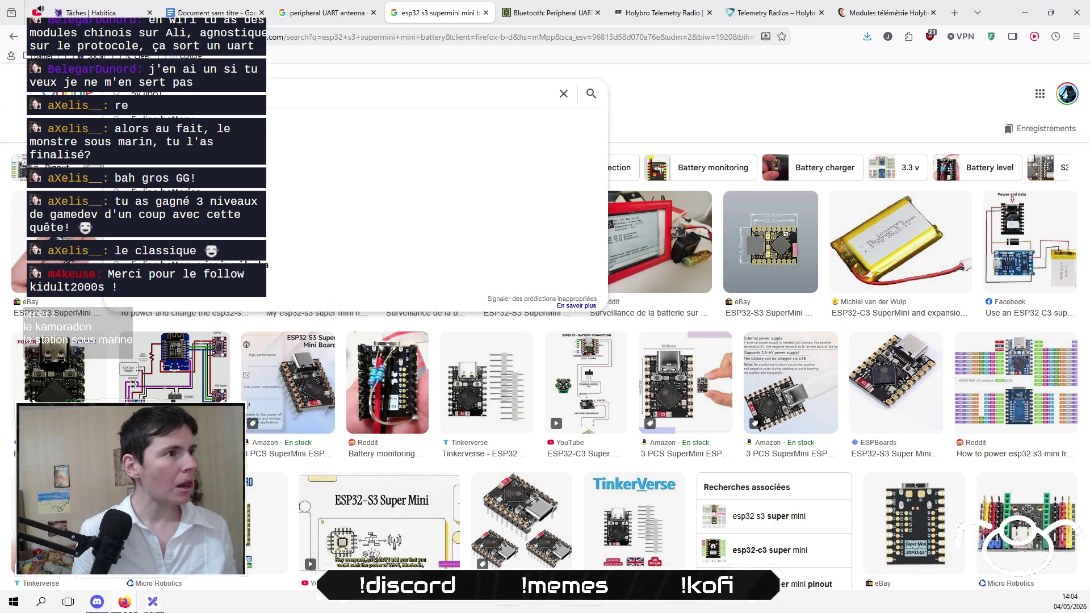
key("Down")
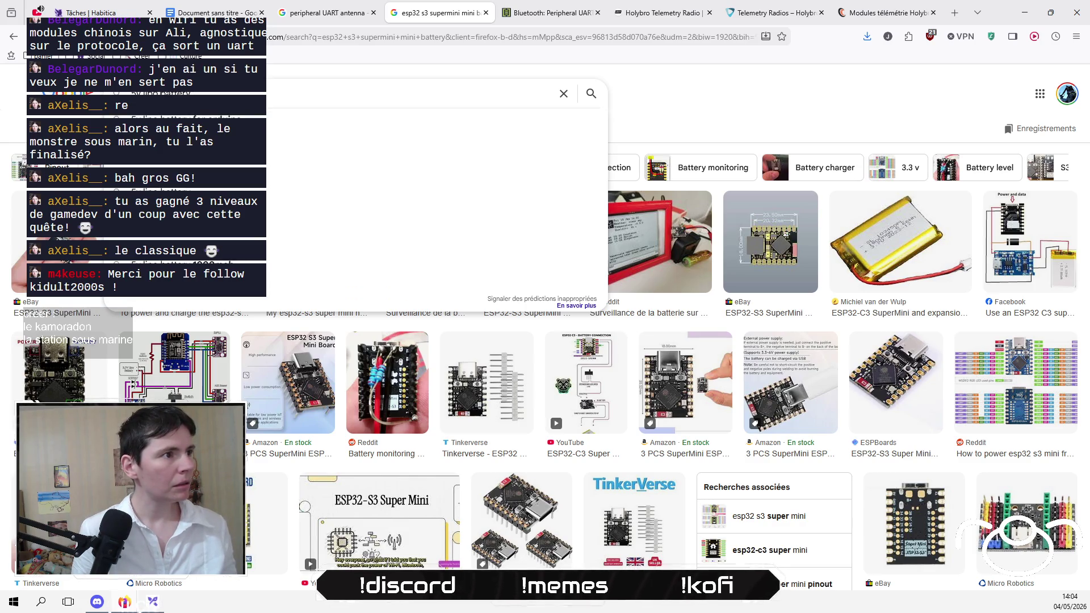
key("Escape")
key("Return")
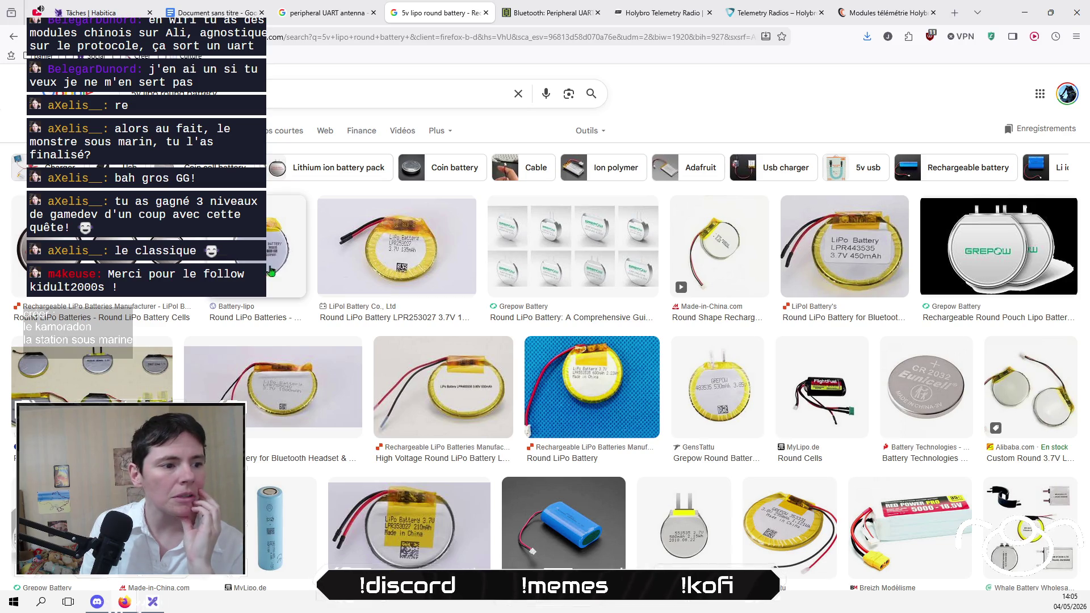
left_click(315, 16)
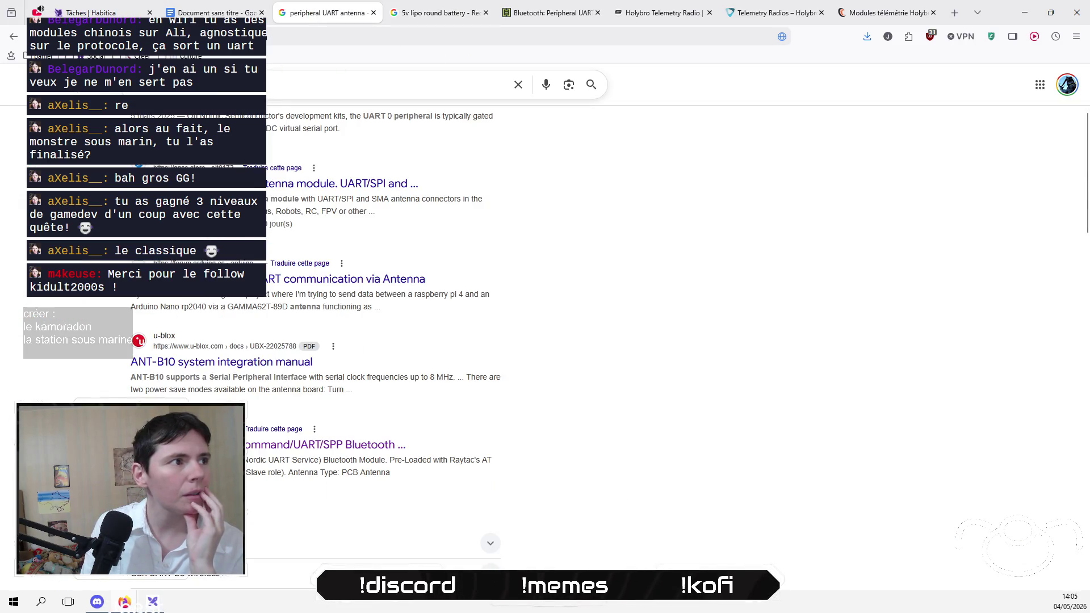
Step: Search Google for 'esp32 voltage' and skim the results
left_click(227, 84)
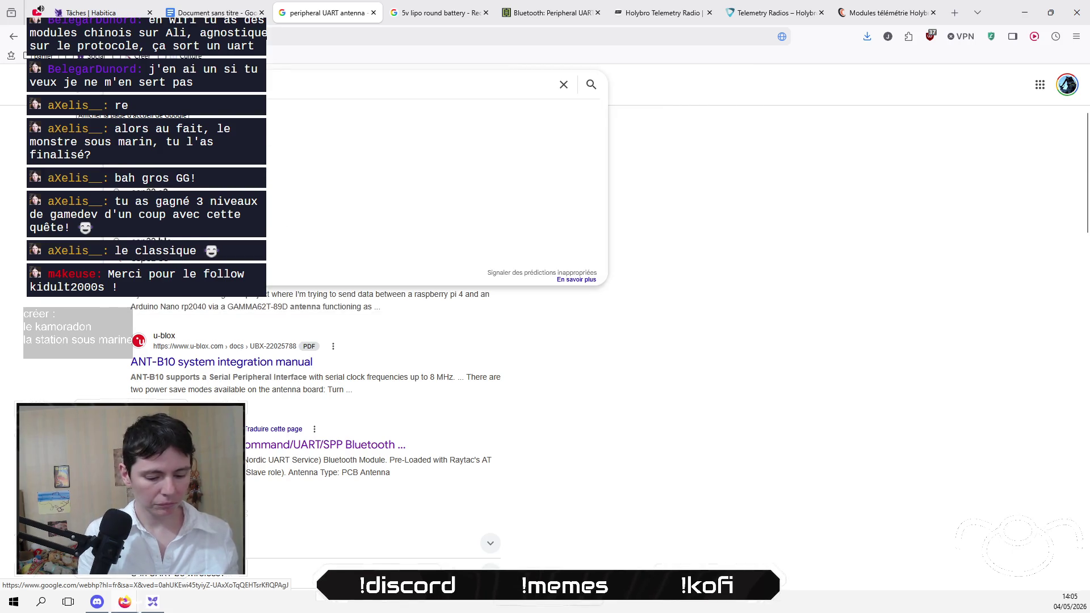
key("Return")
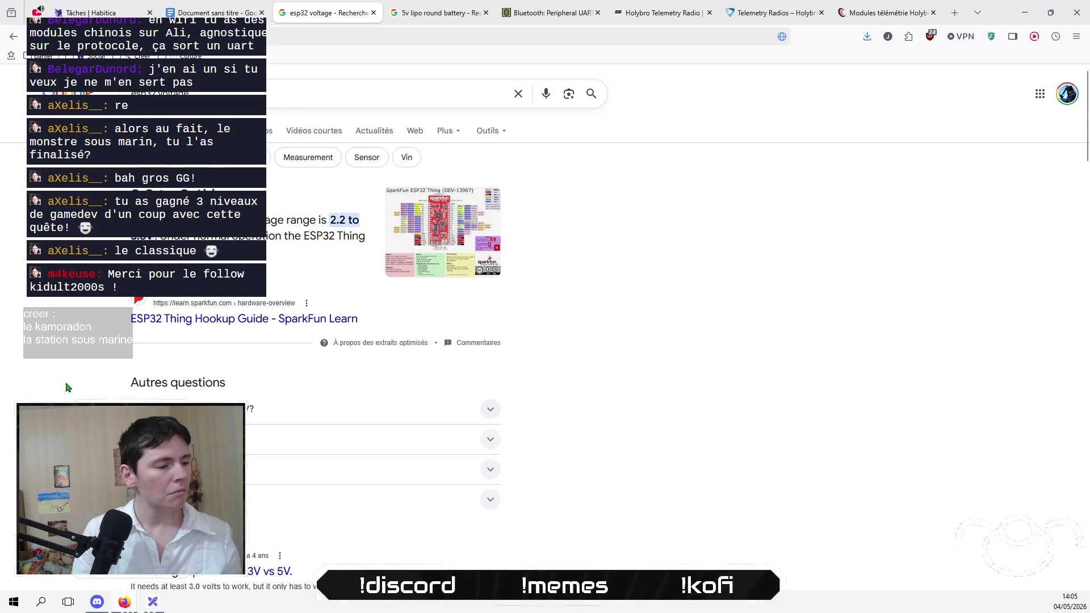
scroll(66, 384, "down", 1)
scroll(66, 384, "up", 1)
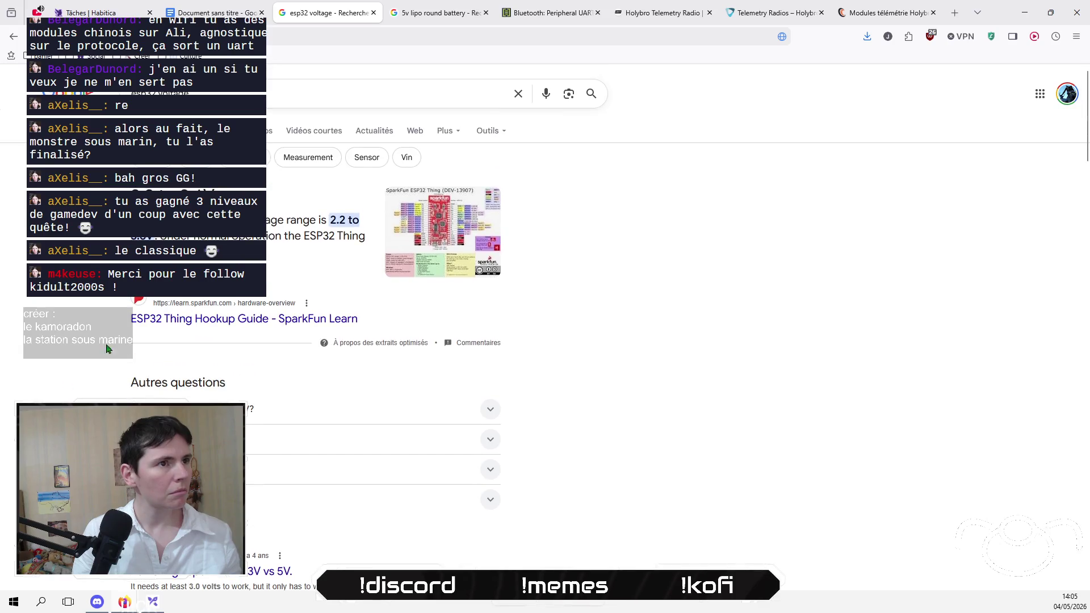
Step: Check the open reference tabs, then bring up the first '5v lipo round battery' image result's link menu
left_click(663, 12)
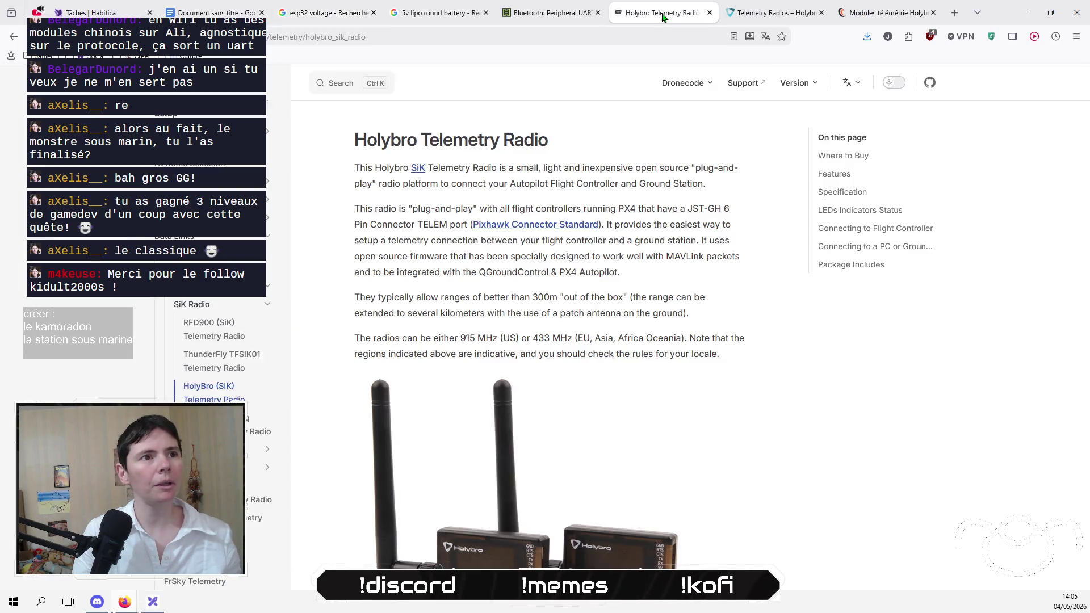
left_click(771, 12)
left_click(559, 13)
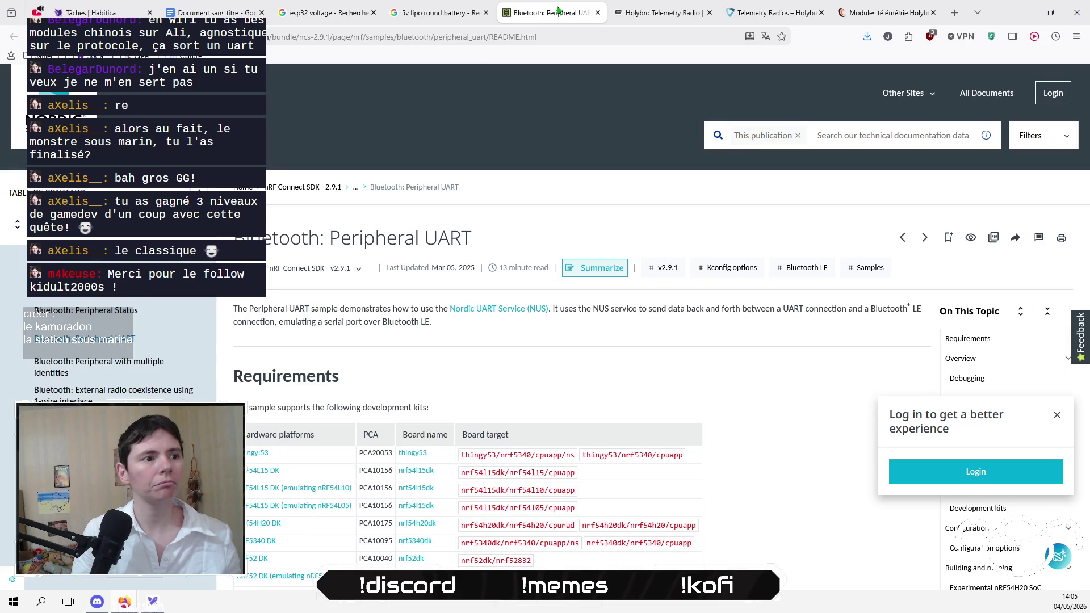
left_click(427, 16)
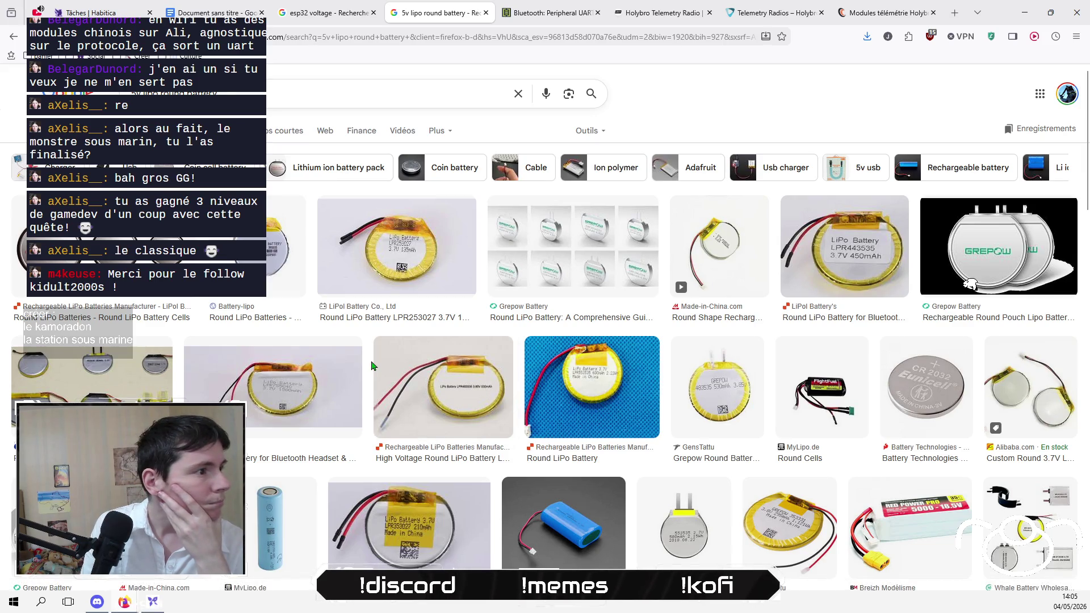
right_click(122, 315)
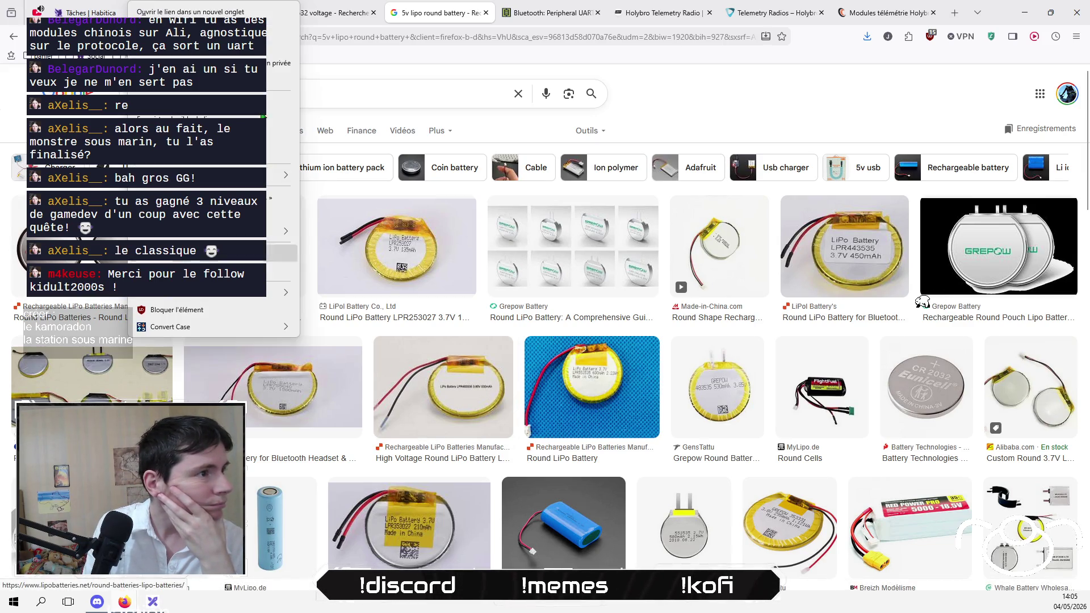
Step: Open the round LiPo batteries supplier page in a new tab and skim it
left_click(190, 11)
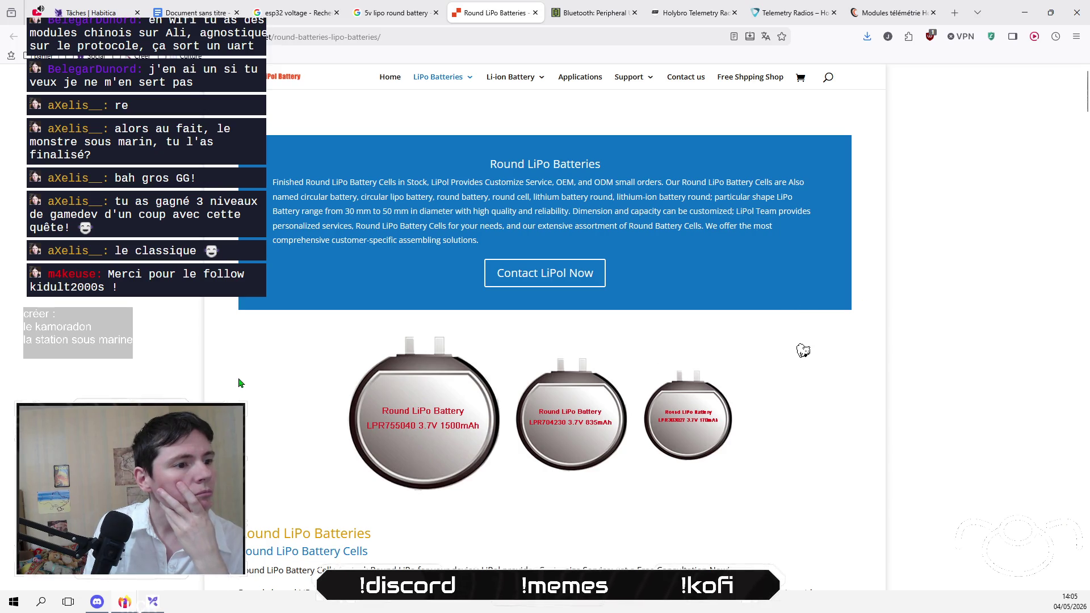
scroll(237, 382, "down", 3)
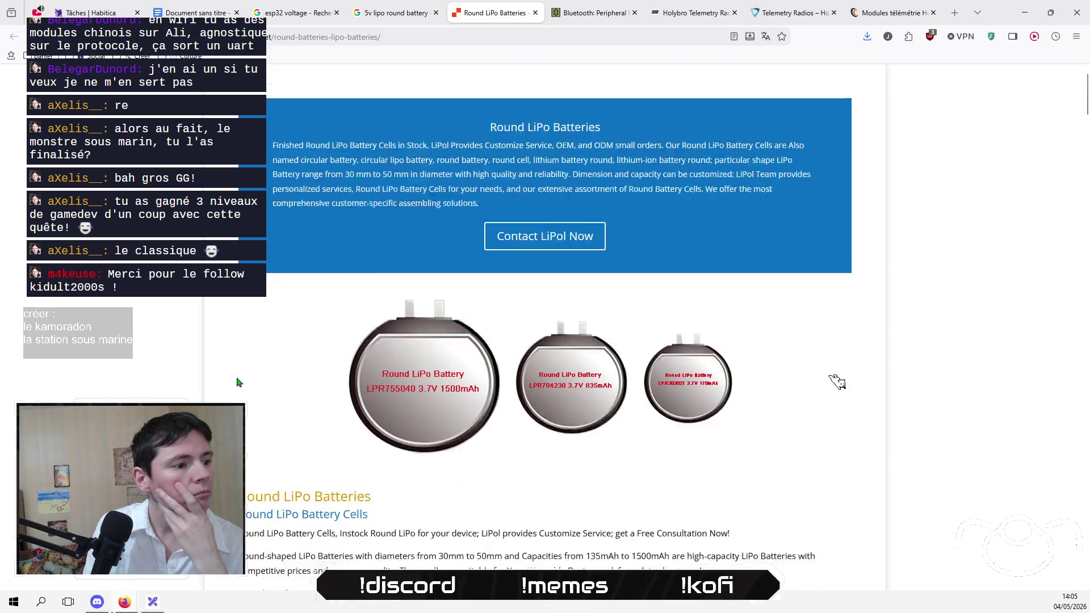
scroll(143, 385, "down", 5)
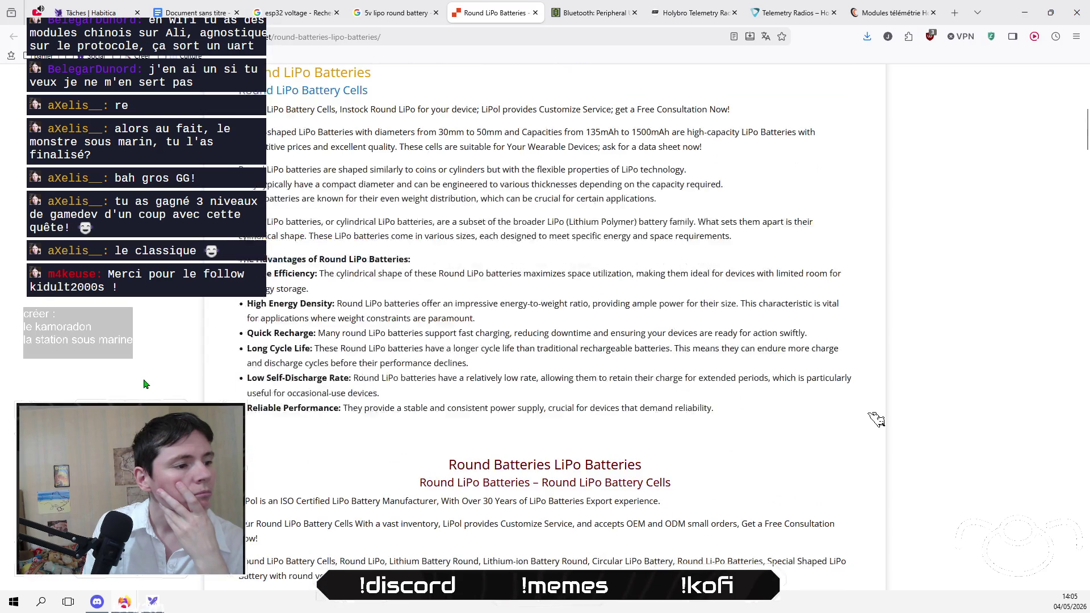
scroll(144, 385, "up", 5)
Step: Search Amazon.fr for 'Lipo round battery 3.7v' in a new tab
left_click(954, 12)
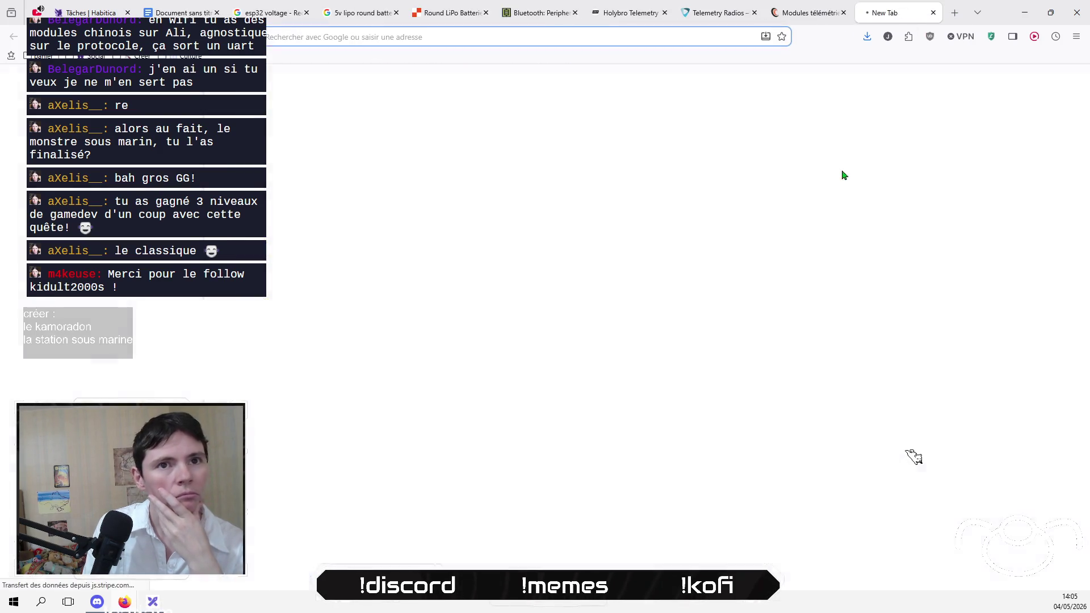
type("amazon")
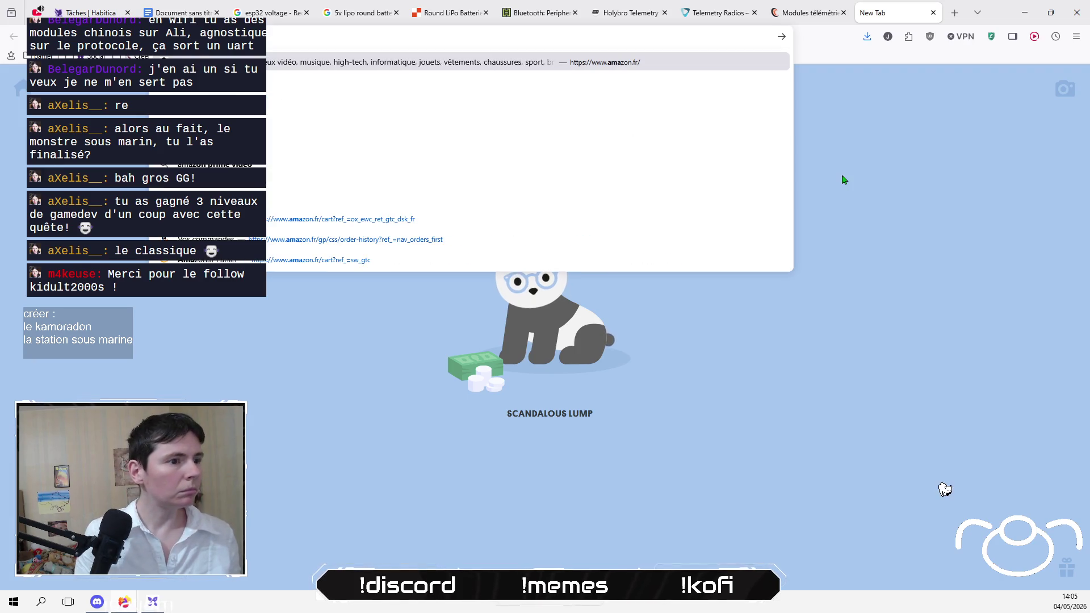
key("Return")
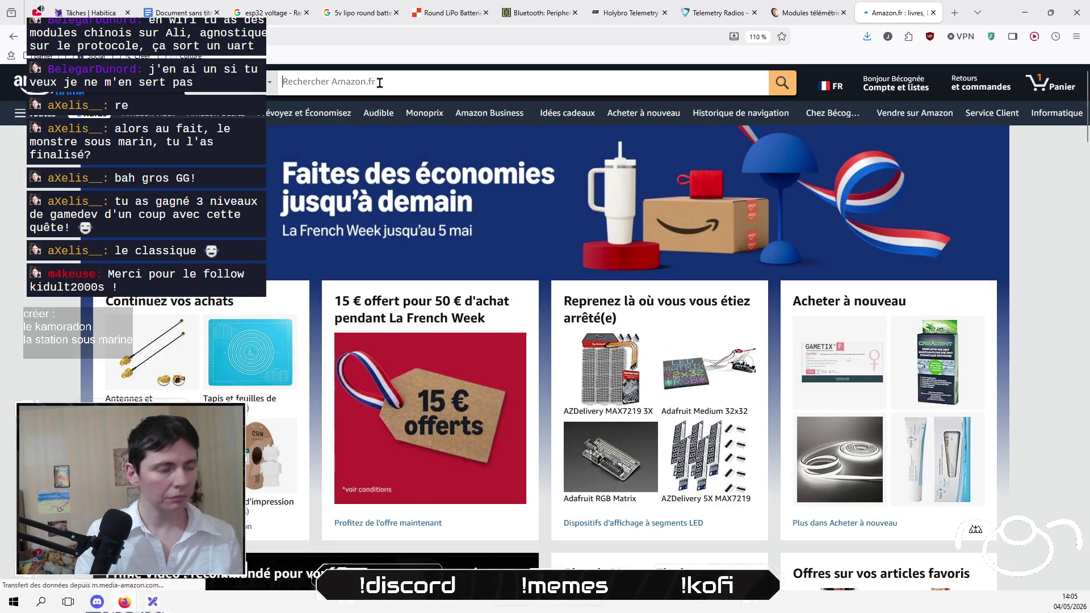
left_click(380, 83)
type("Lipo round ")
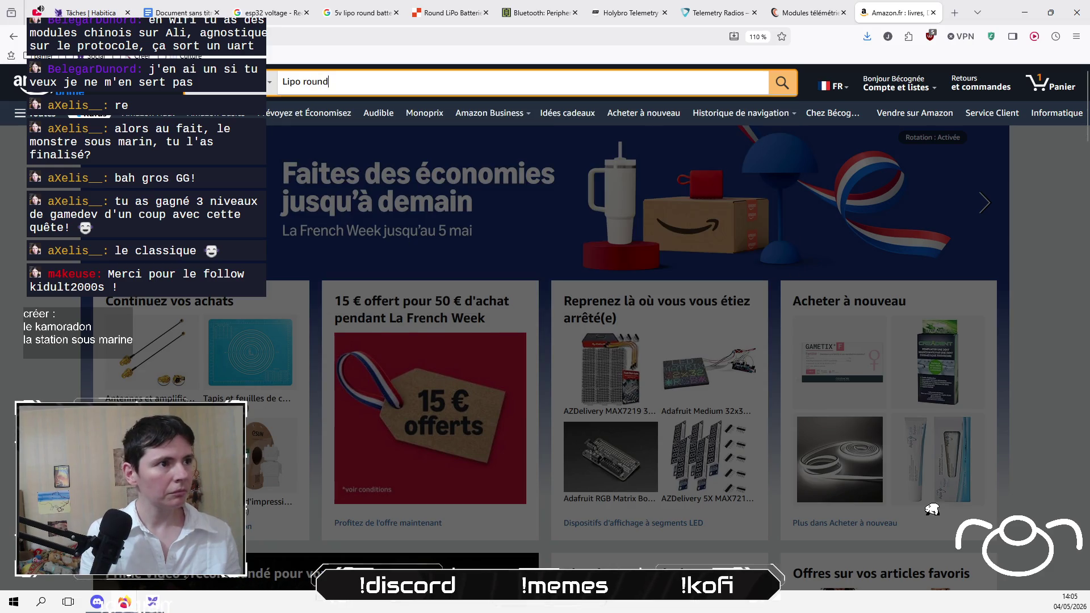
type("batte")
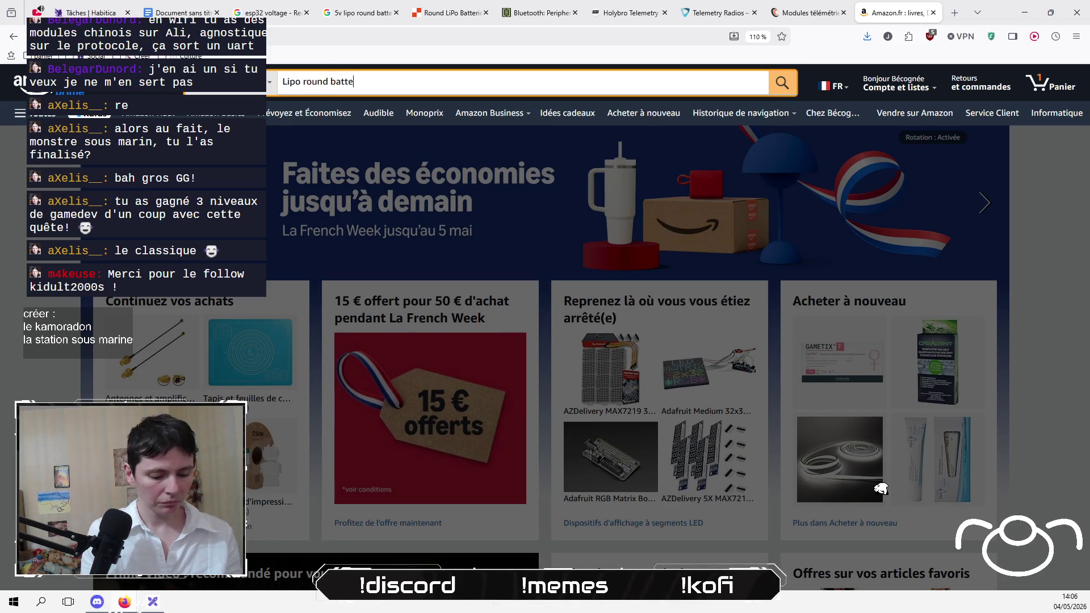
type("ry 3.7v")
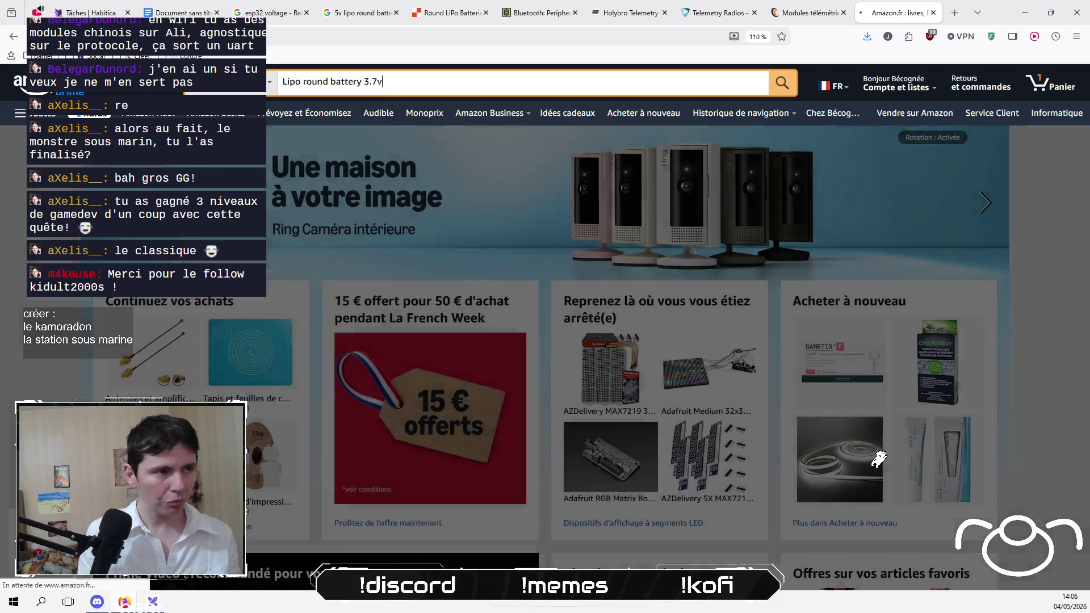
key("Return")
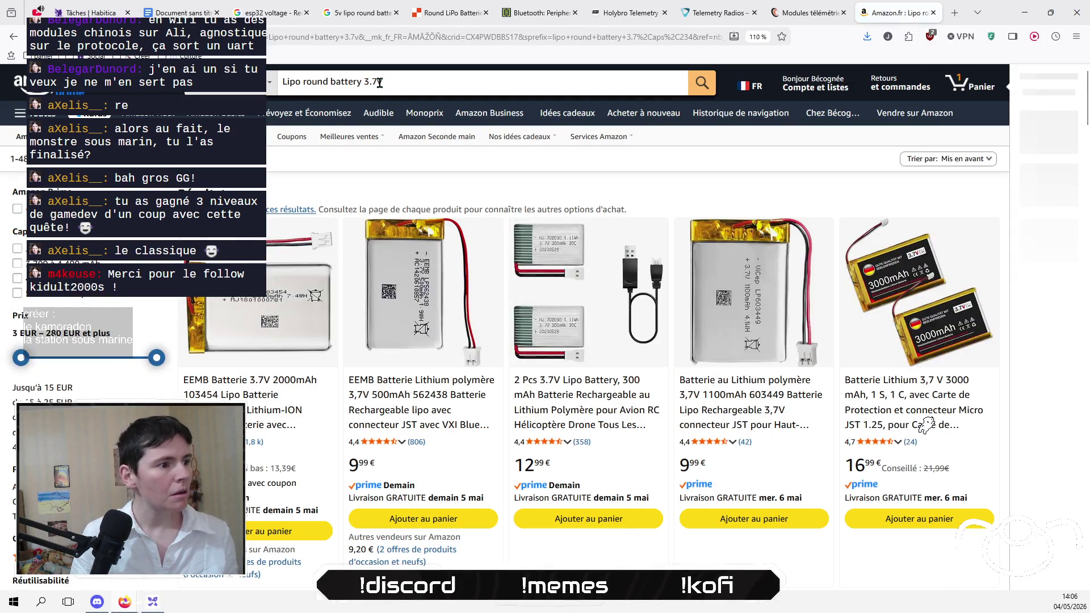
scroll(533, 262, "down", 10)
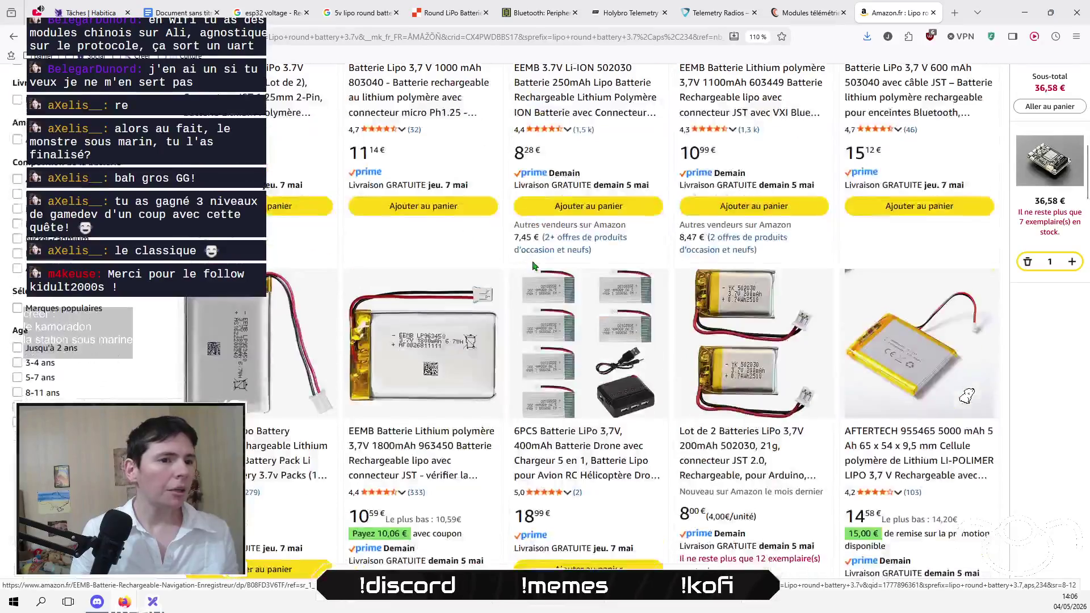
scroll(533, 262, "up", 5)
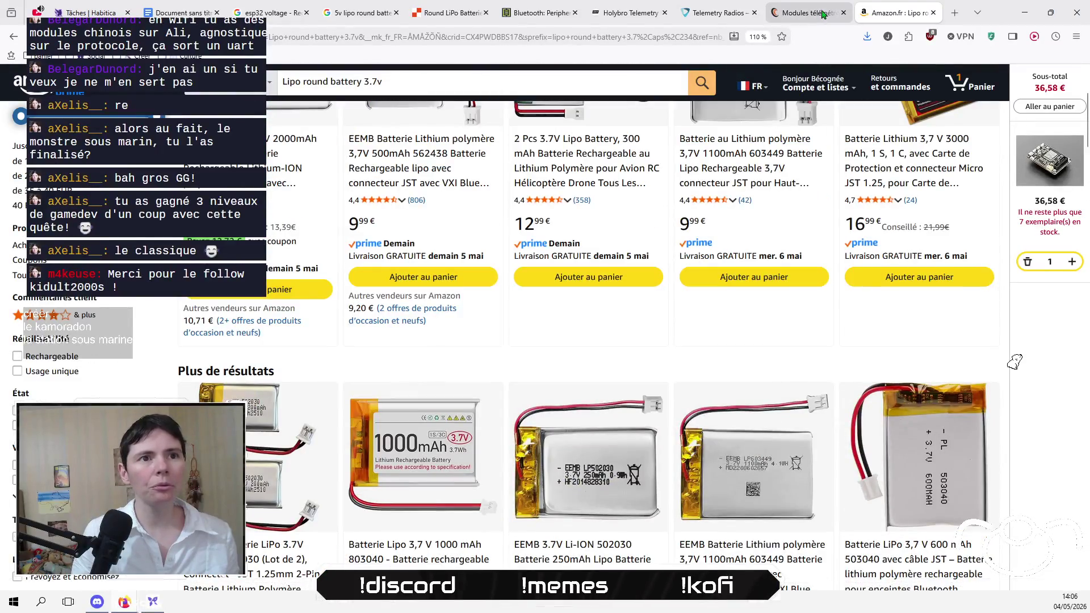
Step: Back out of the Amazon results and select the 'Round LiPo Battery Cells' heading on the supplier page
left_click(7, 40)
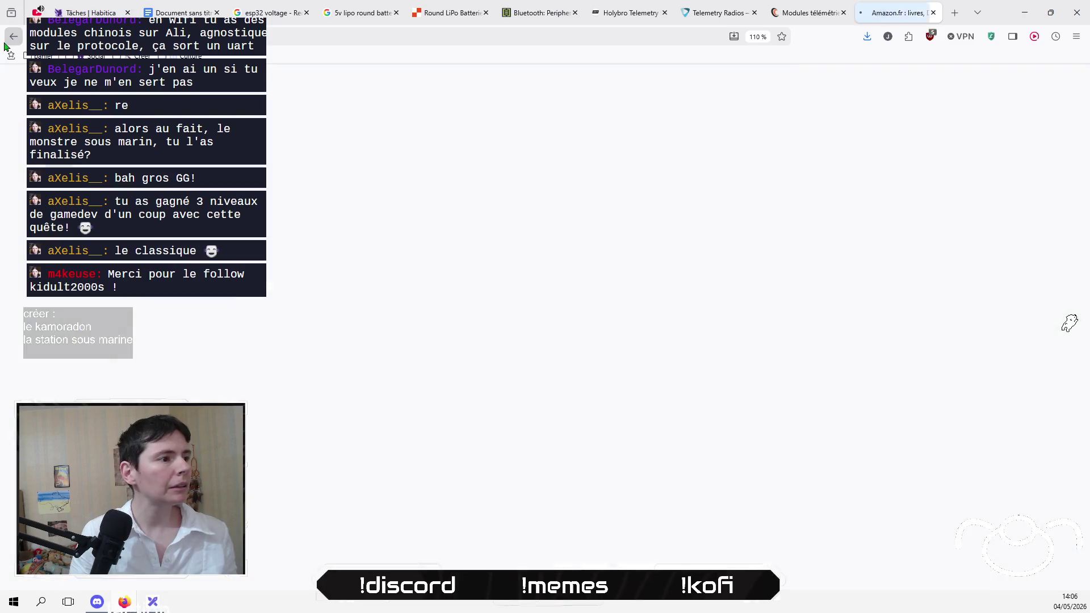
left_click(4, 44)
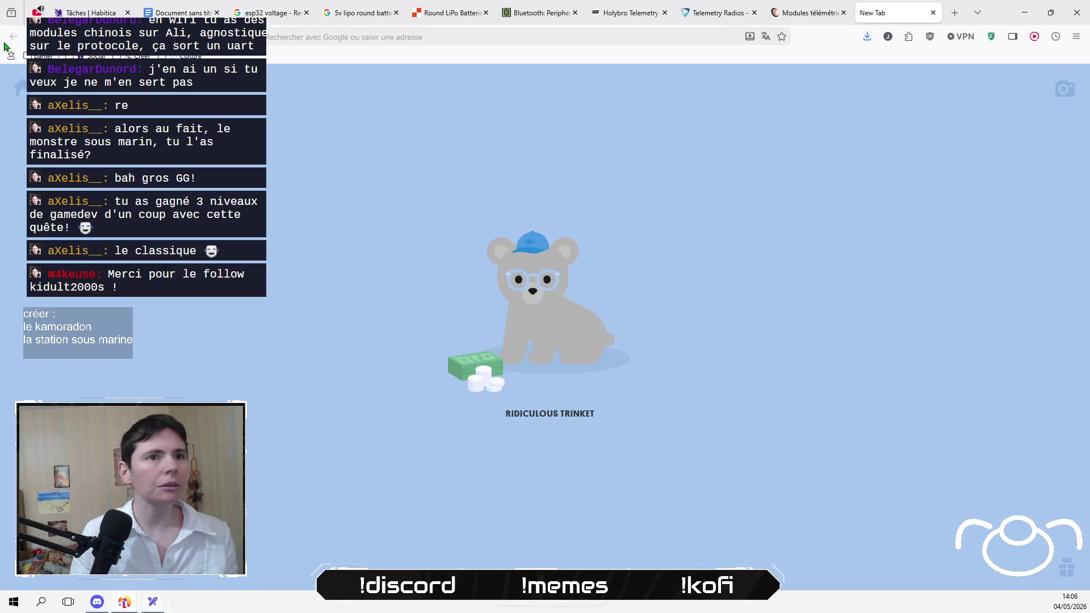
left_click(445, 14)
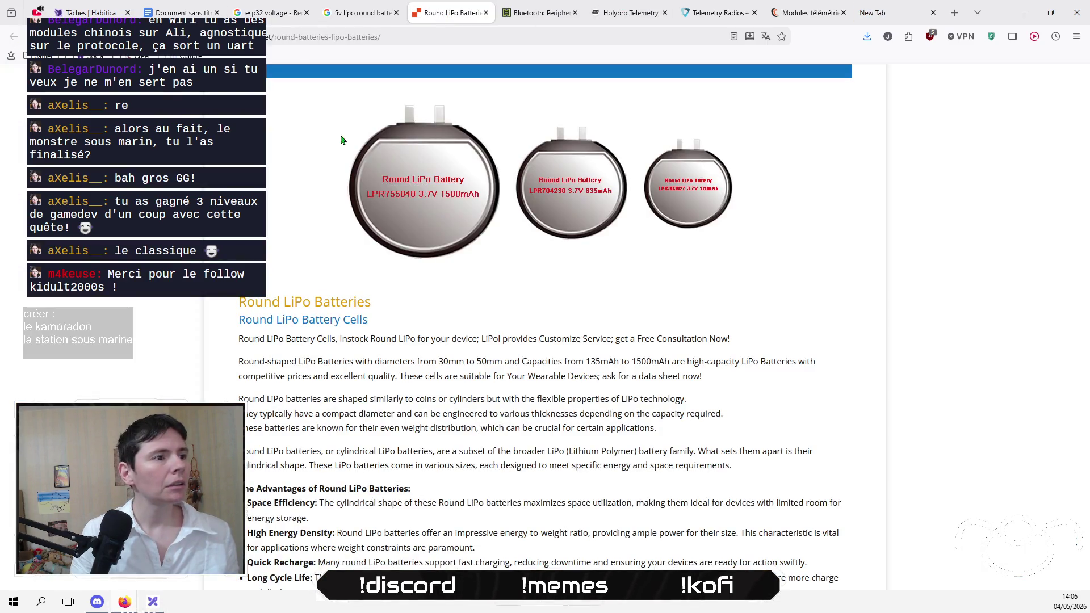
left_click_drag(313, 302, 232, 305)
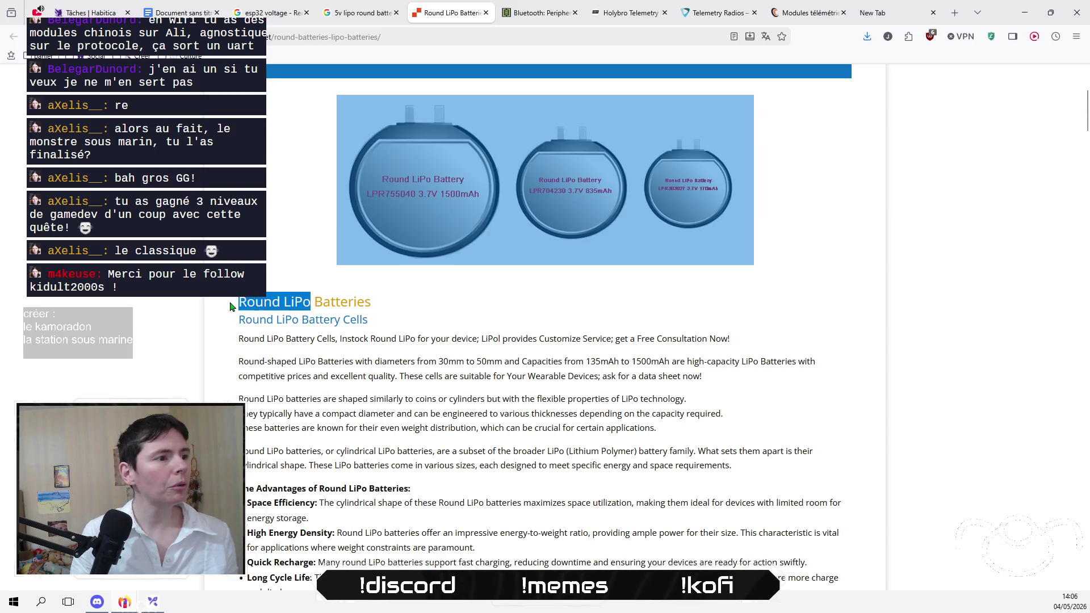
left_click(373, 307)
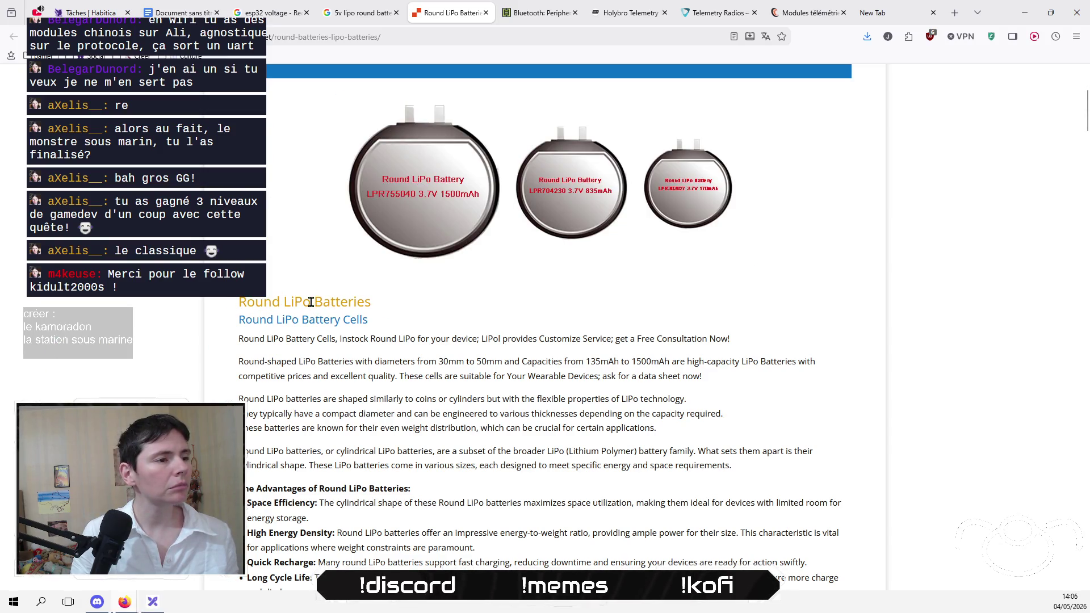
left_click_drag(369, 320, 238, 325)
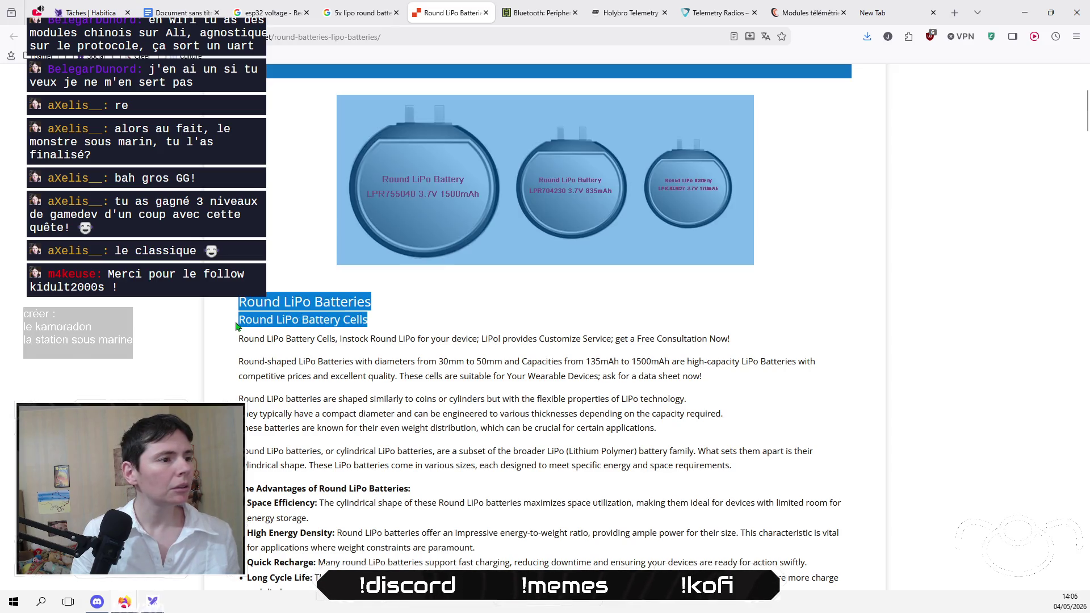
left_click(353, 327)
triple_click(324, 325)
key("ctrl+c")
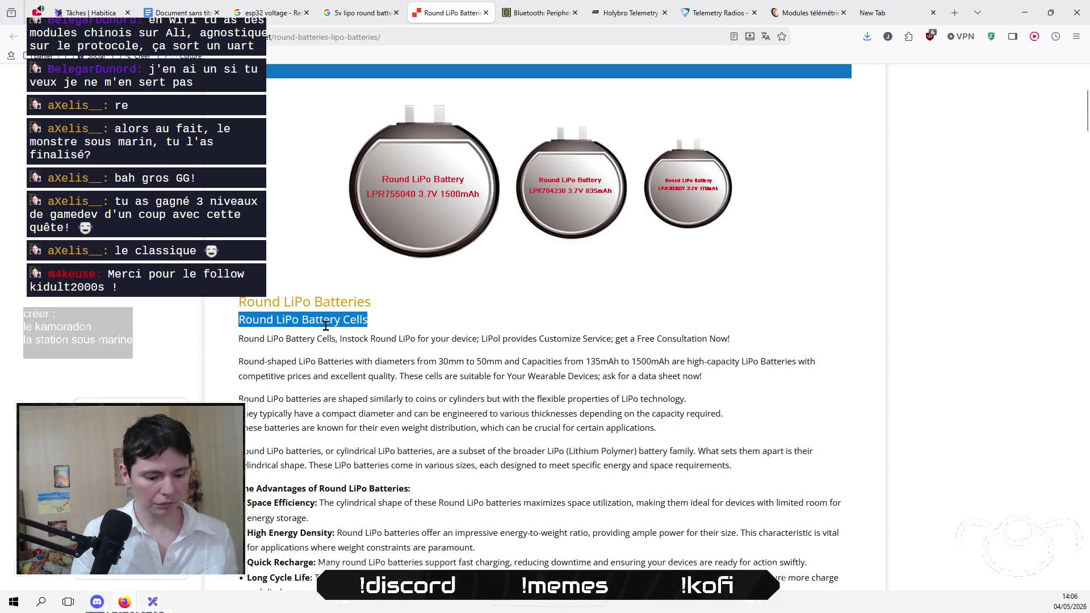
left_click(900, 13)
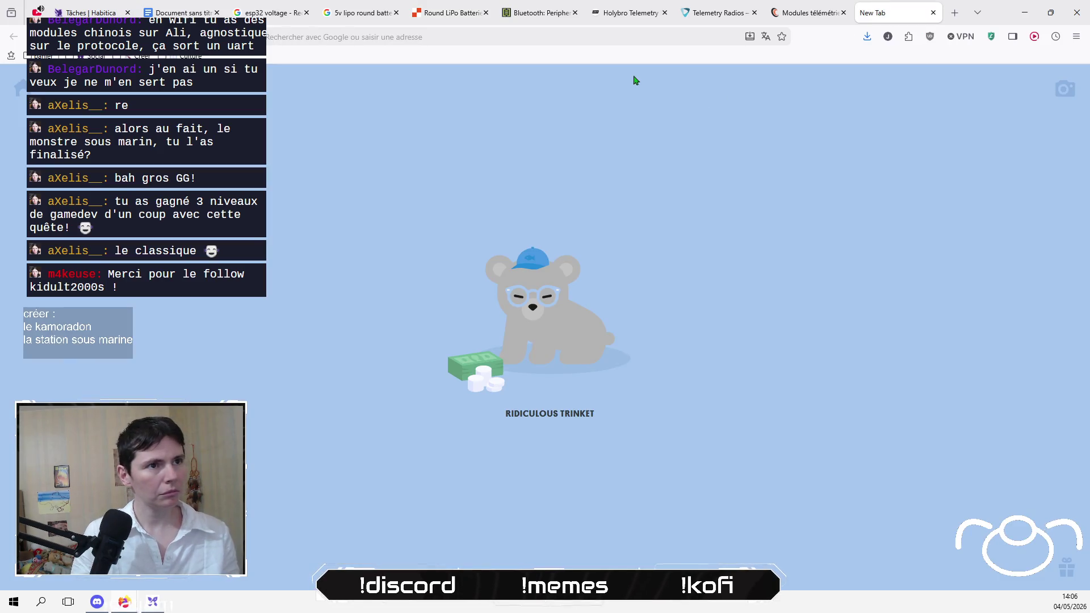
left_click(616, 36)
Step: Search Amazon.fr for the pasted 'Round LiPo Battery Cells' and browse the results
left_click(403, 89)
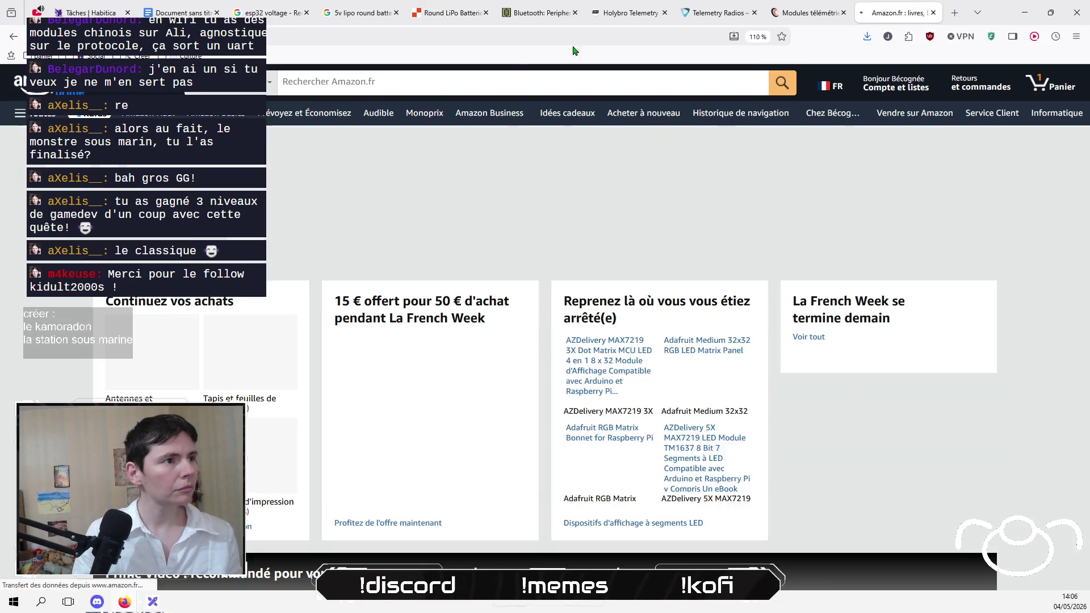
key("ctrl+v")
key("Return")
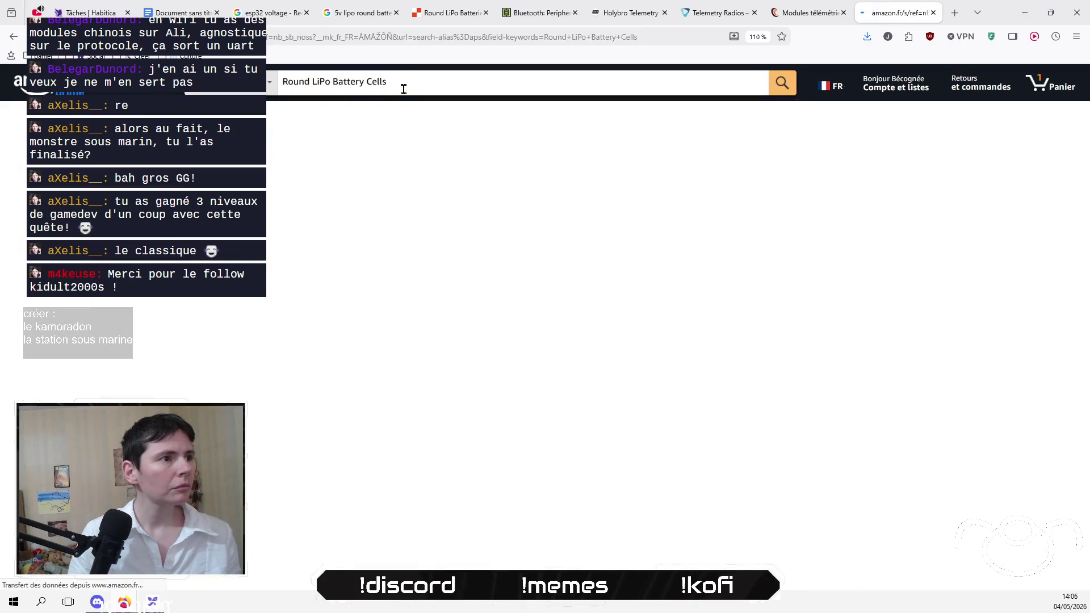
scroll(463, 272, "down", 5)
scroll(462, 272, "down", 10)
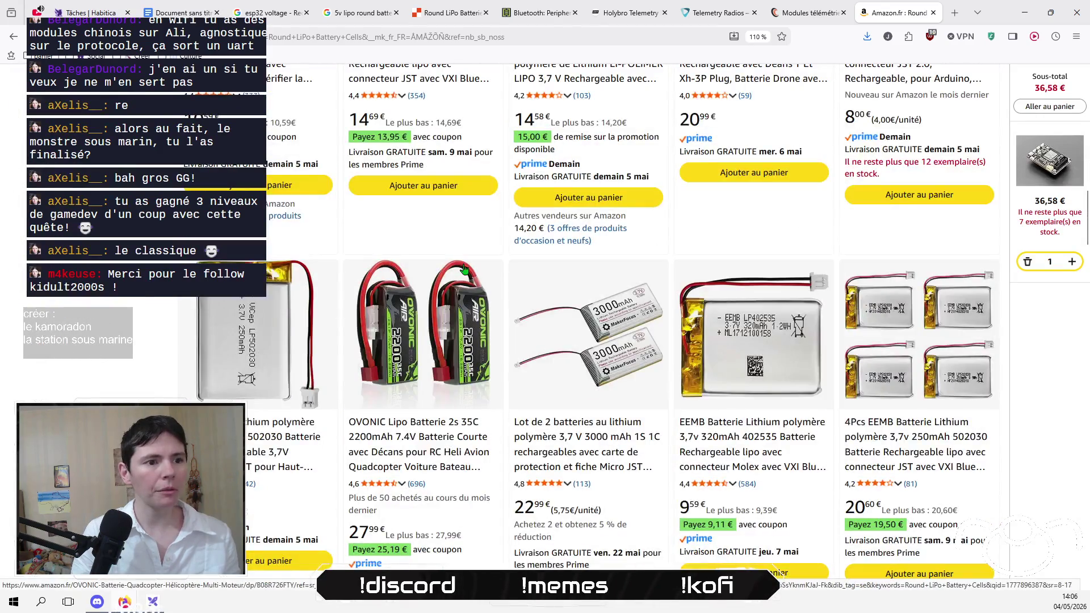
scroll(464, 268, "down", 10)
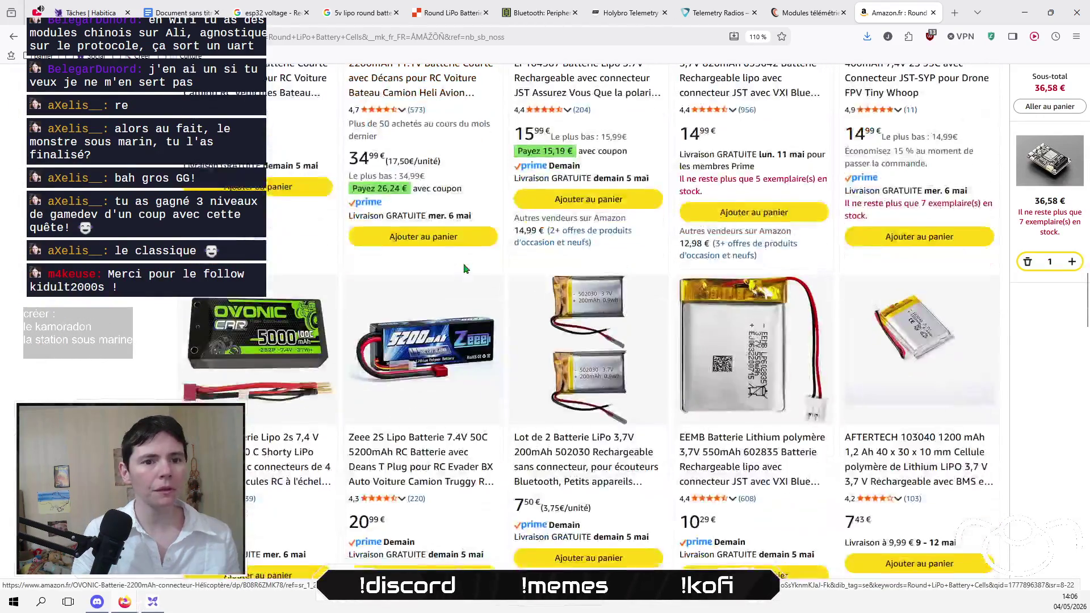
scroll(464, 268, "down", 4)
Step: Google 'Round LiPo Battery Cells 3.7v' and open the round Li-polymer battery result in a new tab
left_click(472, 36)
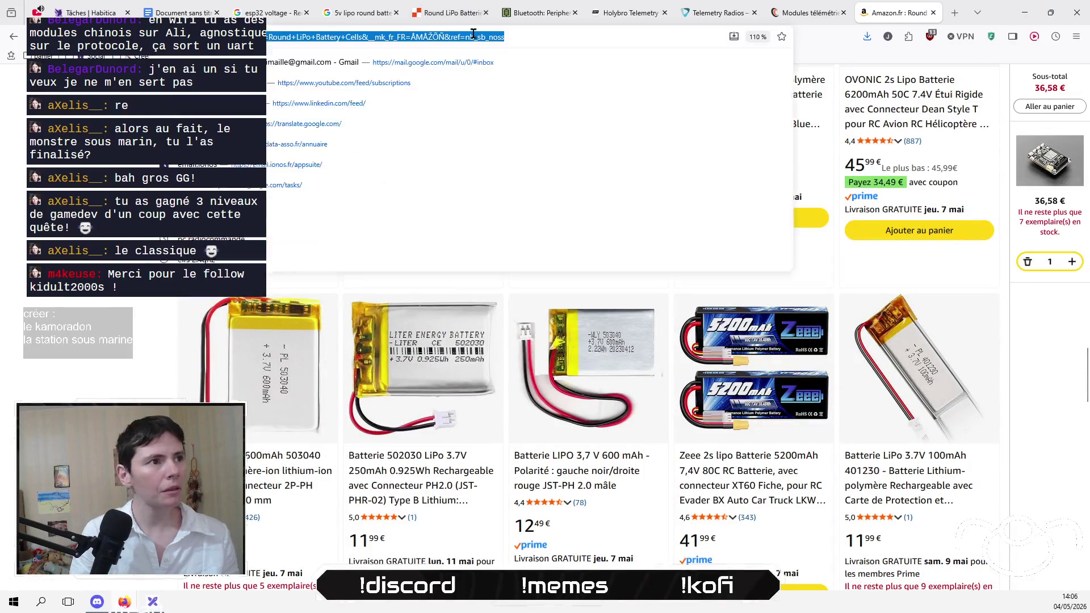
key("BackSpace")
type("3.7v")
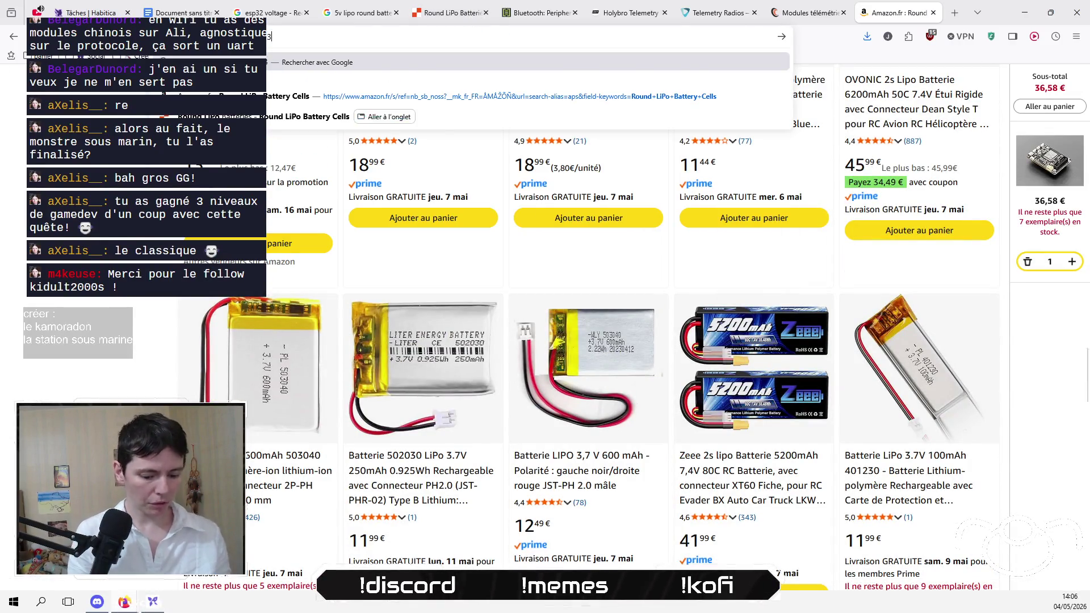
key("Return")
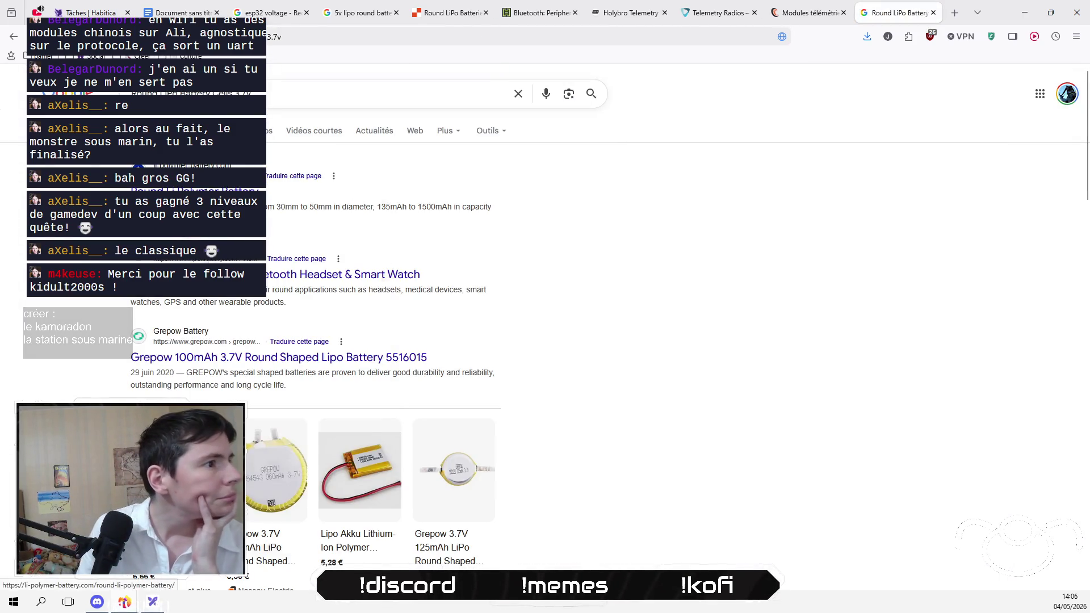
right_click(202, 189)
left_click(293, 198)
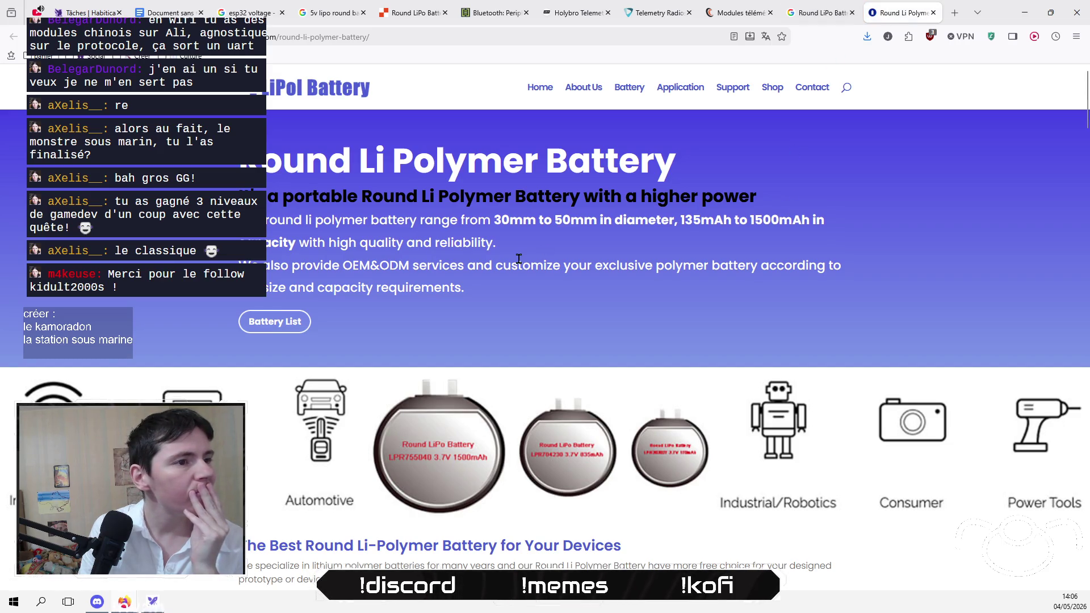
scroll(521, 258, "down", 4)
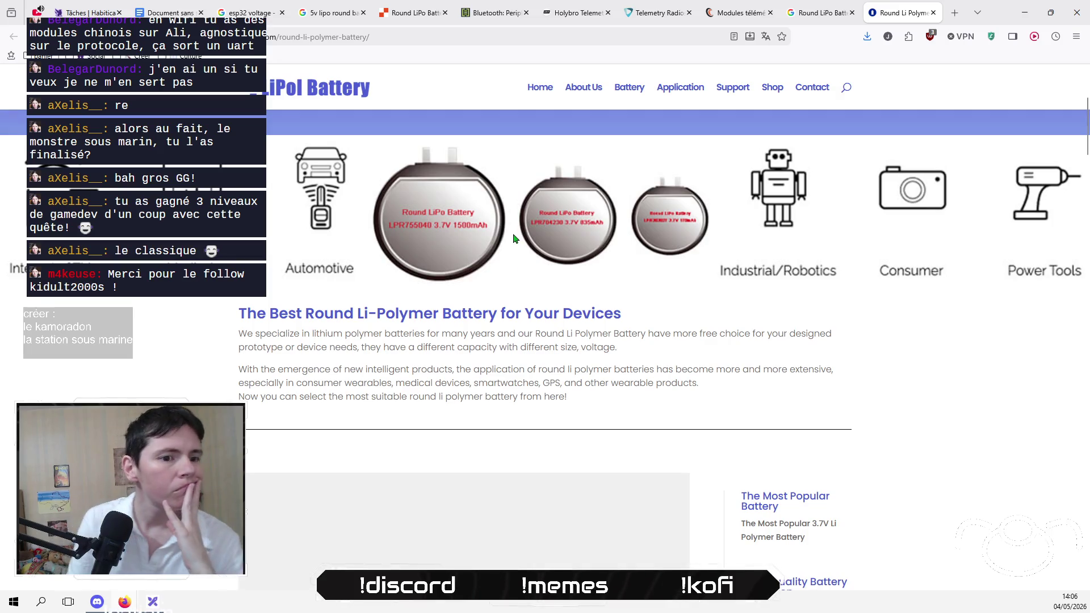
left_click(818, 13)
Step: View the Grepow 630mAh round battery details and expand the shopping results to more products
scroll(59, 382, "down", 2)
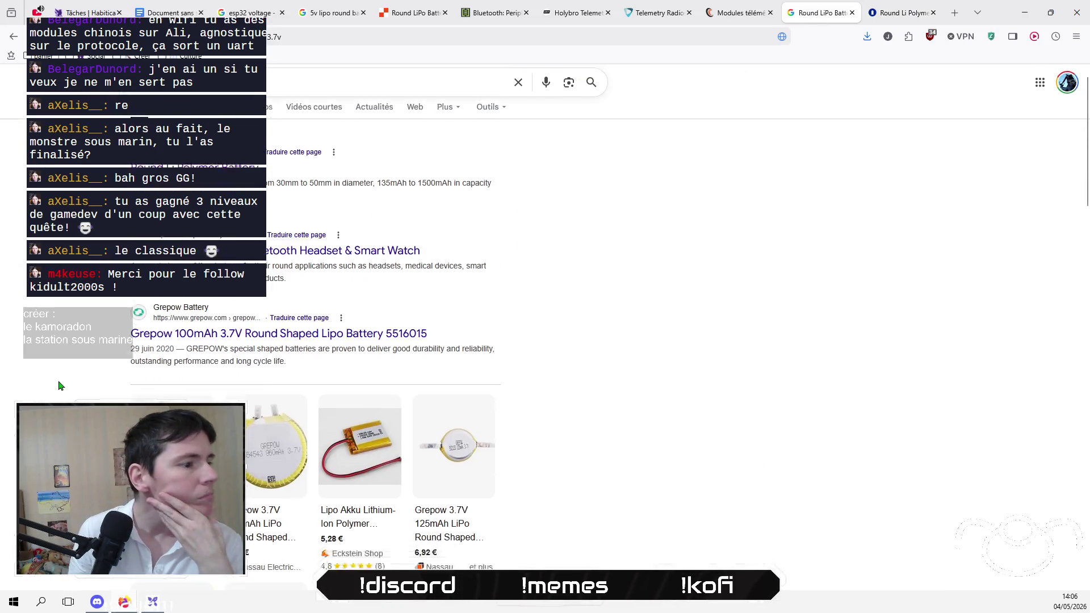
scroll(59, 382, "down", 3)
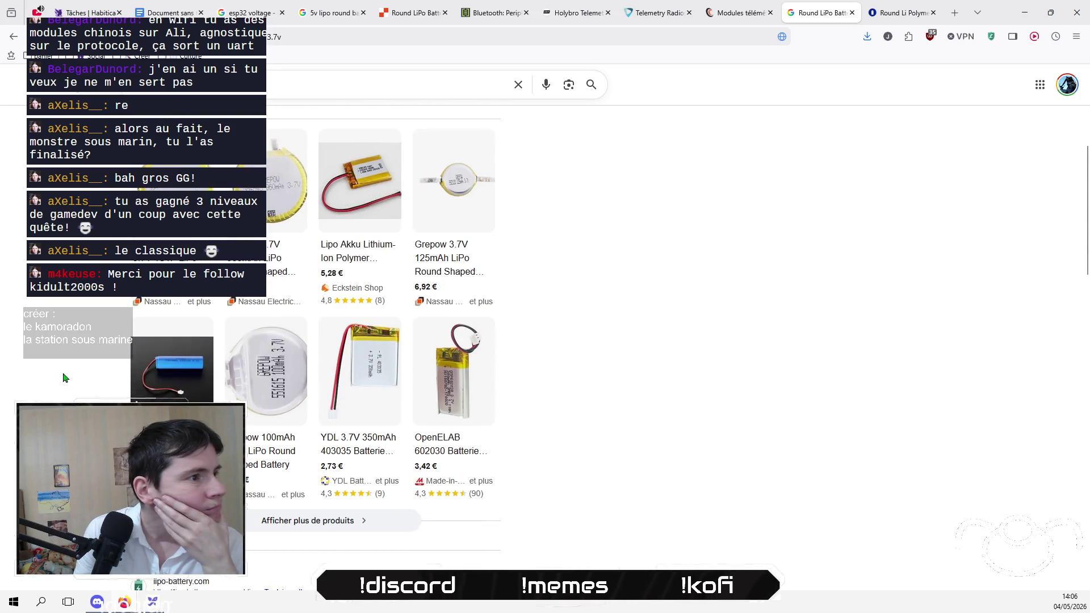
scroll(64, 377, "up", 1)
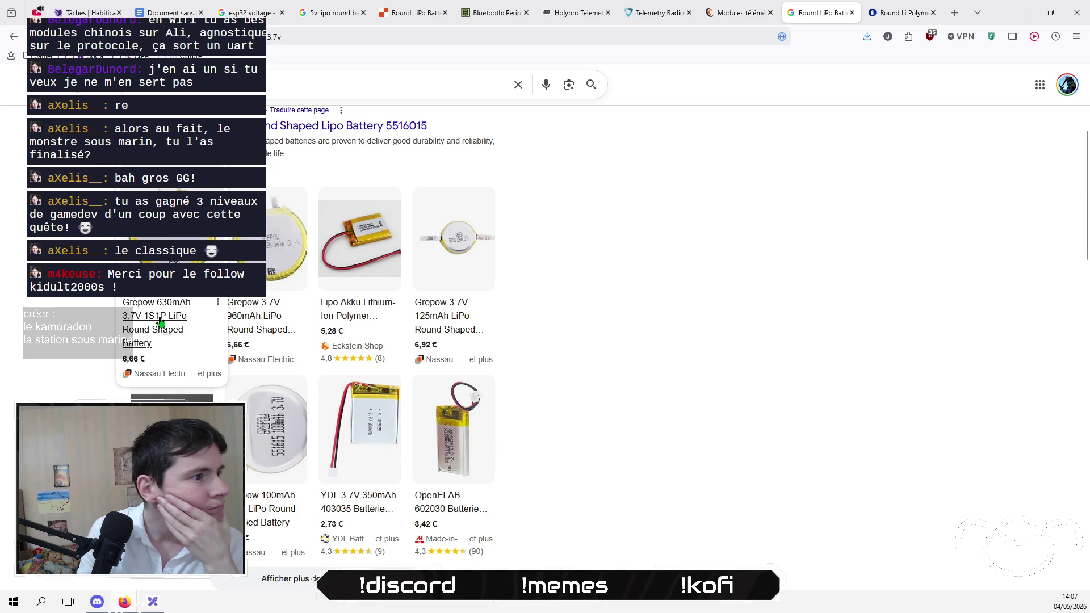
left_click(161, 322)
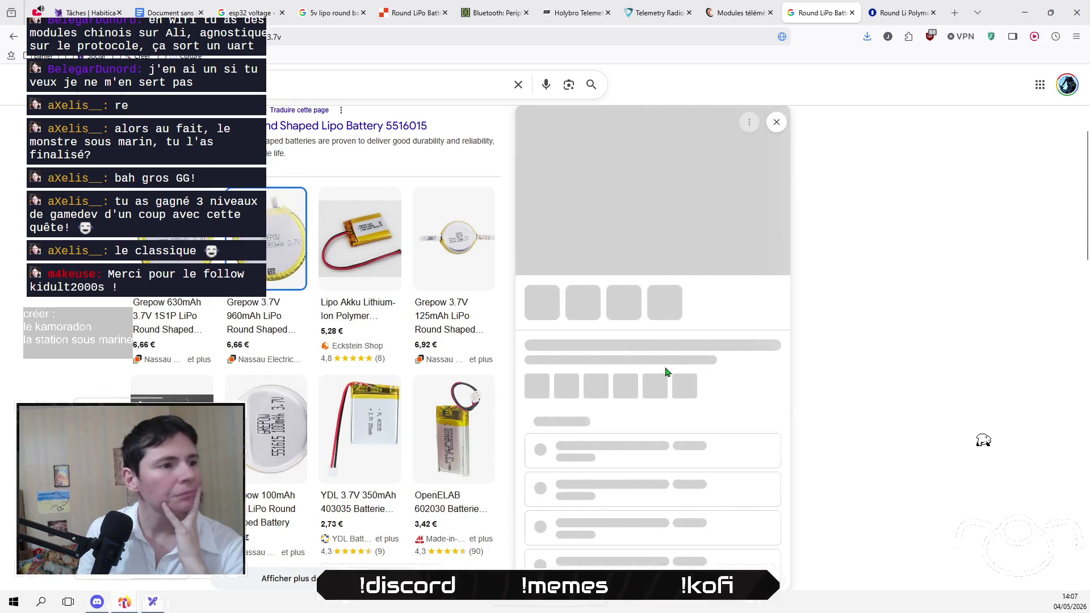
scroll(301, 302, "down", 4)
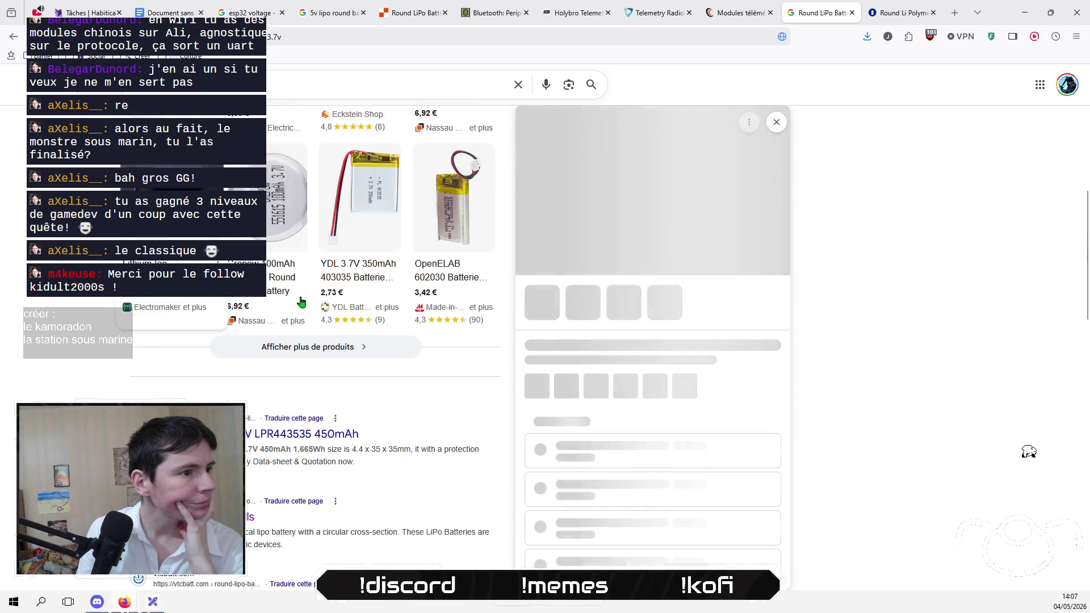
left_click(292, 348)
scroll(85, 369, "down", 7)
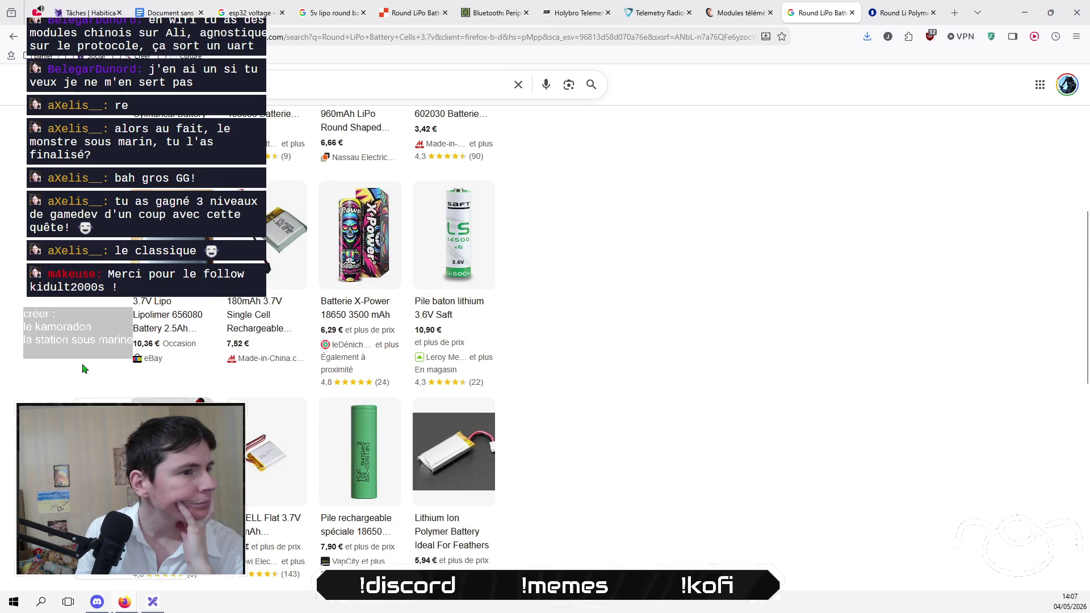
scroll(85, 369, "down", 1)
scroll(85, 369, "down", 8)
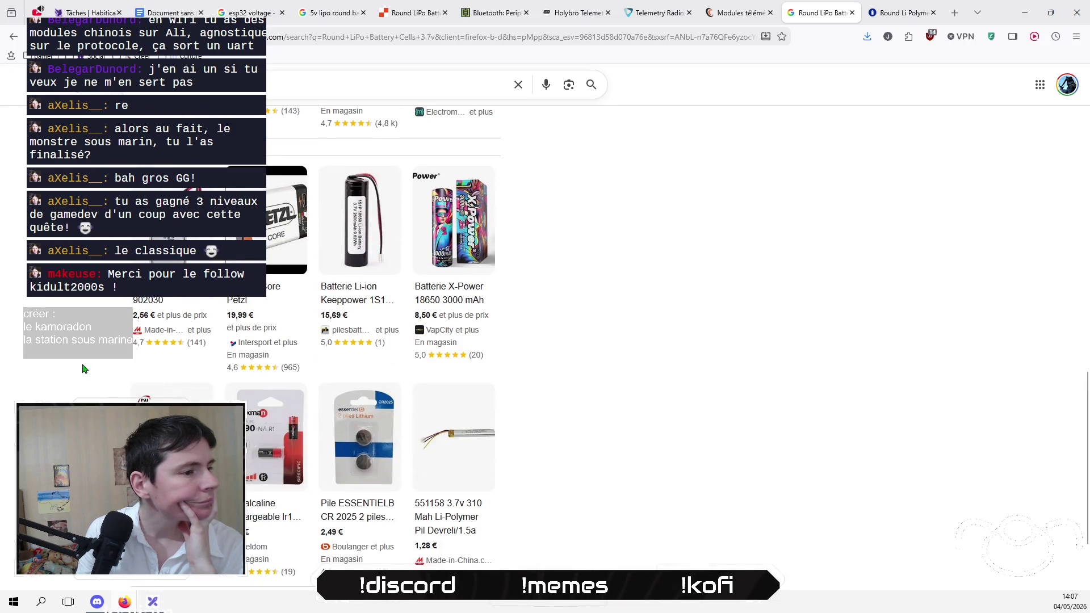
scroll(84, 369, "down", 2)
left_click(350, 502)
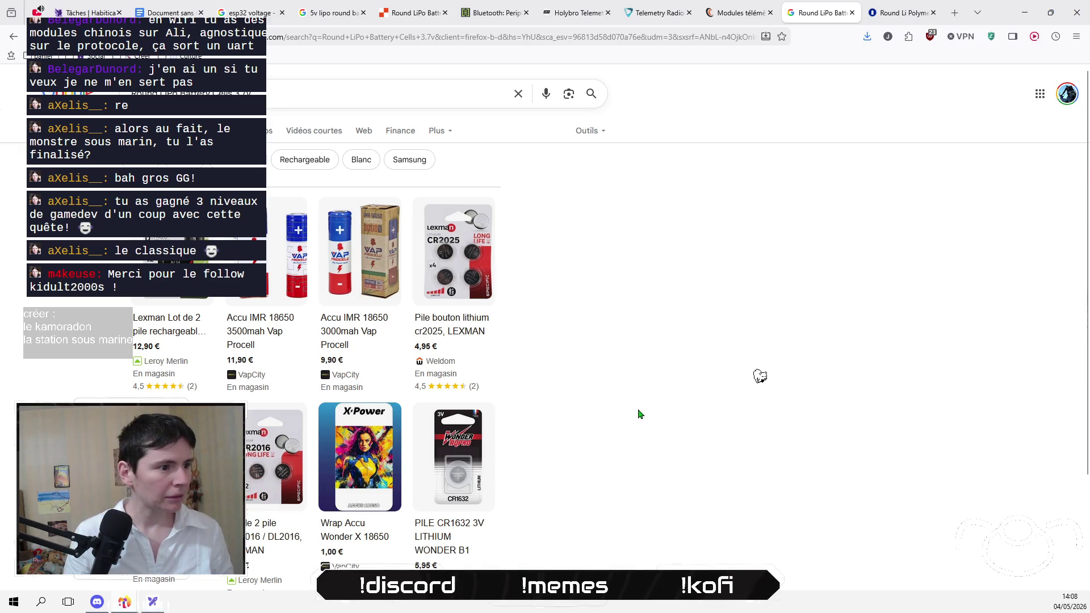
Step: Open the CR2016 coin cell pack details in the Google shopping results
scroll(454, 418, "down", 2)
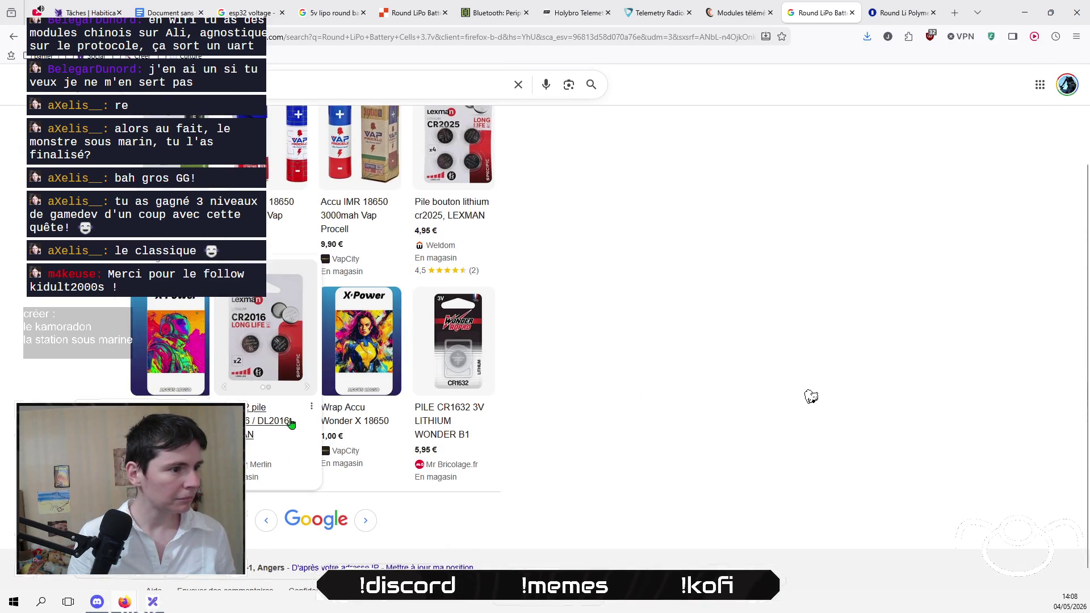
left_click(250, 419)
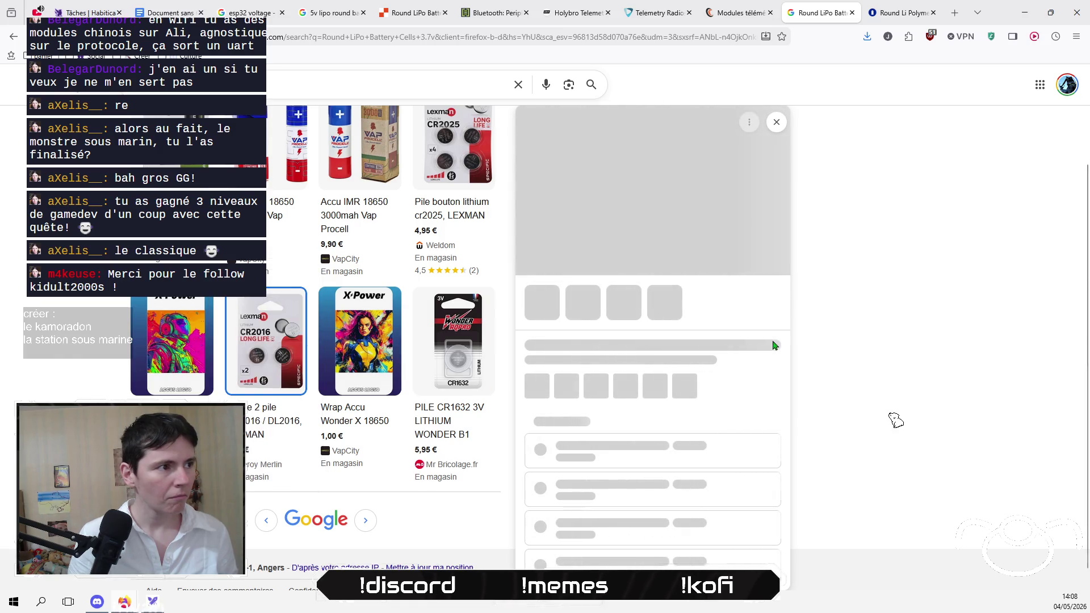
right_click(245, 175)
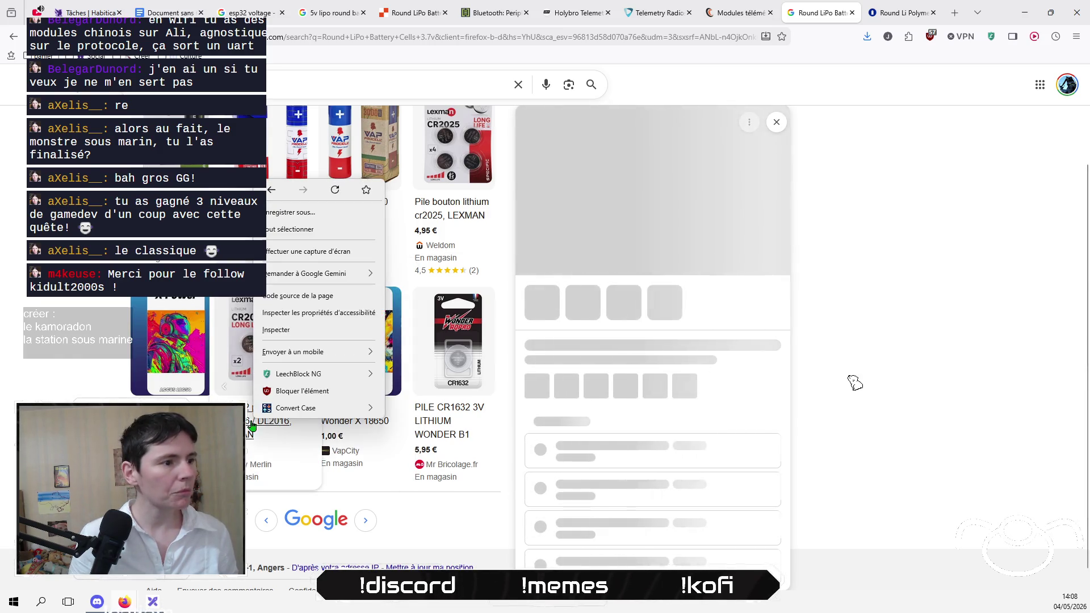
key("Escape")
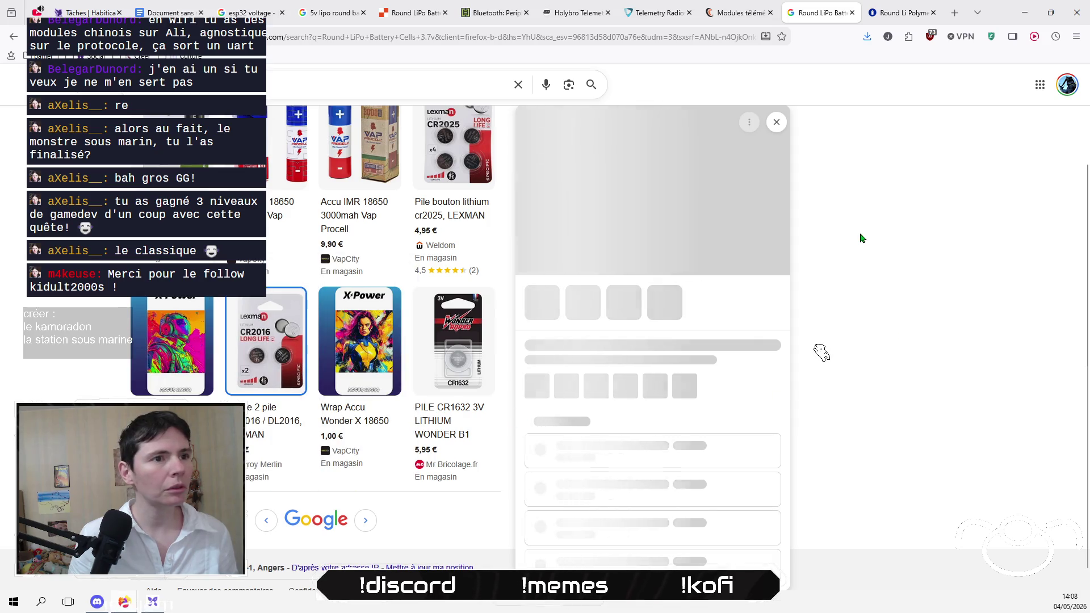
scroll(805, 340, "up", 2)
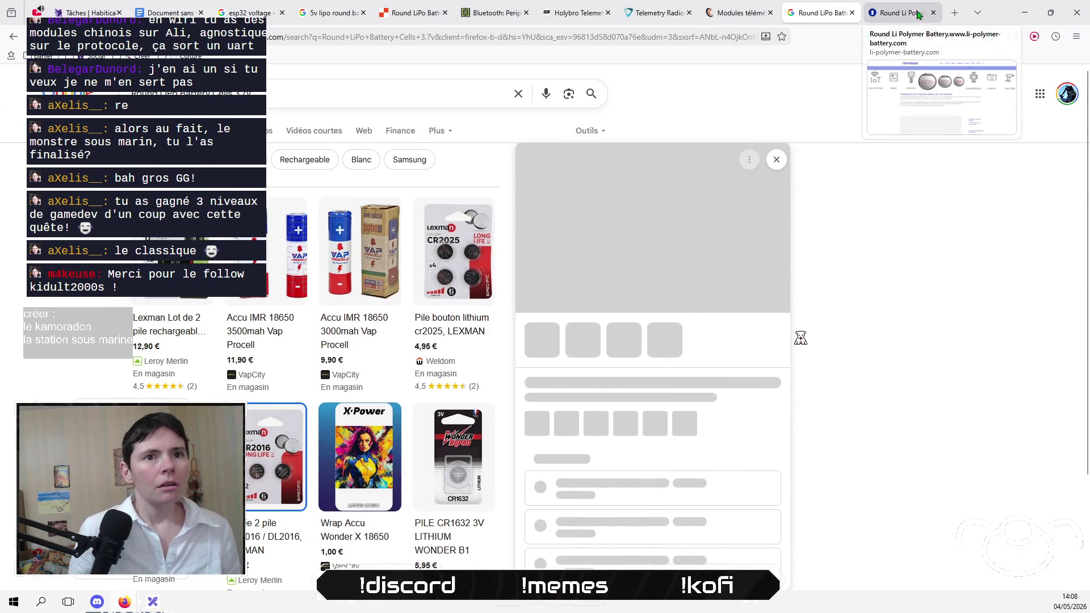
left_click(955, 12)
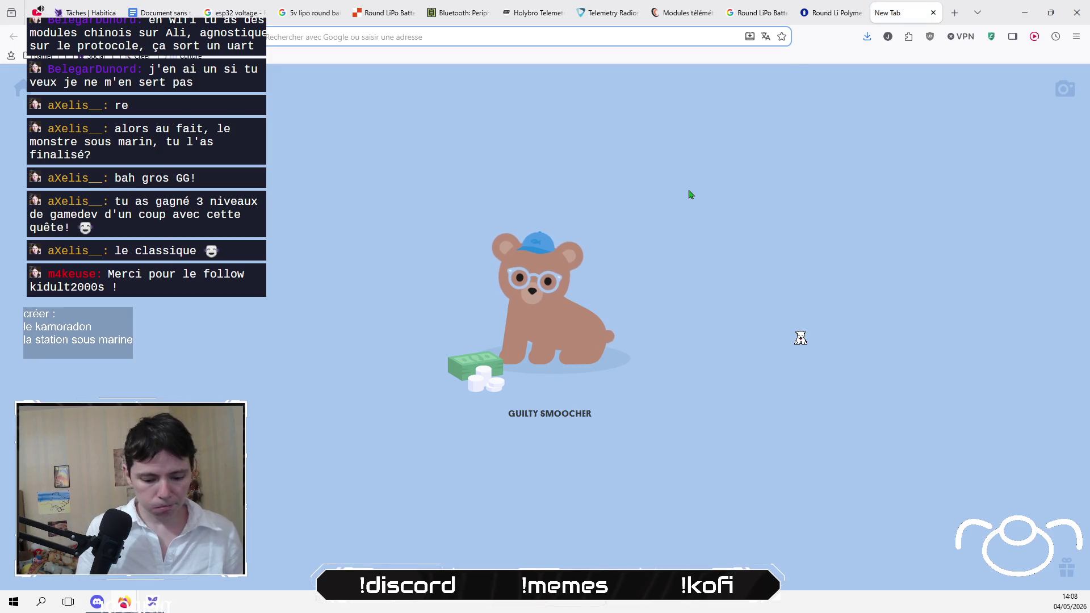
Step: Go to Leroy Merlin and search for 'round lipo batterie'
type("leroy")
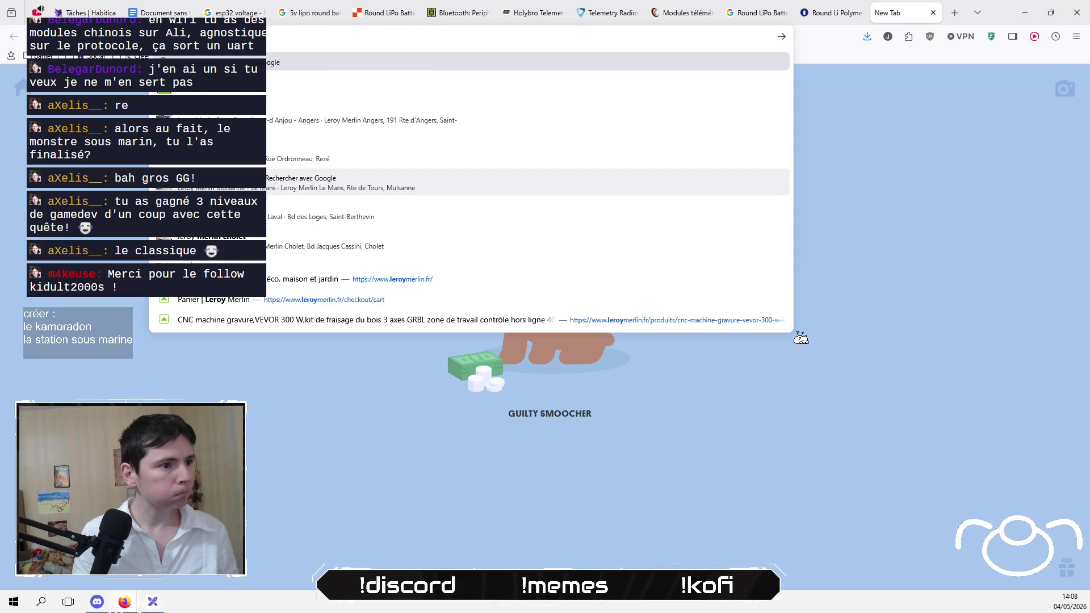
key("Up")
key("Up")
key("Return")
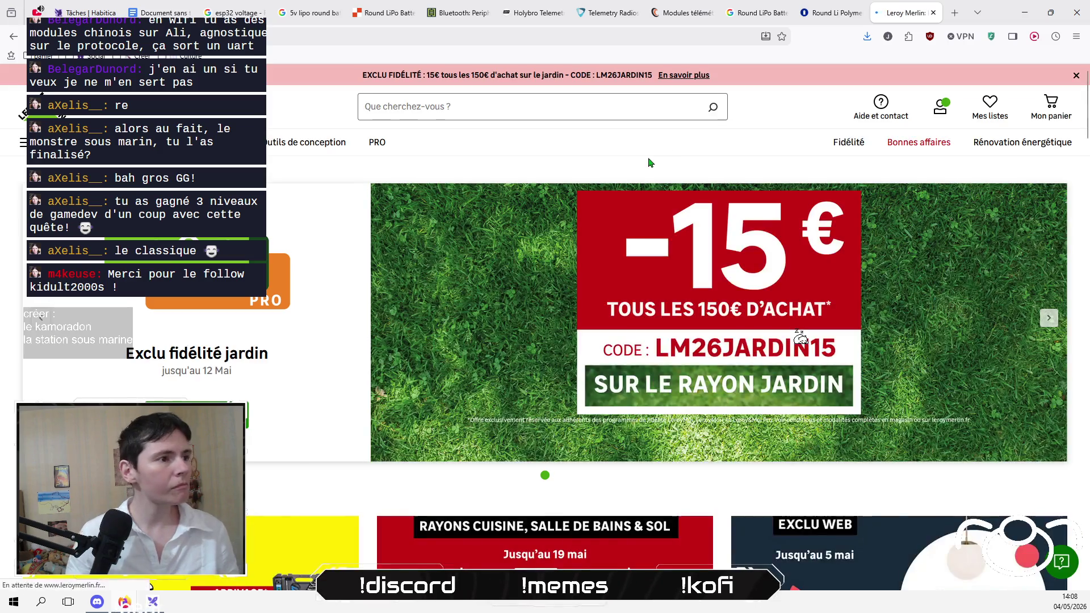
left_click(471, 113)
type("r")
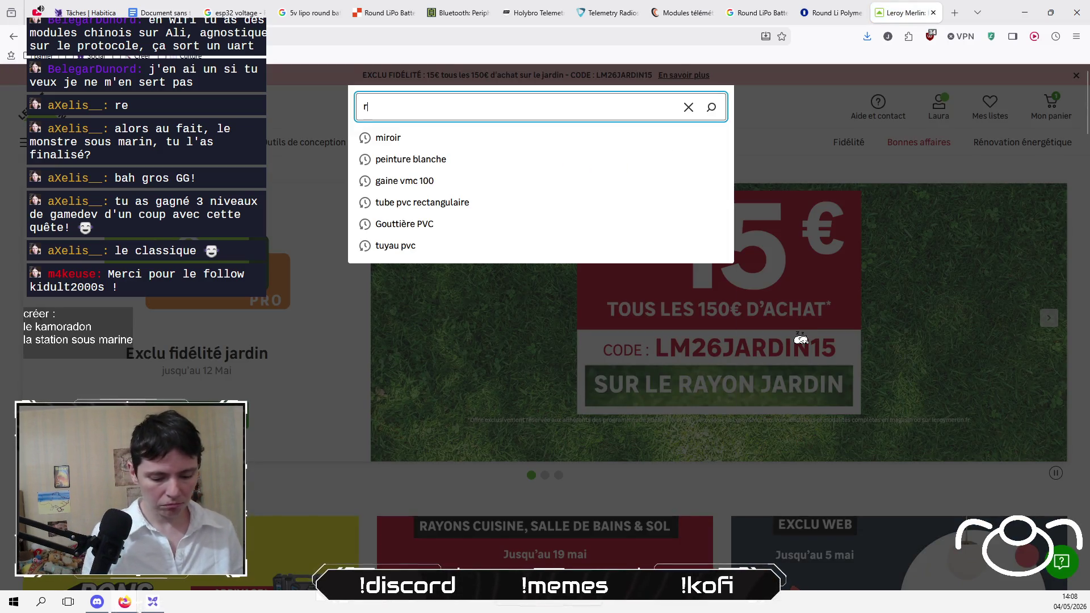
type("ound lipo batterie")
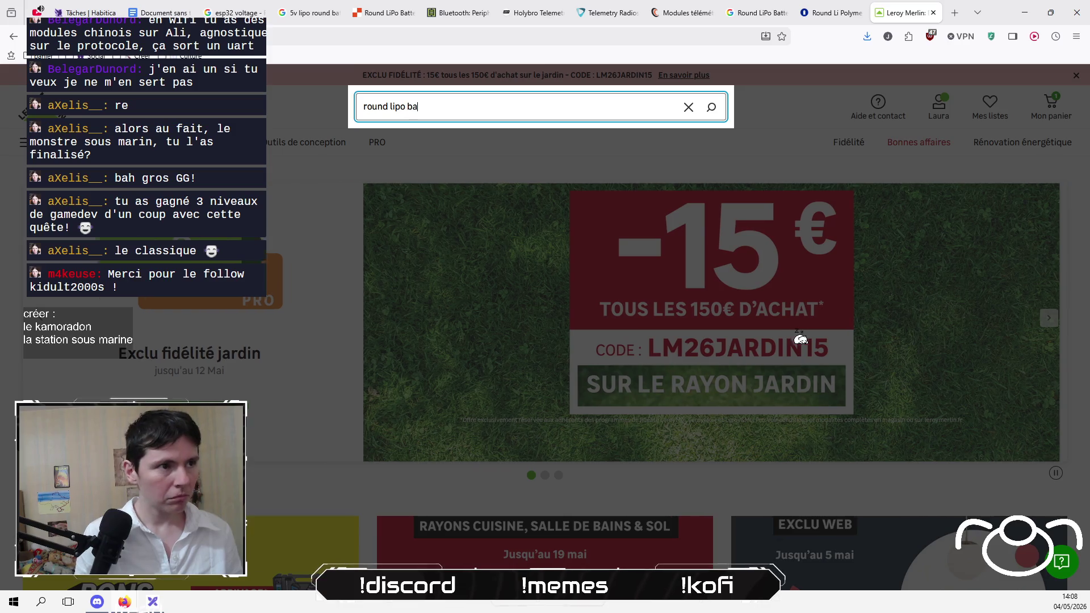
key("Return")
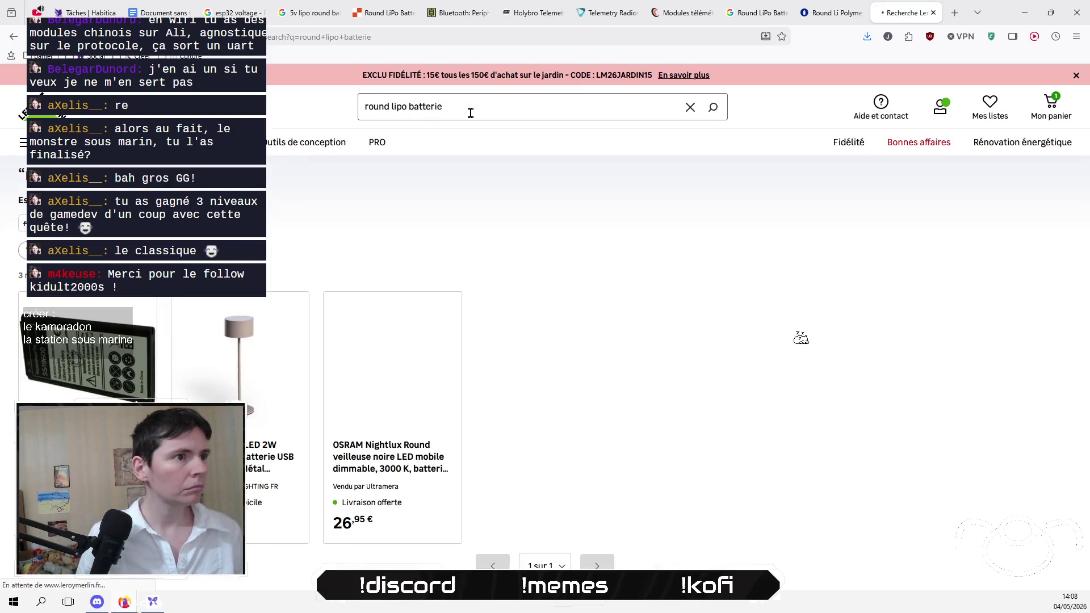
Step: Refine the search to 'round batterie', then replace it with 'pile bouton'
left_click(380, 103)
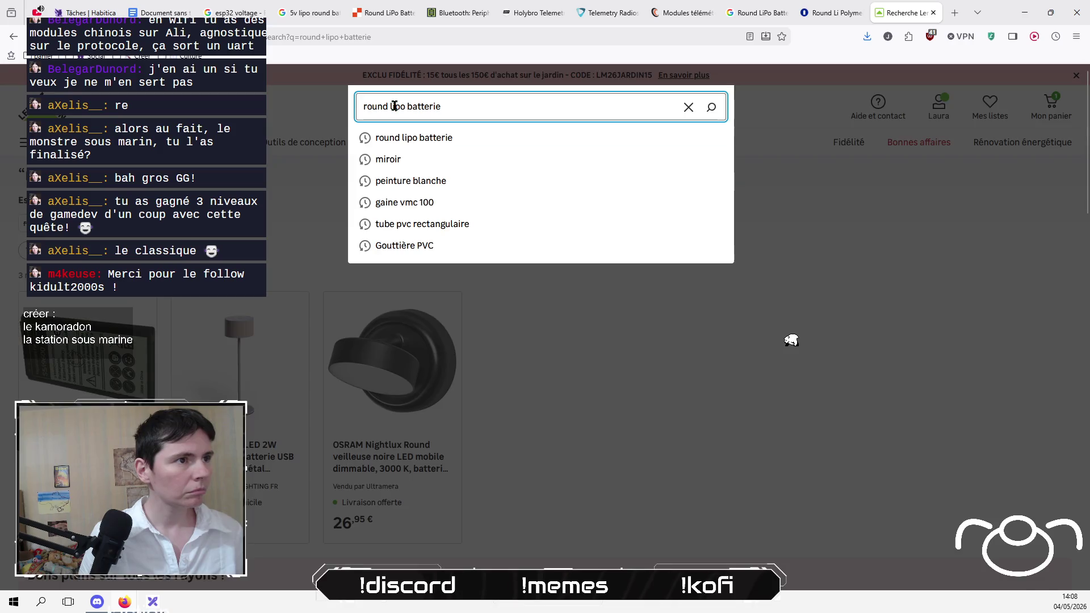
double_click(398, 106)
key("BackSpace")
key("Return")
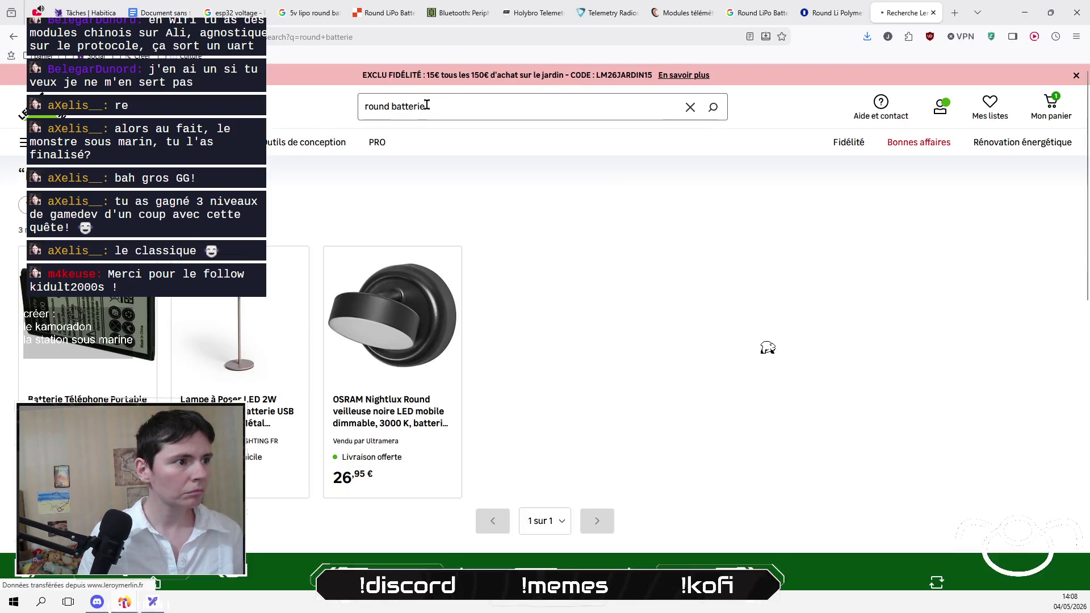
key("ctrl+a")
type("pile bo")
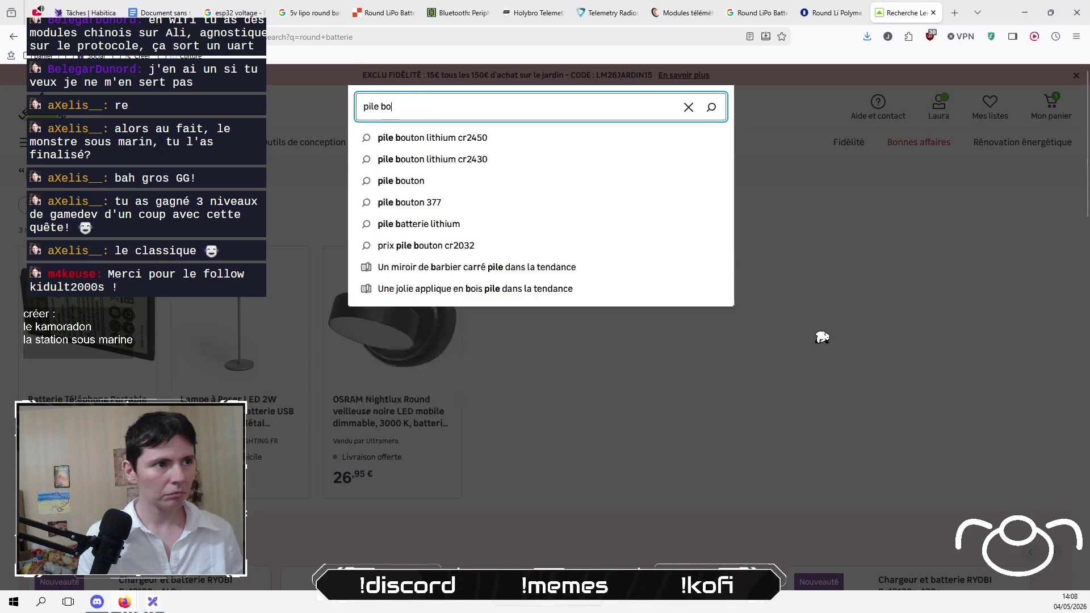
type("uton")
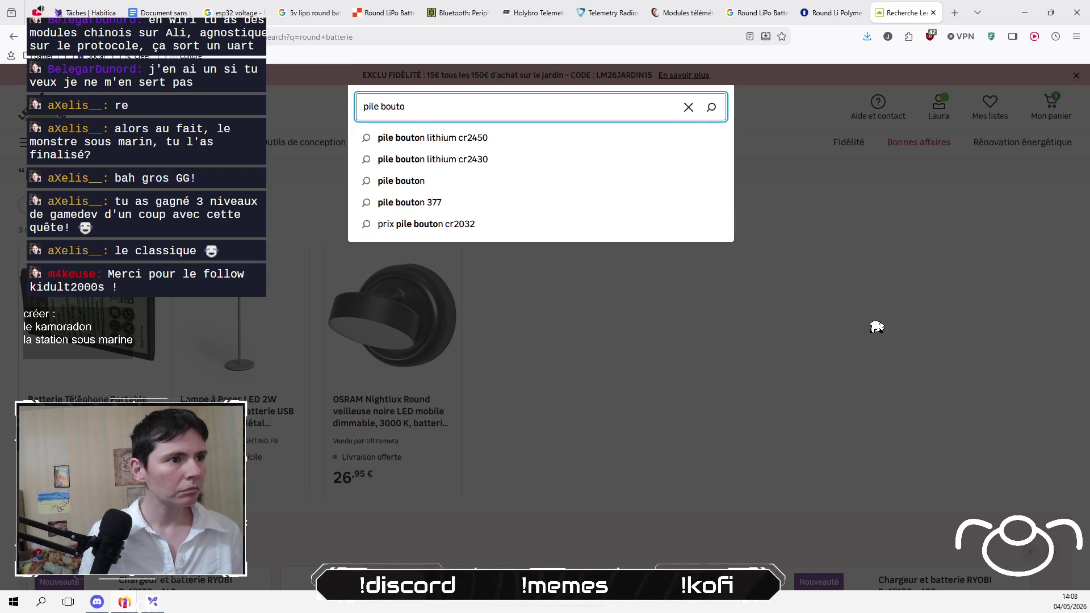
key("Down")
key("Down")
key("Down")
key("Down")
key("Up")
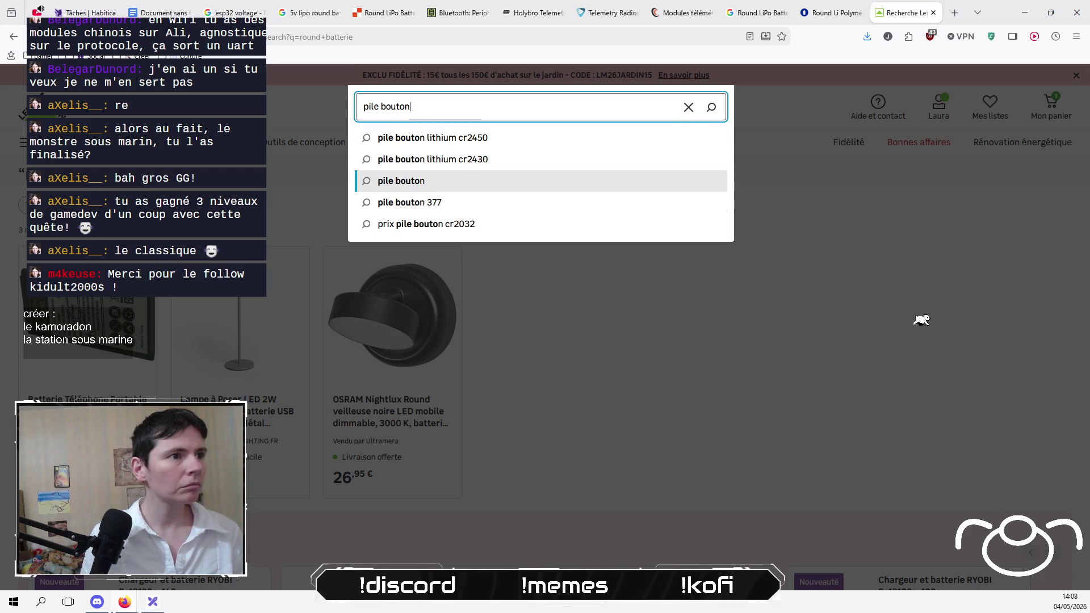
key("Return")
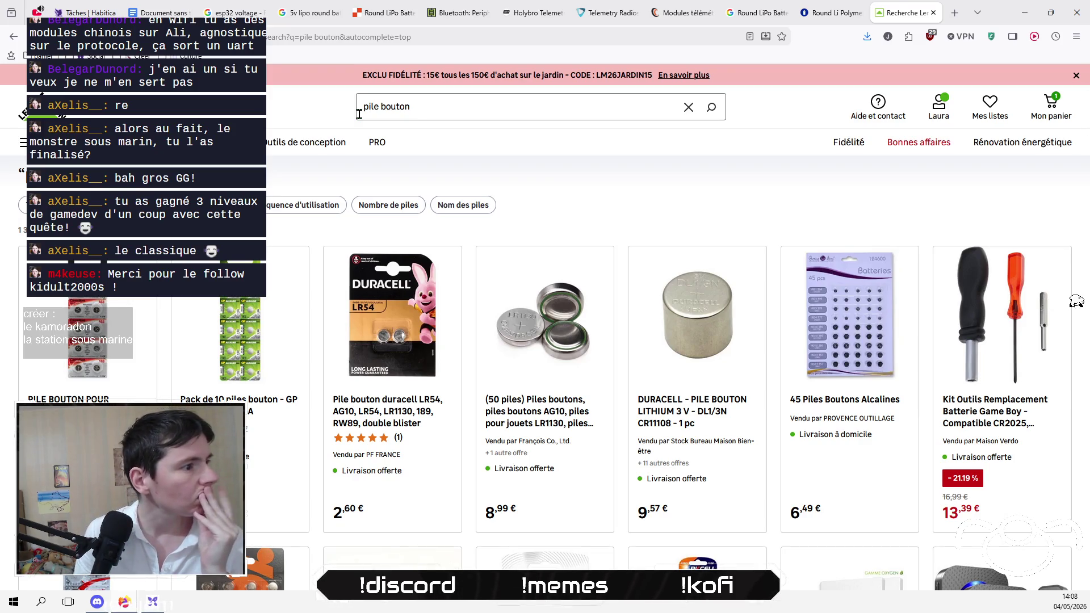
Step: Open the Energizer CR2016 coin cell product in a new tab
scroll(437, 227, "down", 4)
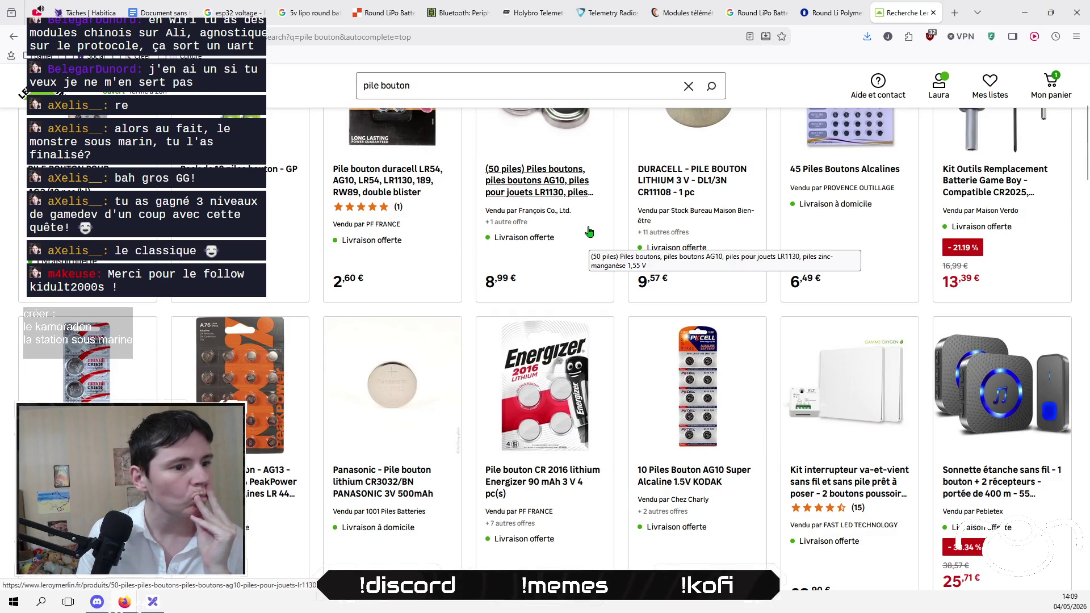
scroll(589, 230, "down", 2)
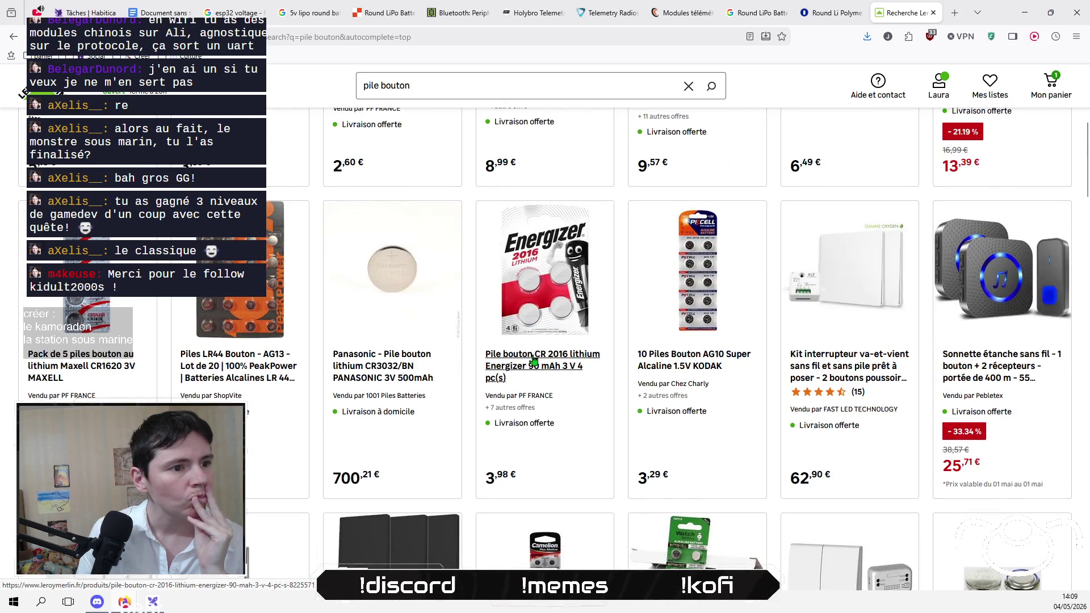
right_click(533, 361)
left_click(596, 27)
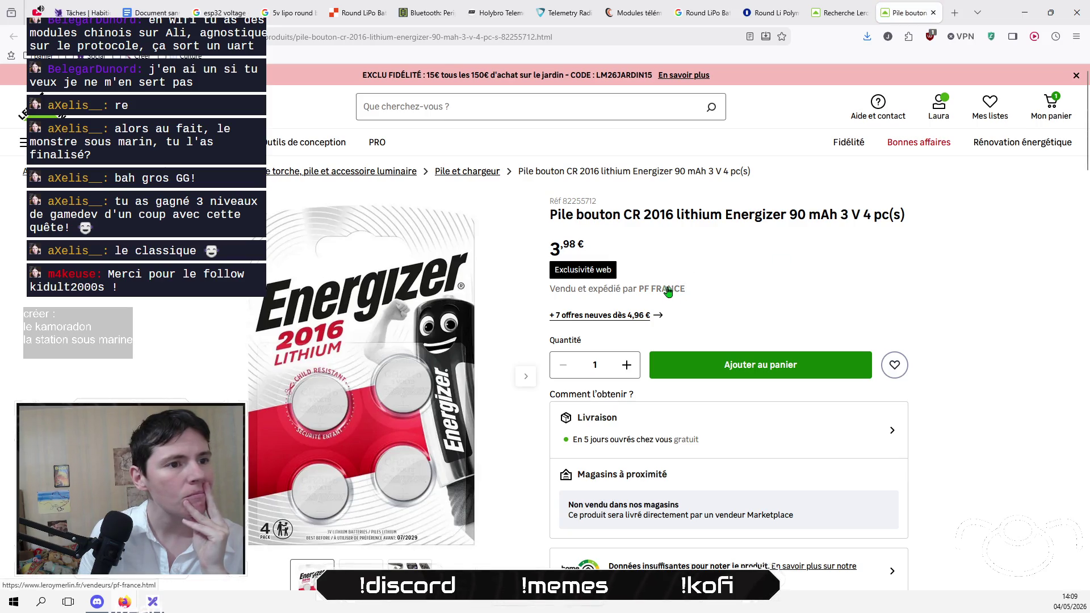
Step: Skim the Energizer CR2016 4-pack page at 3,98 €, then return to the '5v lipo round battery' tab
scroll(170, 358, "down", 4)
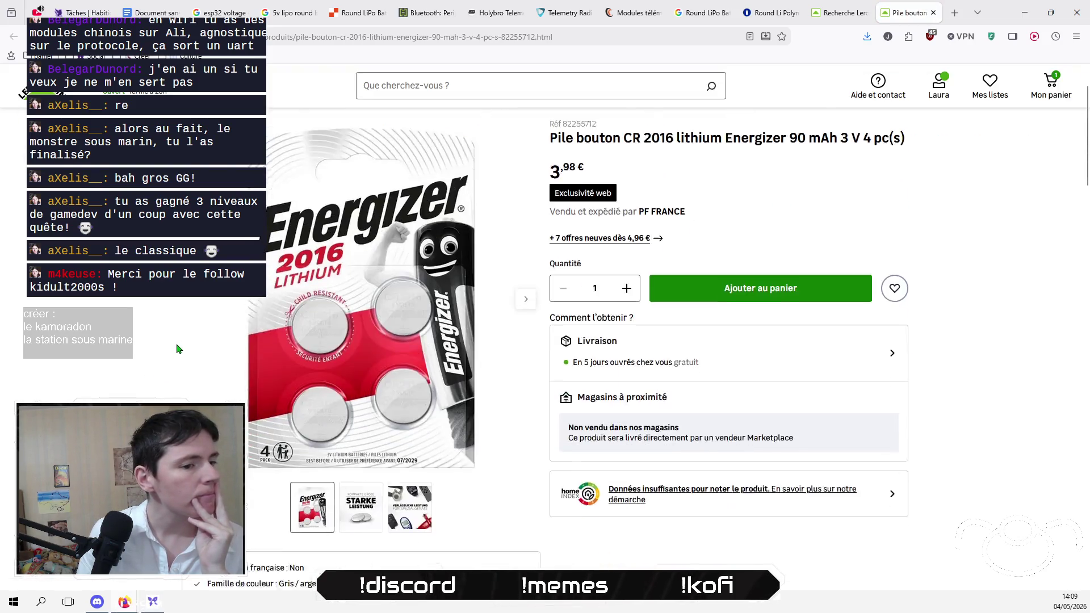
scroll(168, 349, "up", 4)
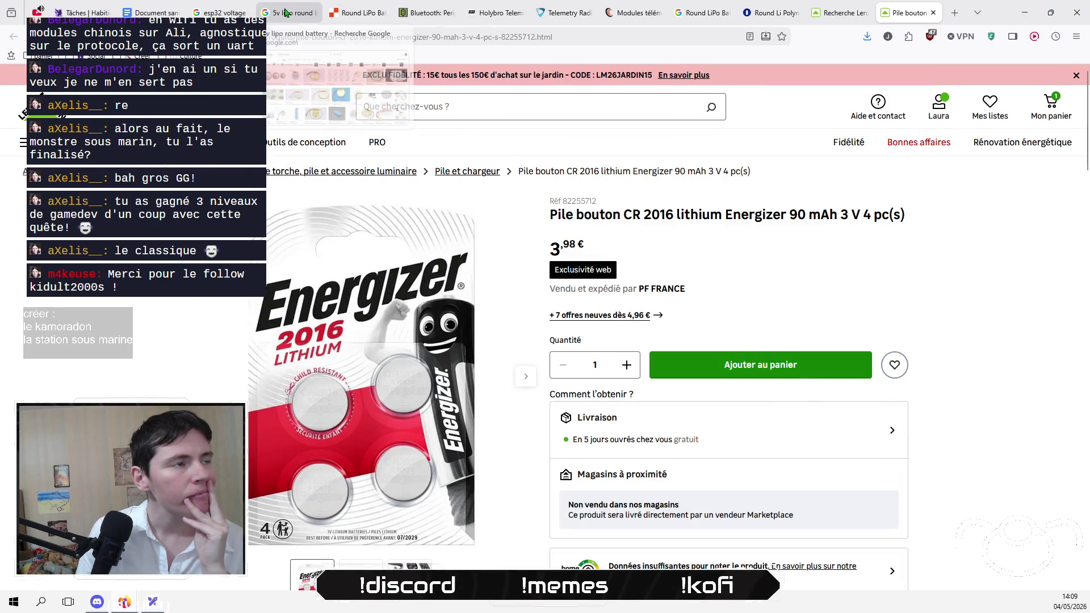
left_click(288, 12)
left_click(317, 35)
Step: Search Amazon.fr for 'pile bouton 3.7v' and browse the LIR2032 and LIR2430 coin cells
type("amazon.fr")
key("Return")
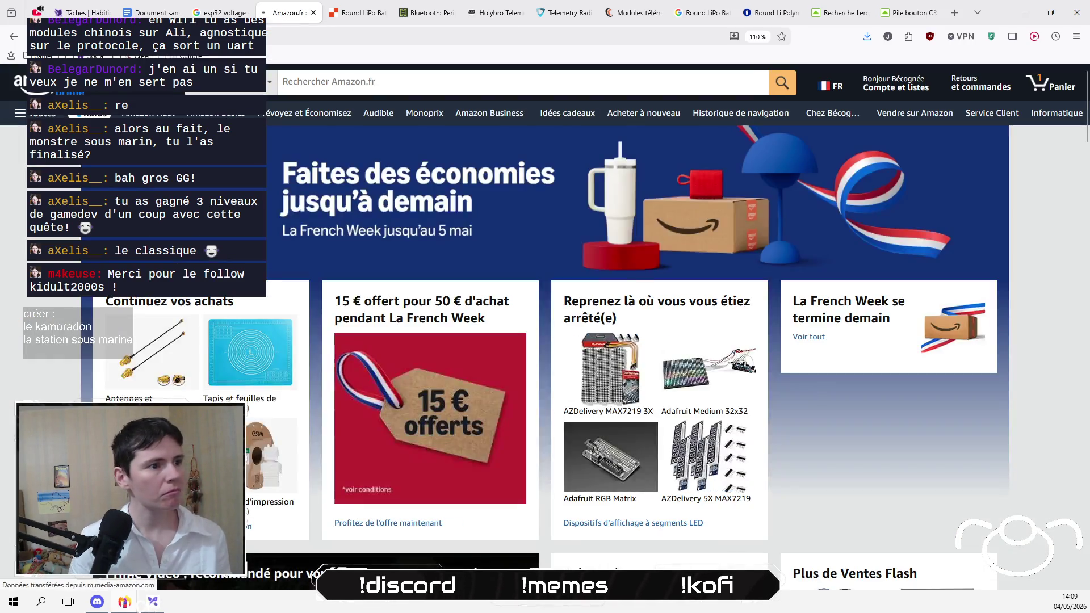
left_click(373, 77)
type("pile bouton ")
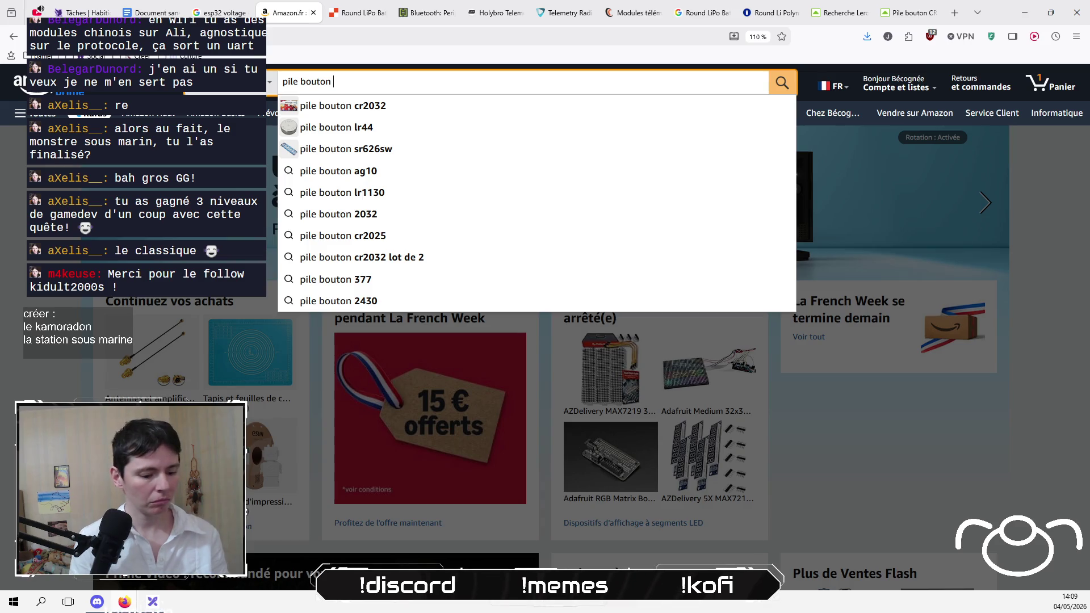
type("3.7v")
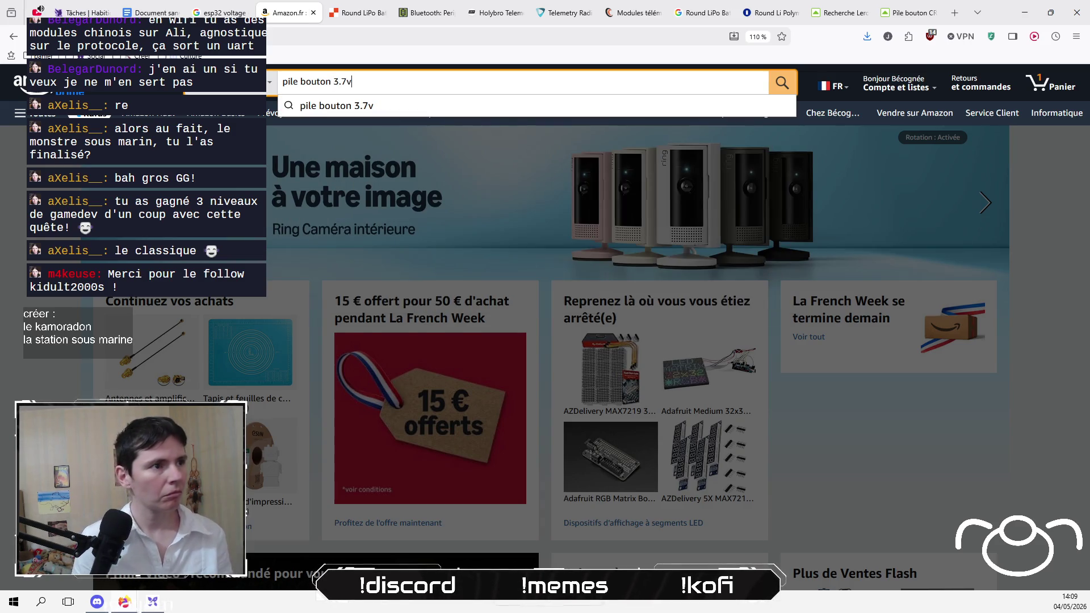
key("Return")
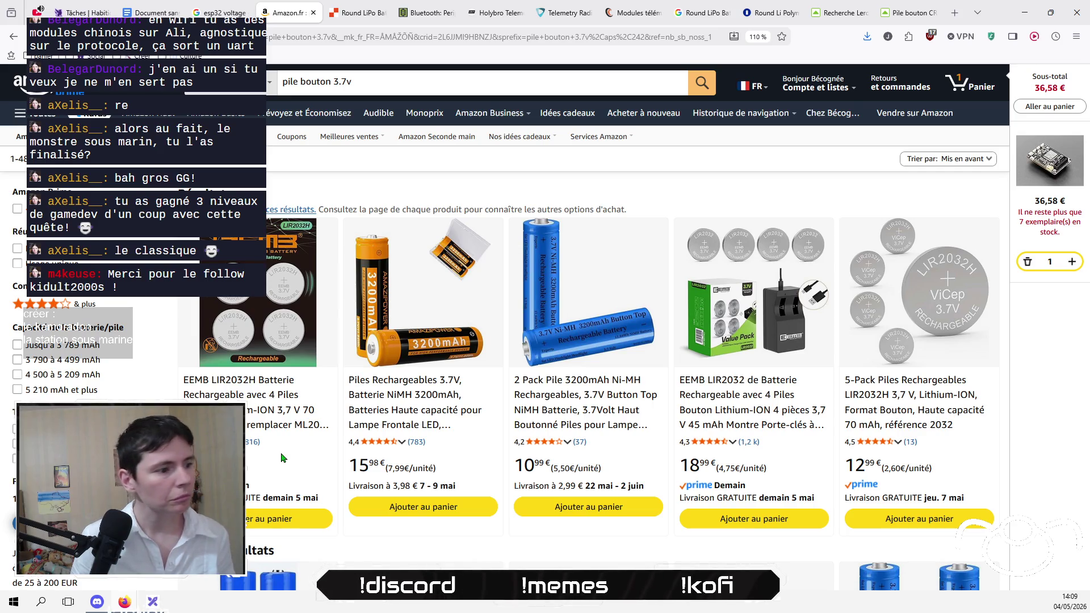
scroll(282, 458, "down", 5)
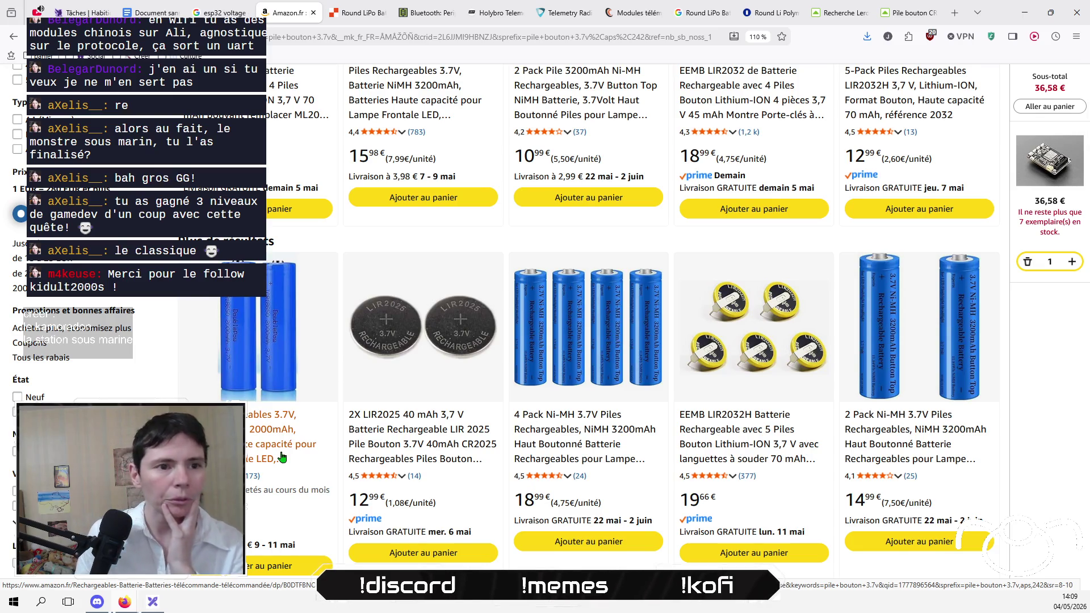
scroll(282, 457, "down", 8)
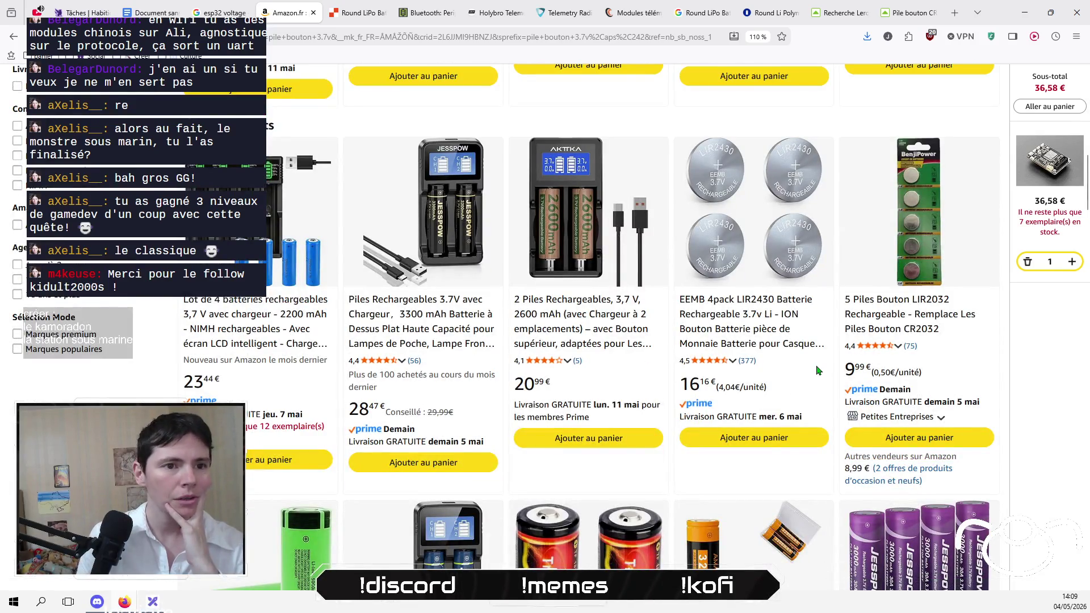
scroll(157, 391, "down", 3)
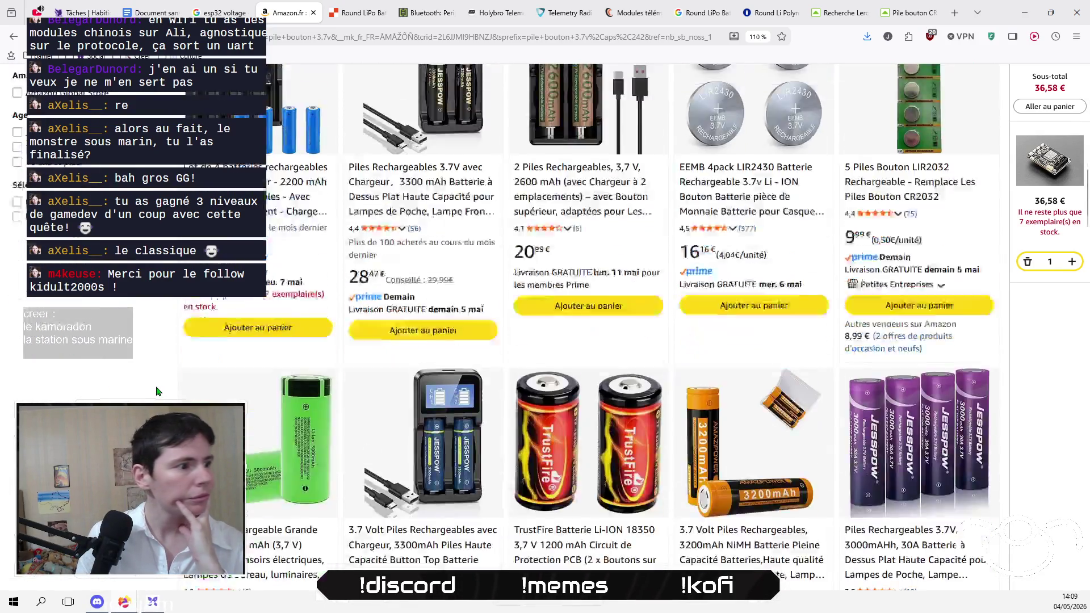
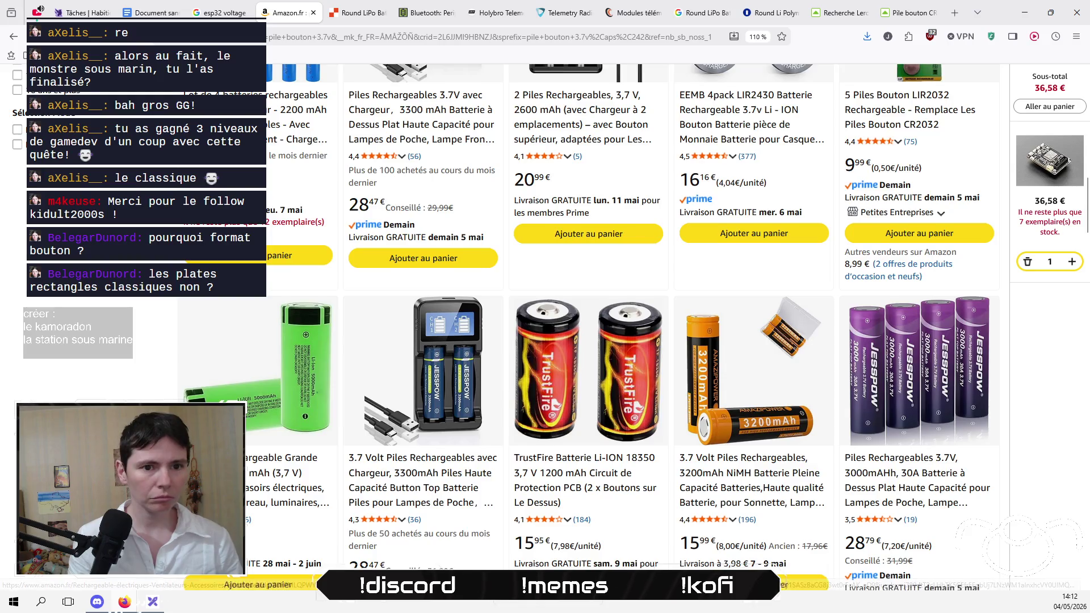
Step: Look over the 'pile bouton 3.7v' results and place the cursor in the search box
scroll(339, 373, "down", 3)
scroll(338, 373, "down", 3)
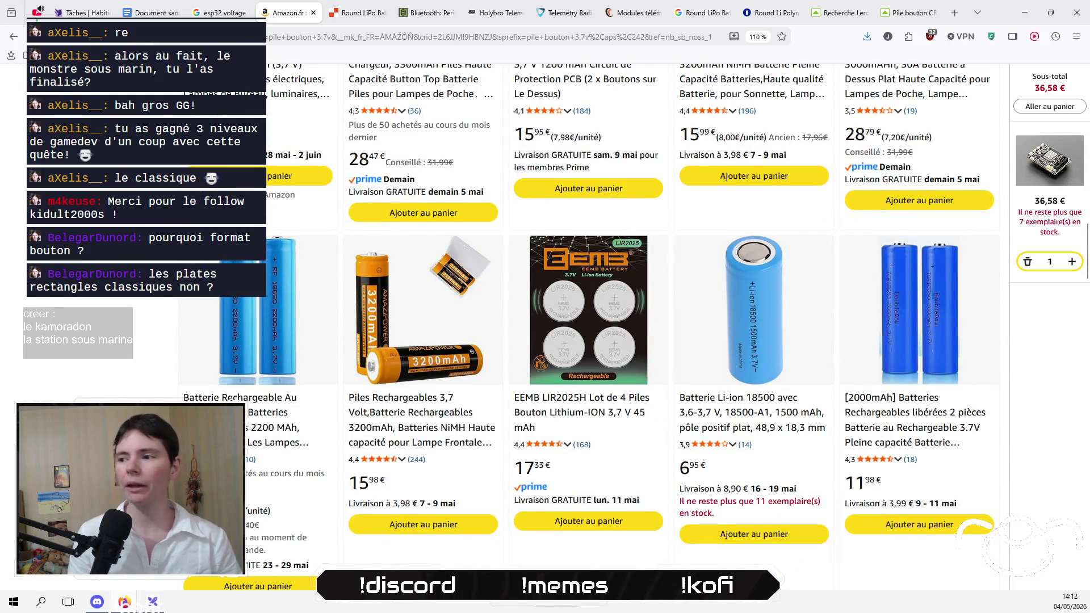
scroll(338, 373, "up", 10)
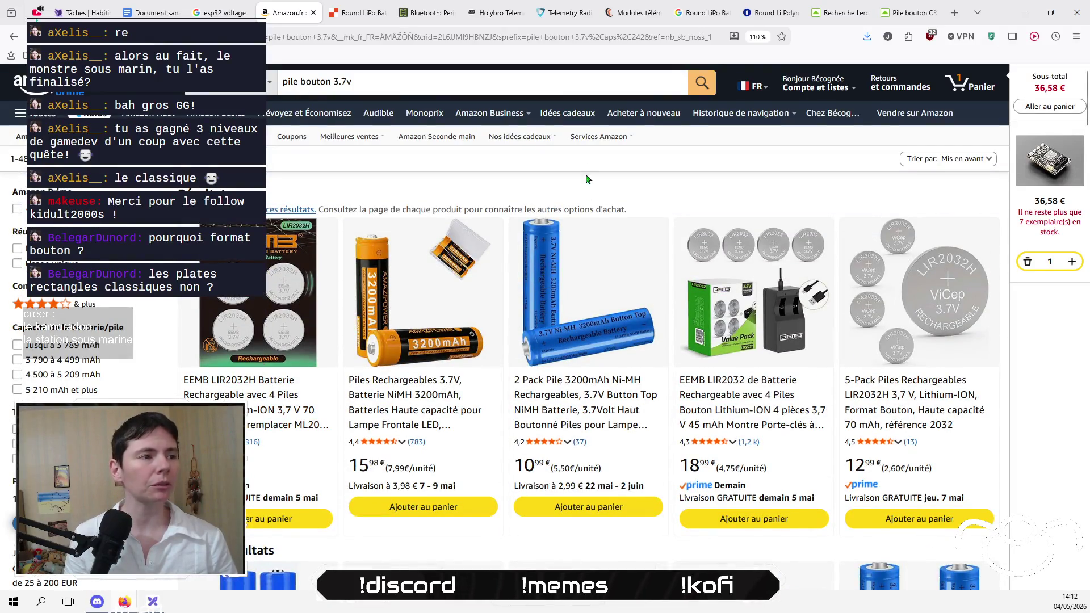
left_click(521, 72)
Step: Select the word 'bouton' in the query, then switch to the Energizer CR 2016 product page
key("Left")
key("Left")
key("Left")
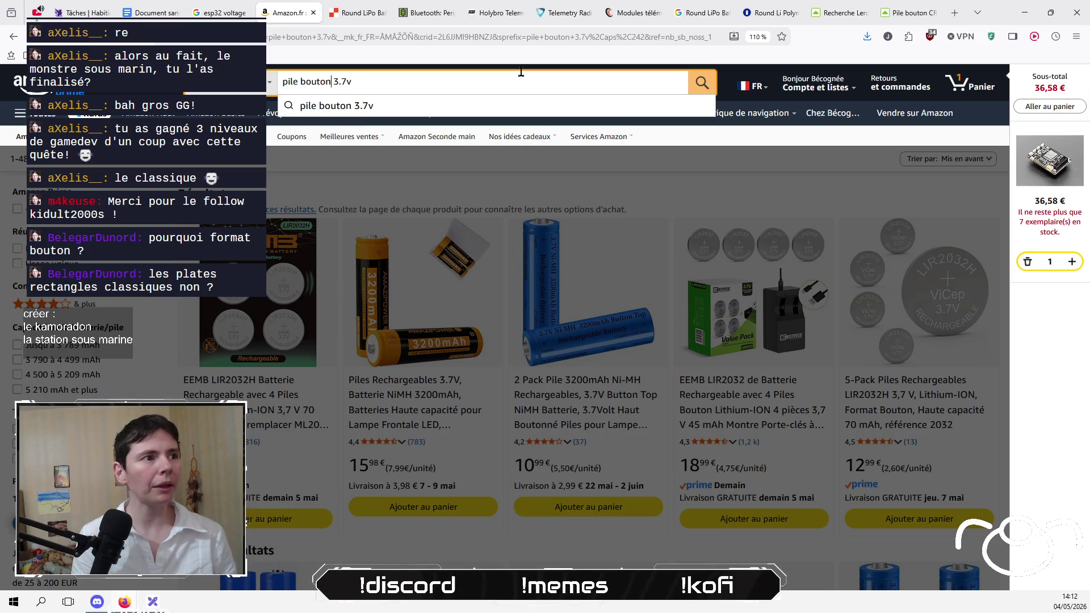
key("shift+Left")
key("shift+Left")
key("shift+Left")
key("shift+Left")
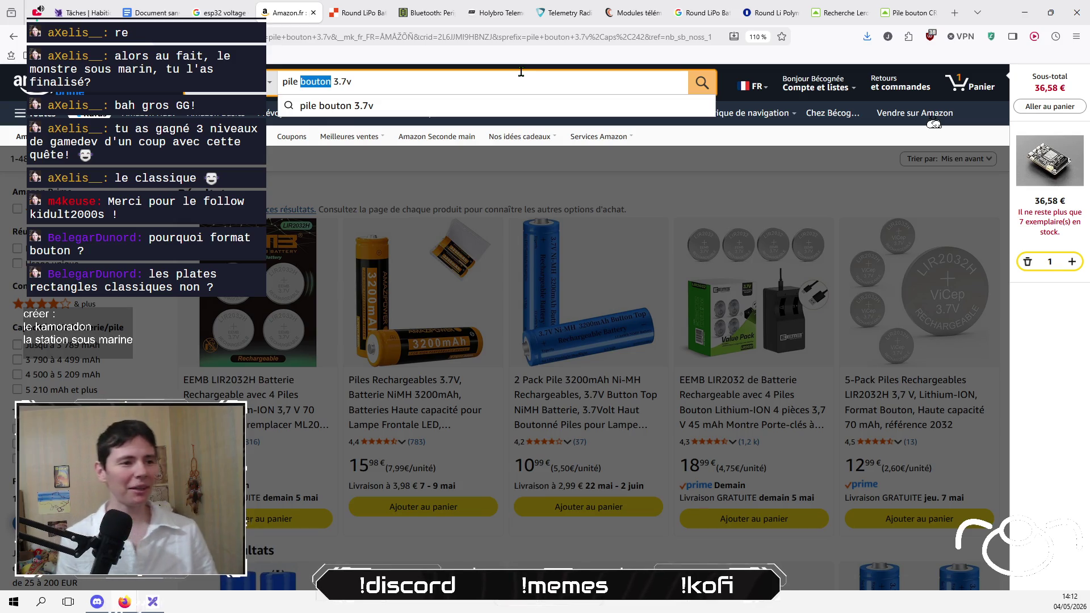
left_click(511, 85)
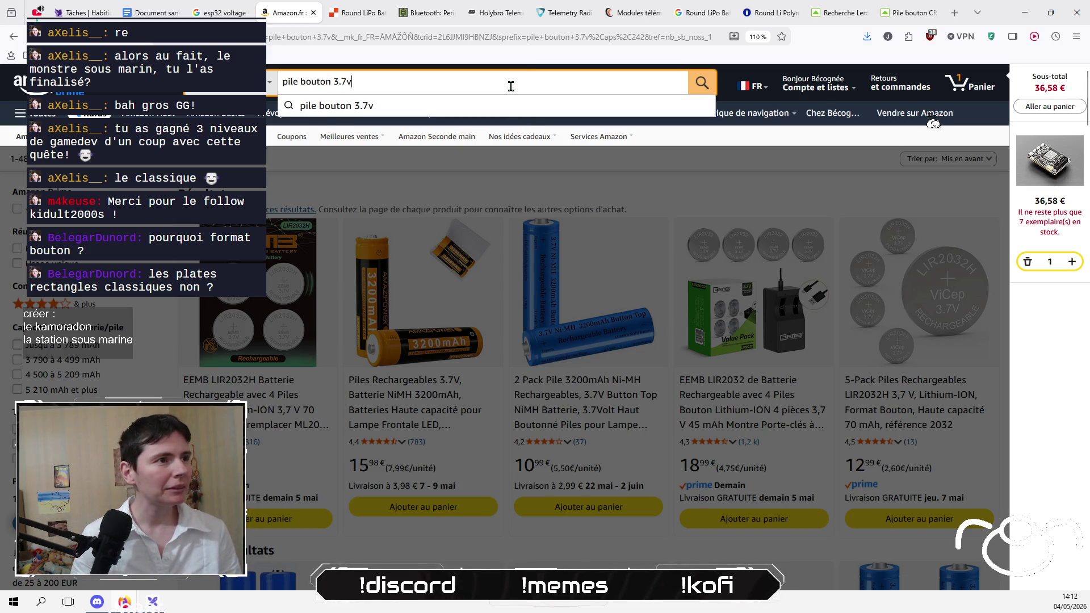
double_click(315, 82)
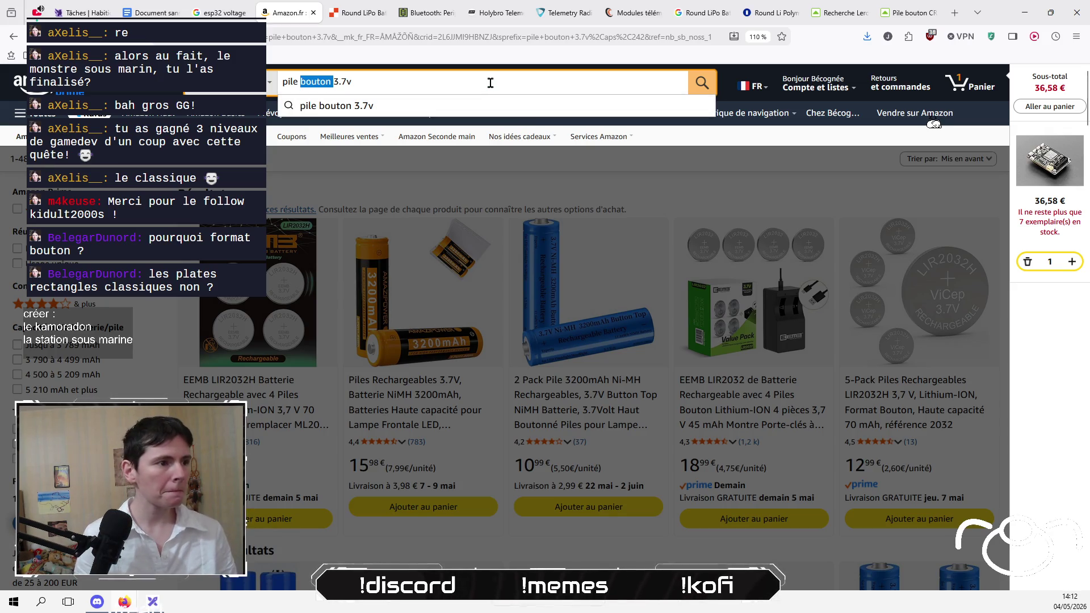
left_click(908, 13)
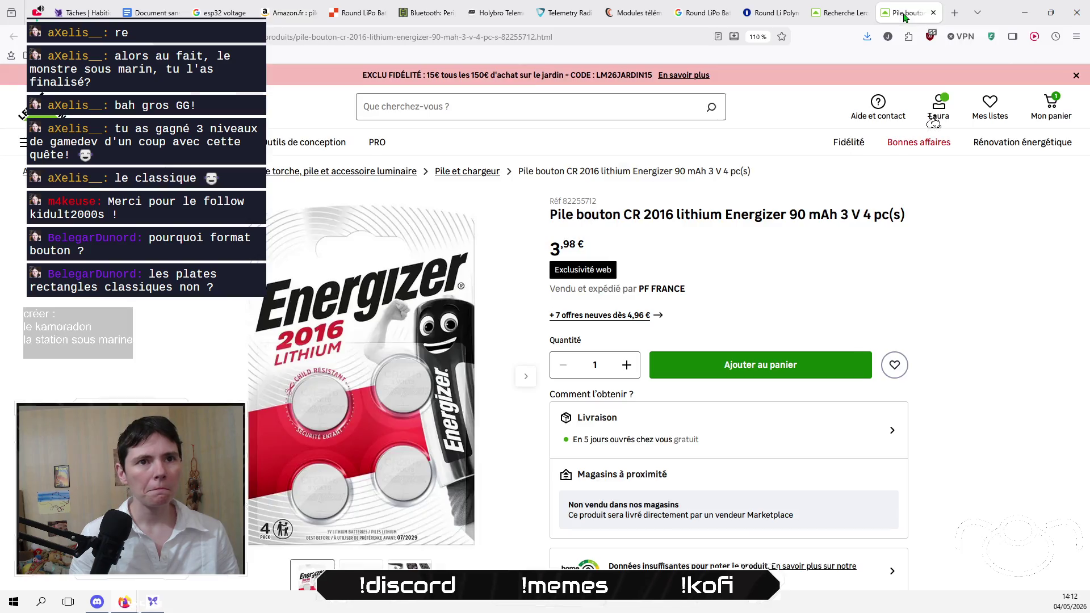
Step: Go to the amazon.fr home page
left_click(624, 32)
type("amazon.fr")
key("Return")
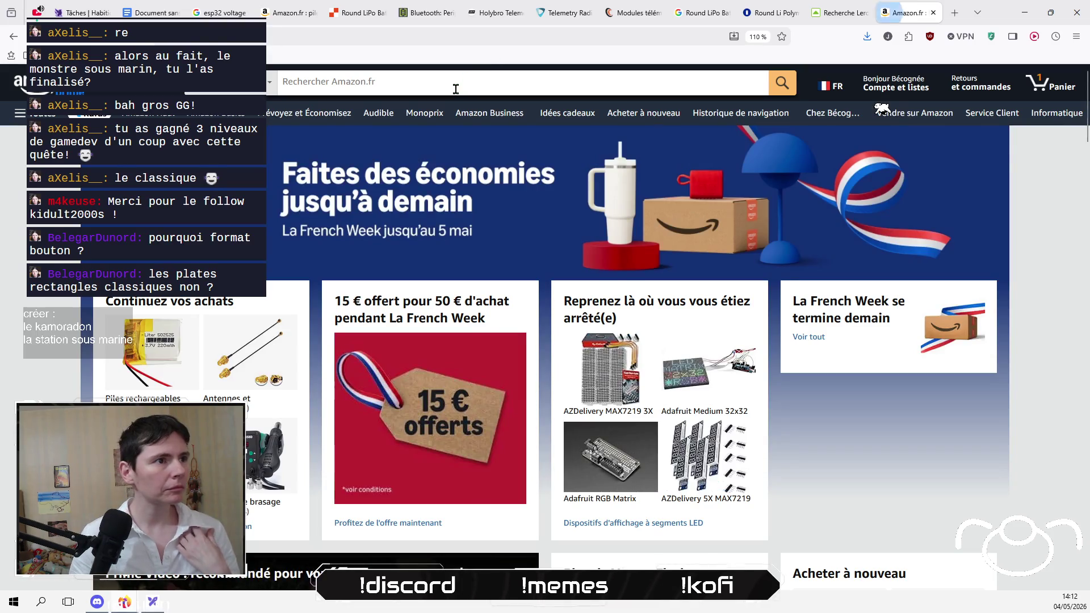
Step: Search for 'batterie 3.7 v', browse the results and open the 2 Pcs 3.7V LiPo listing
left_click(457, 88)
type("batterie 3.7 v")
key("Return")
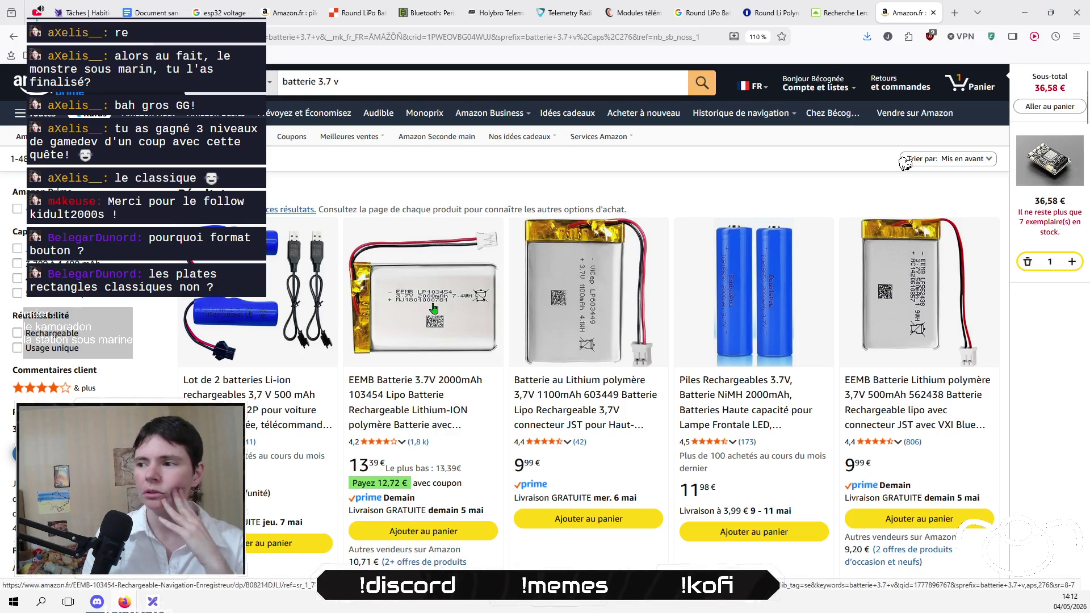
scroll(931, 182, "down", 5)
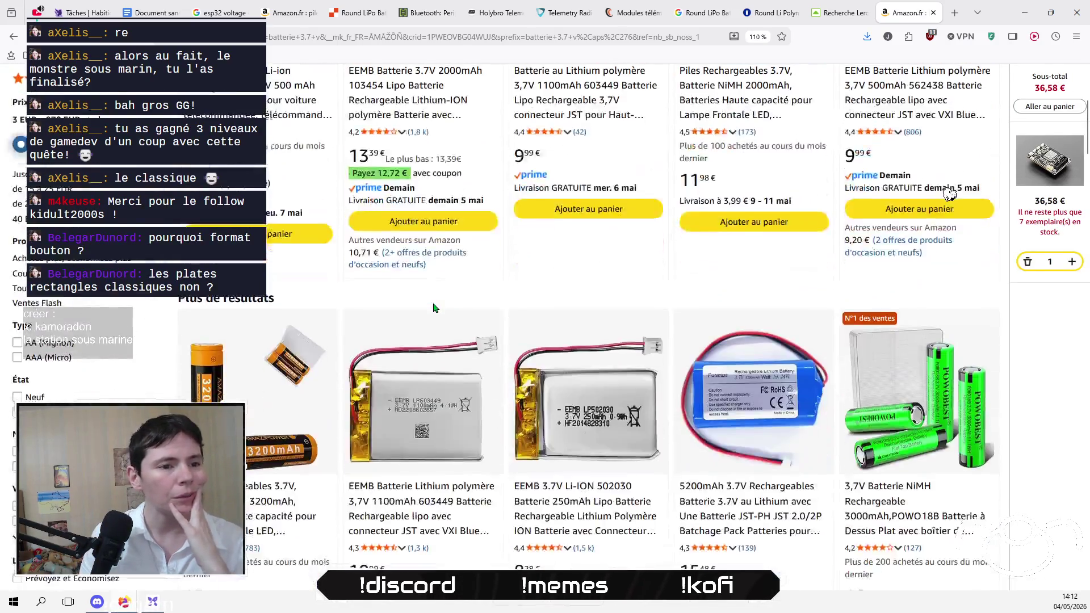
scroll(949, 194, "down", 4)
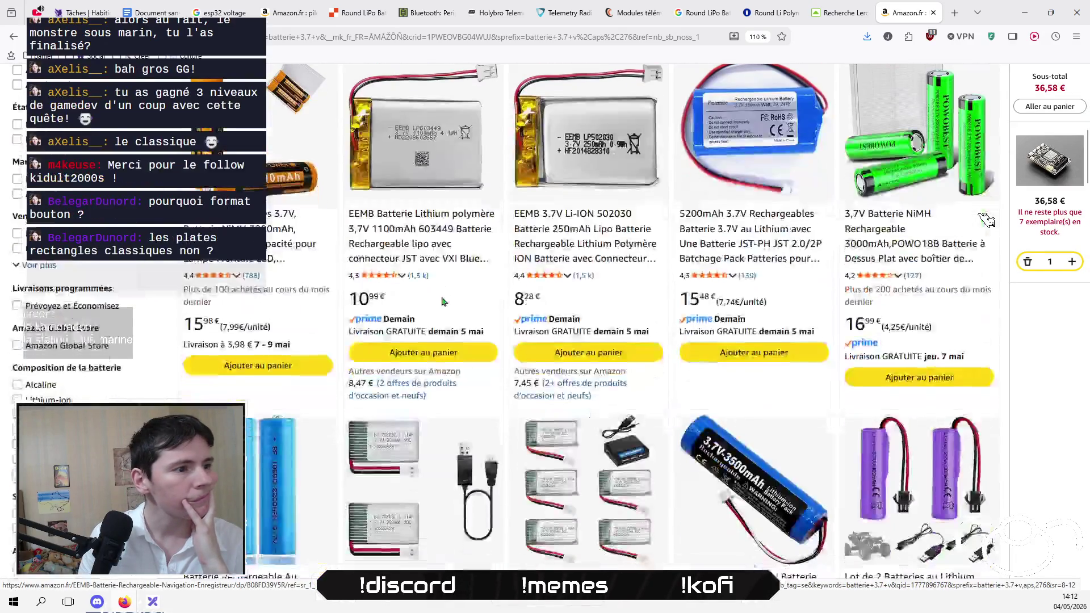
scroll(443, 301, "down", 2)
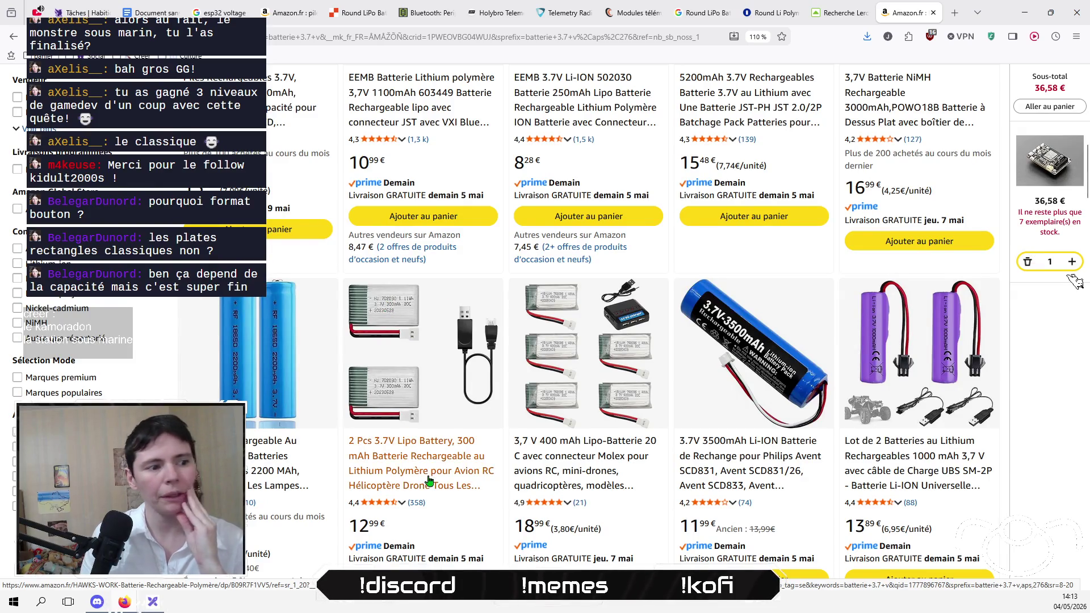
left_click(403, 463)
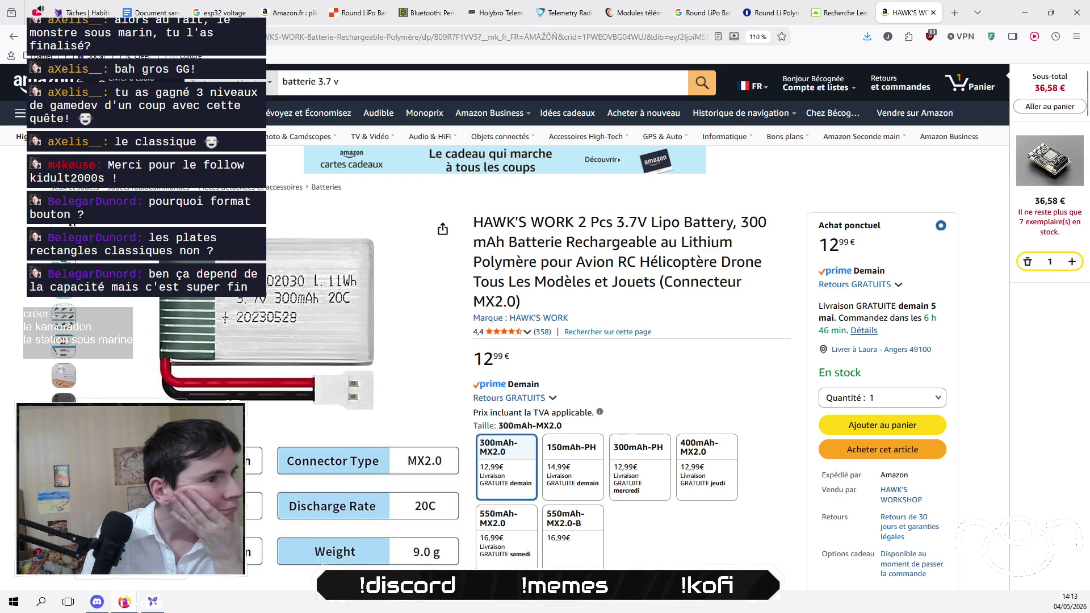
Step: Browse the HAWK'S WORK LiPo battery's image thumbnails
mouse_move(66, 317)
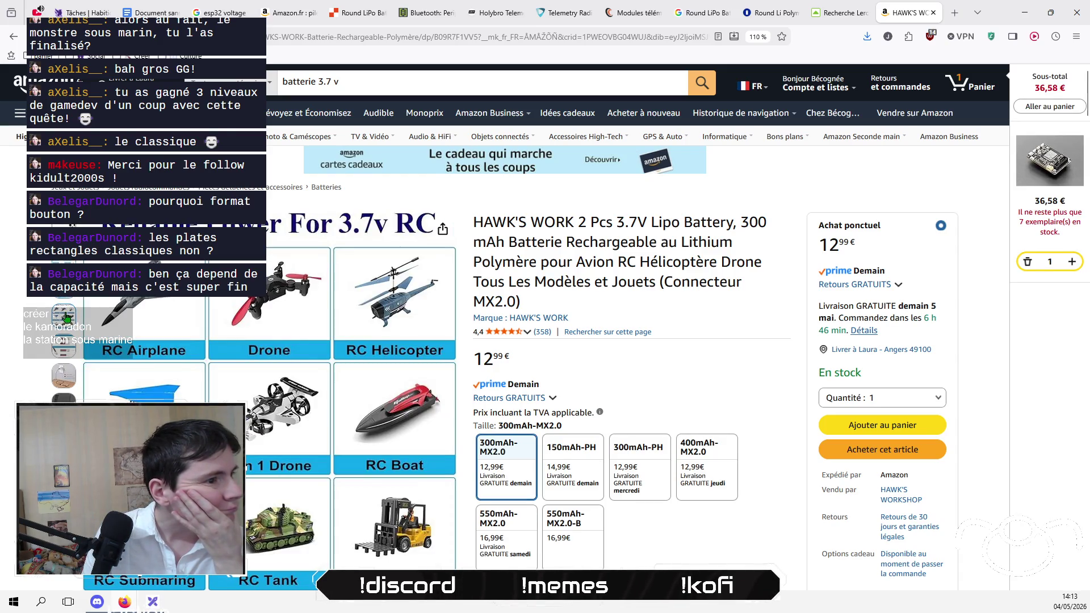
mouse_move(64, 376)
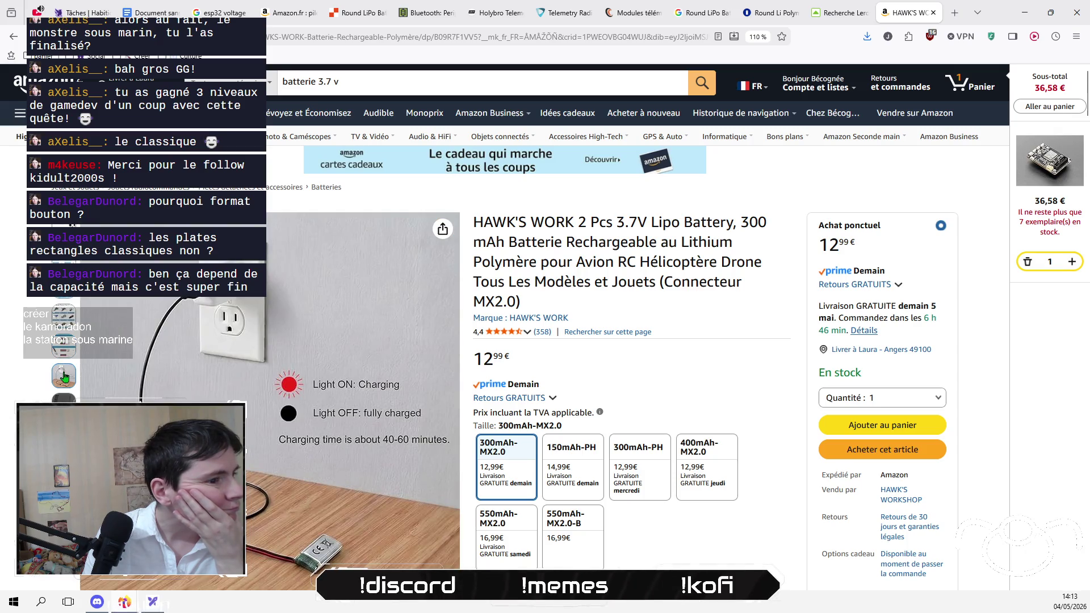
mouse_move(73, 224)
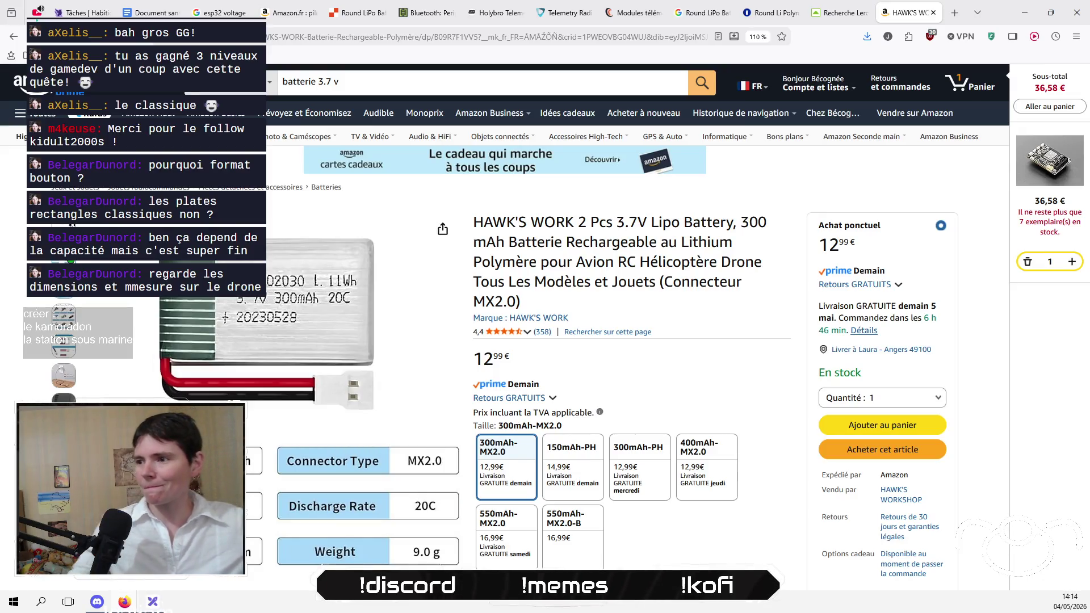
Step: Select the Cyrillic words in the OBS chat message, then return to the browser's button-cell results
key("alt+Tab")
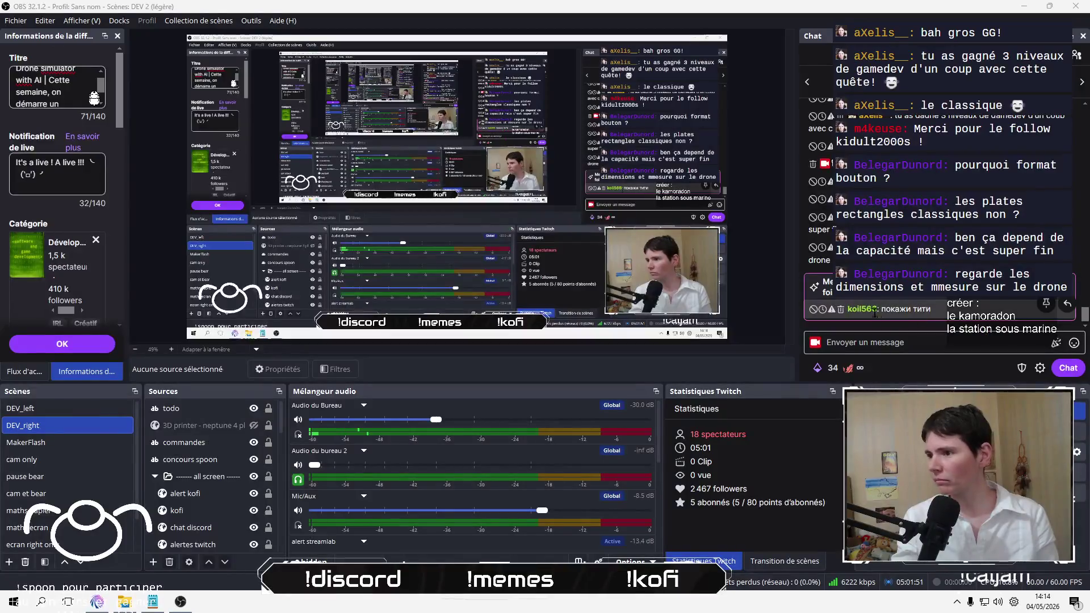
left_click_drag(879, 309, 933, 309)
key("ctrl+c")
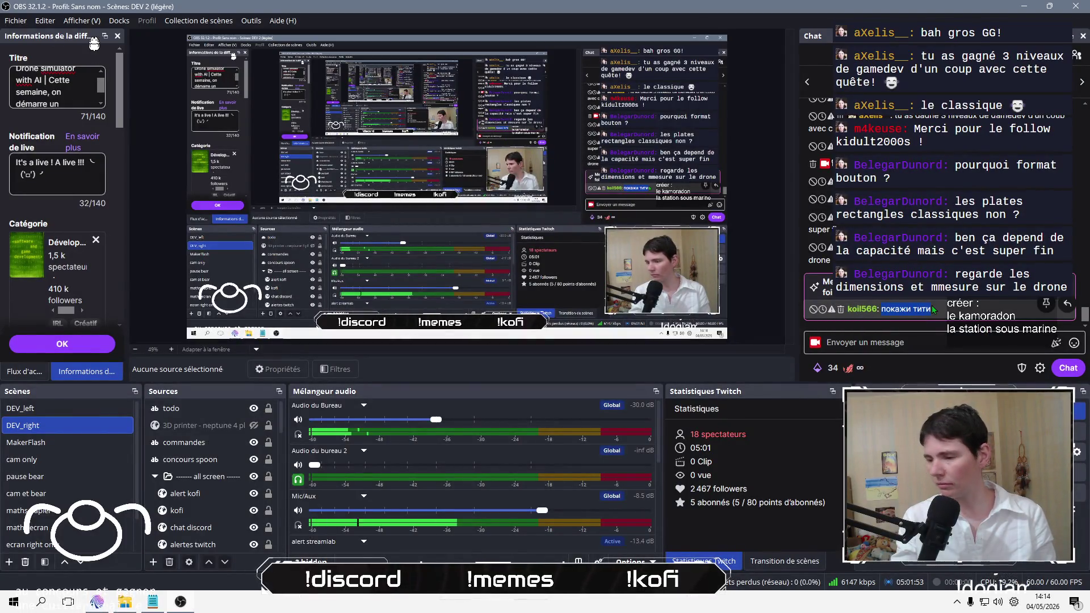
key("alt+Tab")
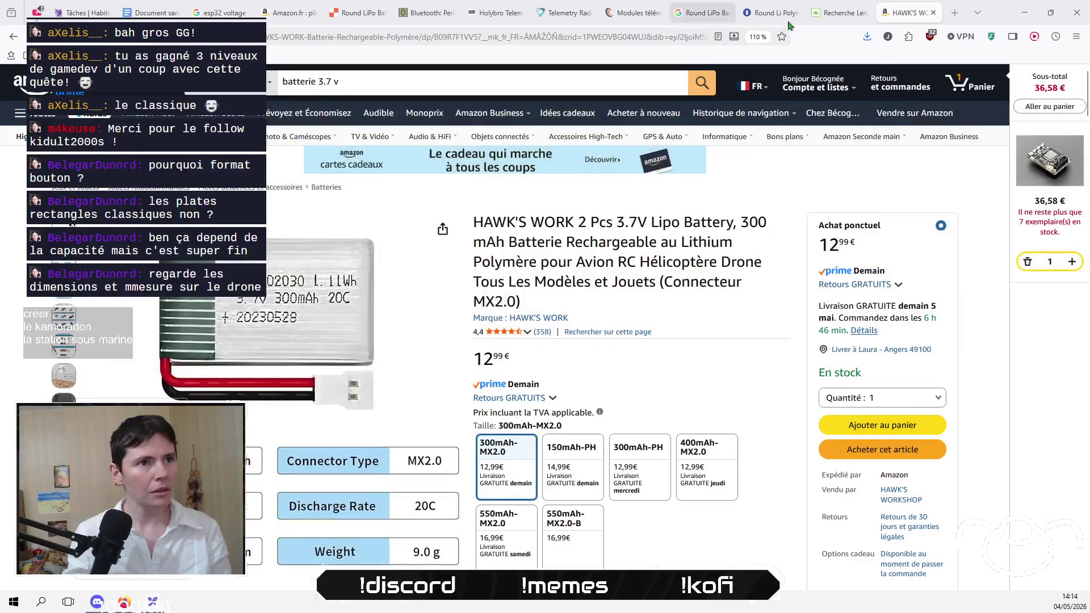
left_click(832, 14)
Step: Open Google Translate in a new tab and paste the copied chat words
left_click(954, 13)
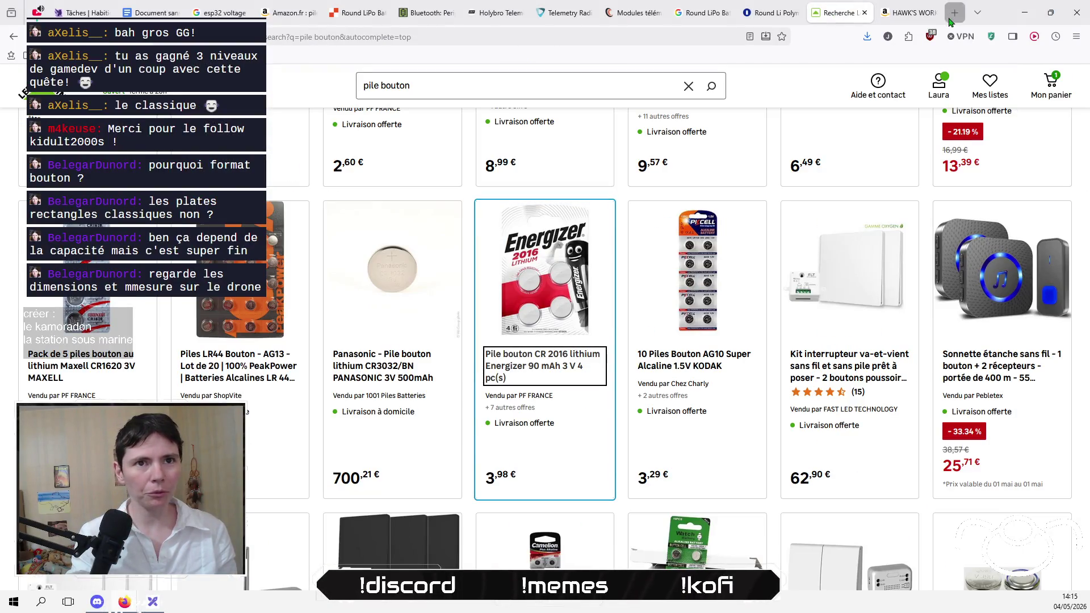
type("translate")
key("Return")
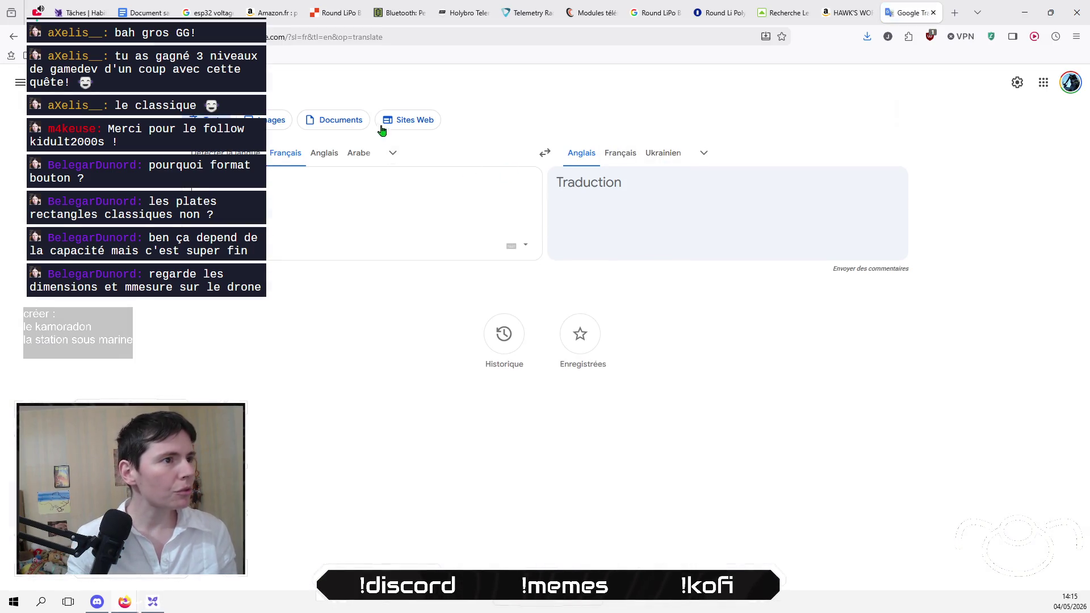
key("ctrl+v")
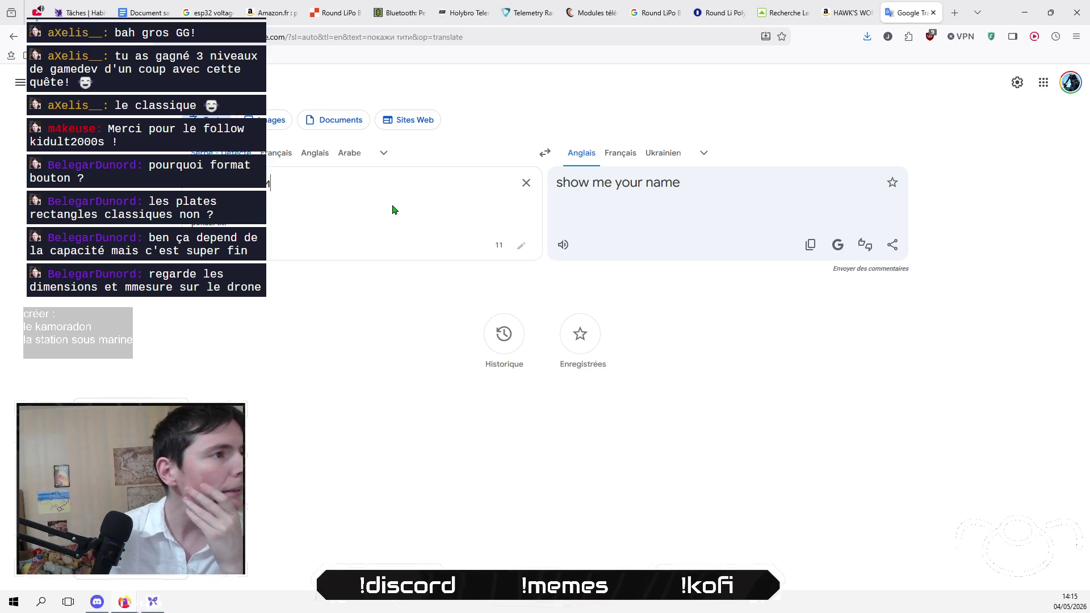
Step: Try Ukrainian as the source language, revert to auto-detection, then close the Leroy Merlin tab
left_click(390, 159)
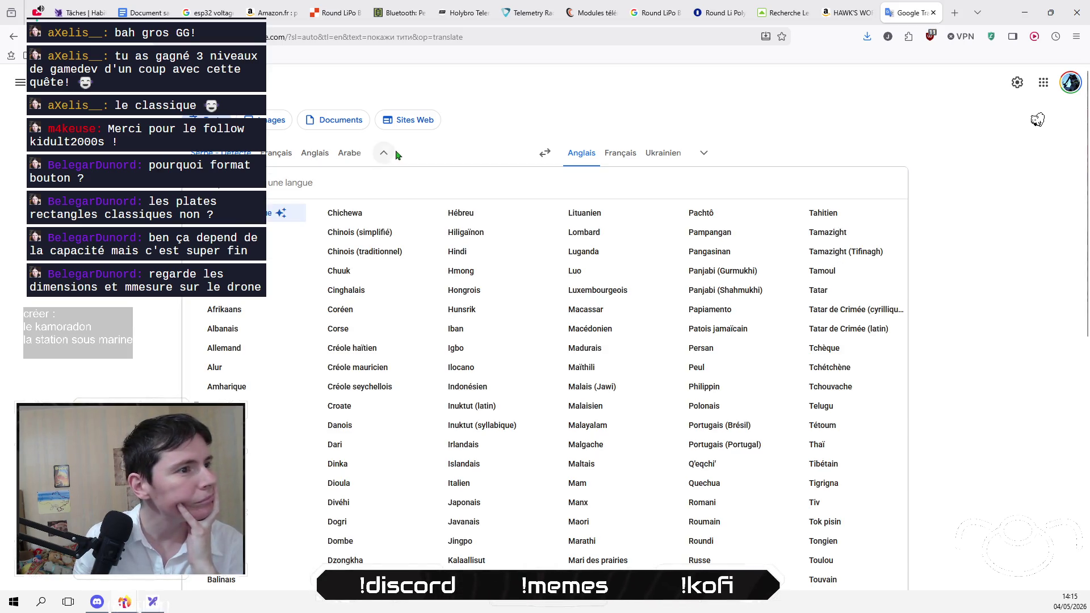
scroll(789, 428, "down", 1)
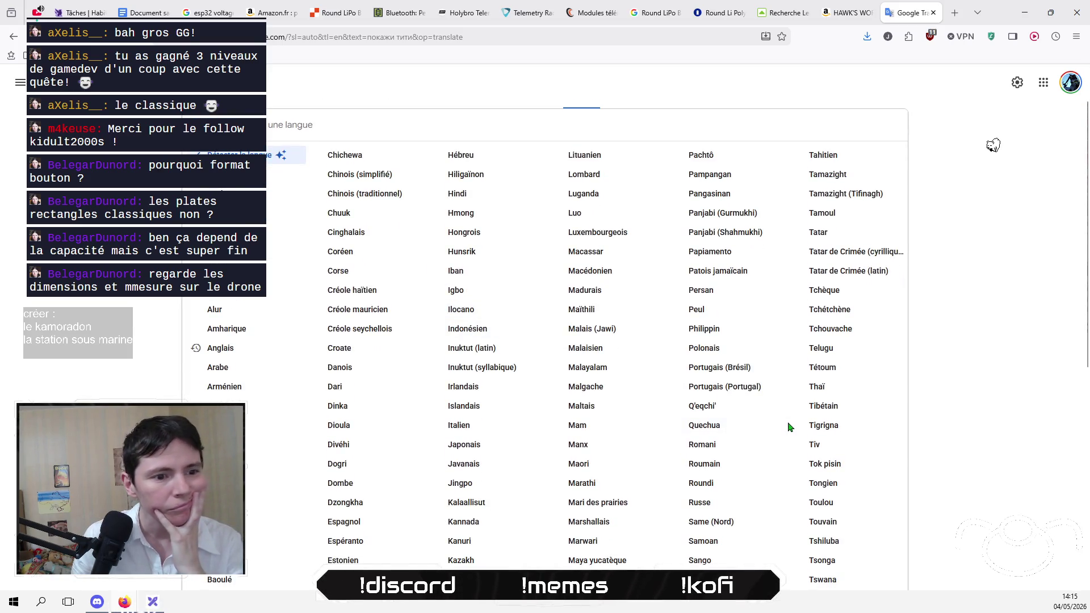
scroll(761, 417, "down", 1)
scroll(761, 418, "down", 5)
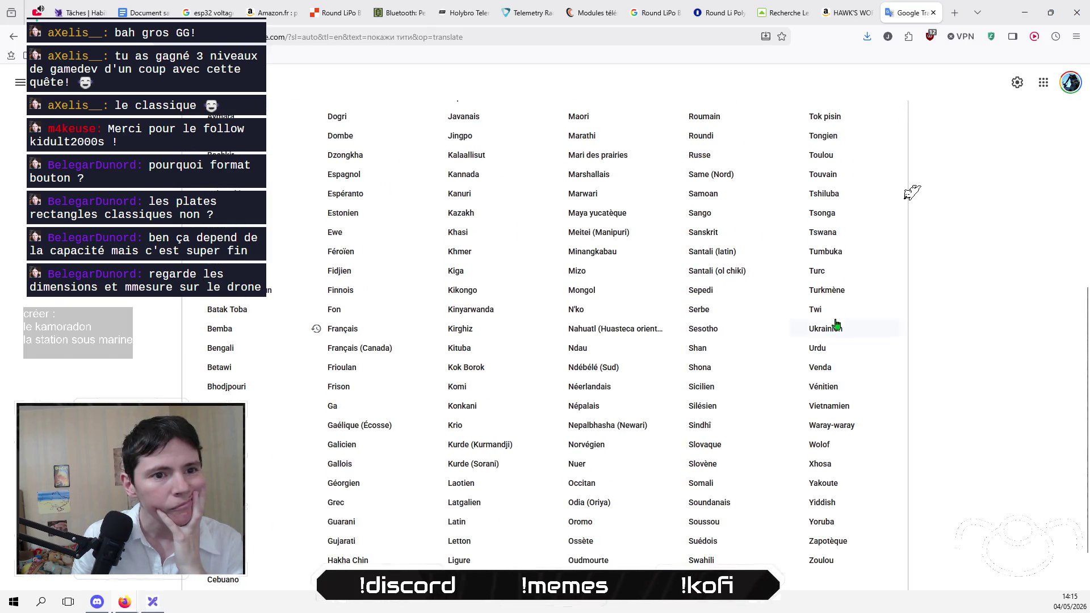
left_click(826, 332)
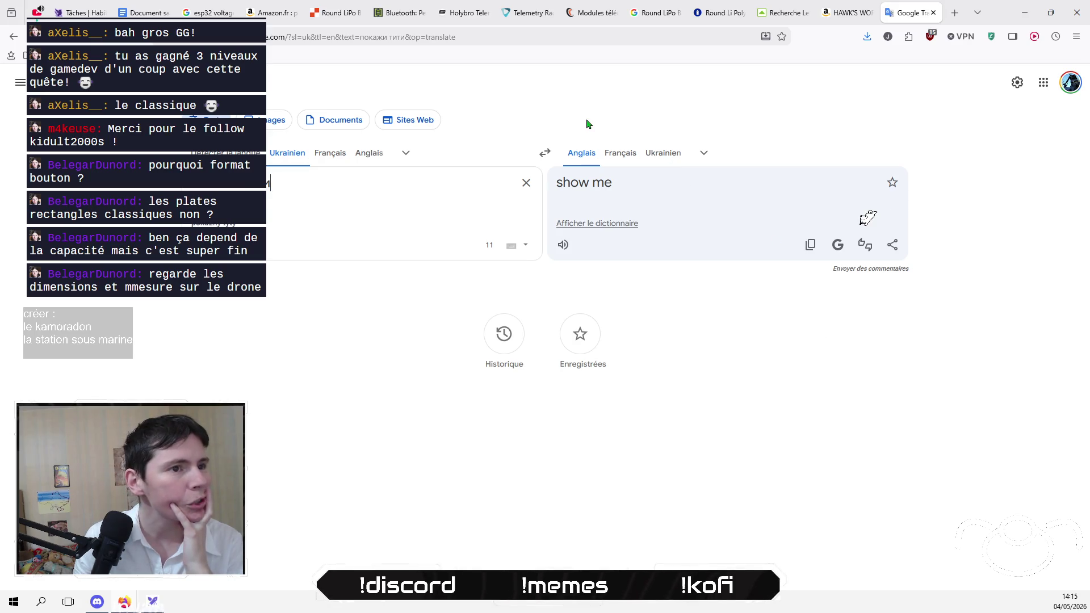
left_click(225, 153)
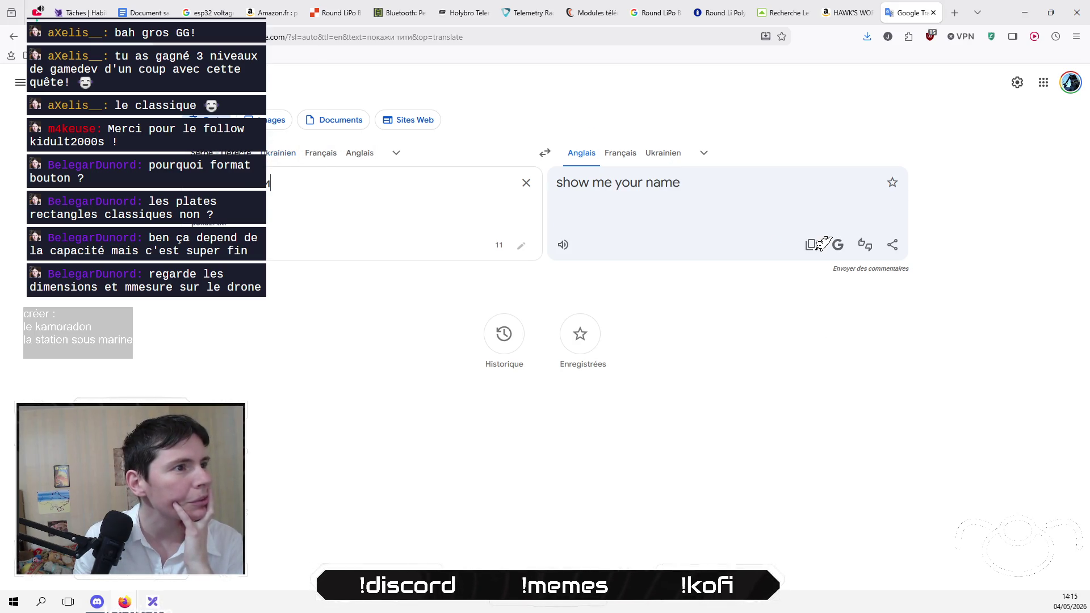
left_click(397, 155)
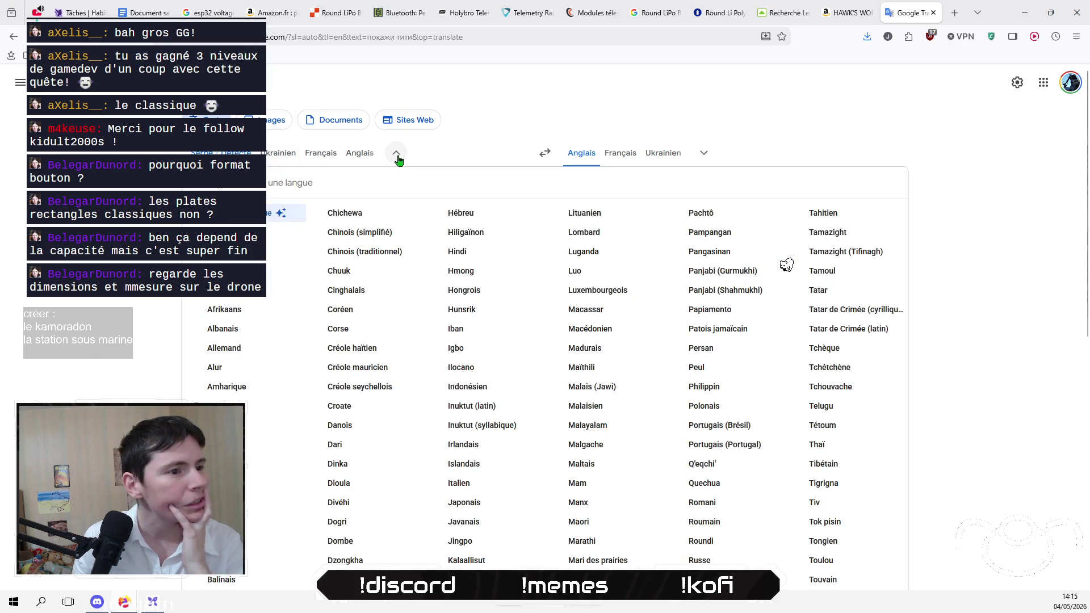
key("Escape")
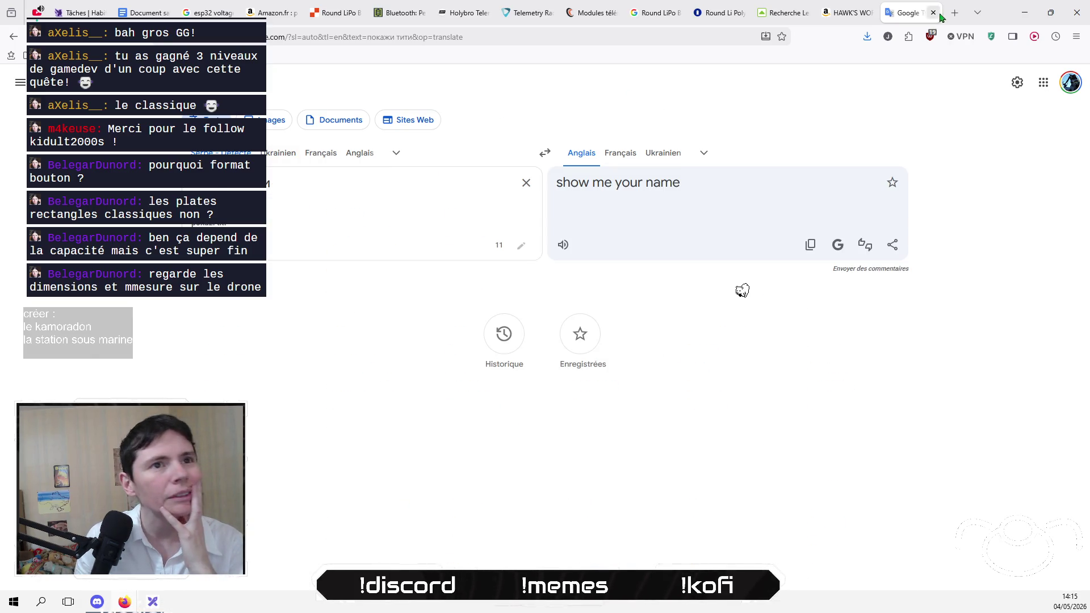
key("ctrl+Tab")
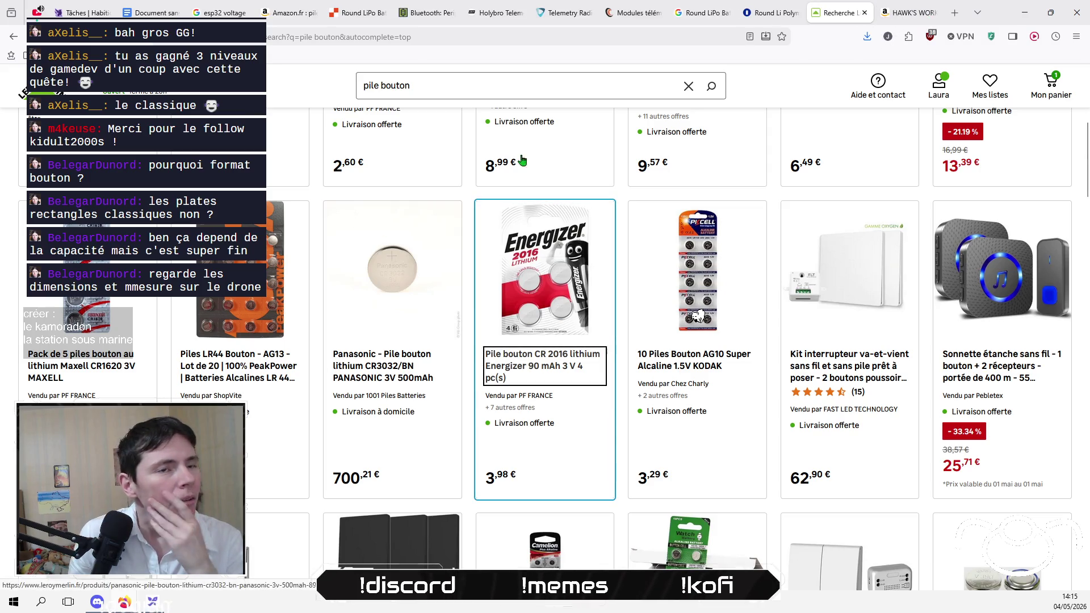
left_click(865, 14)
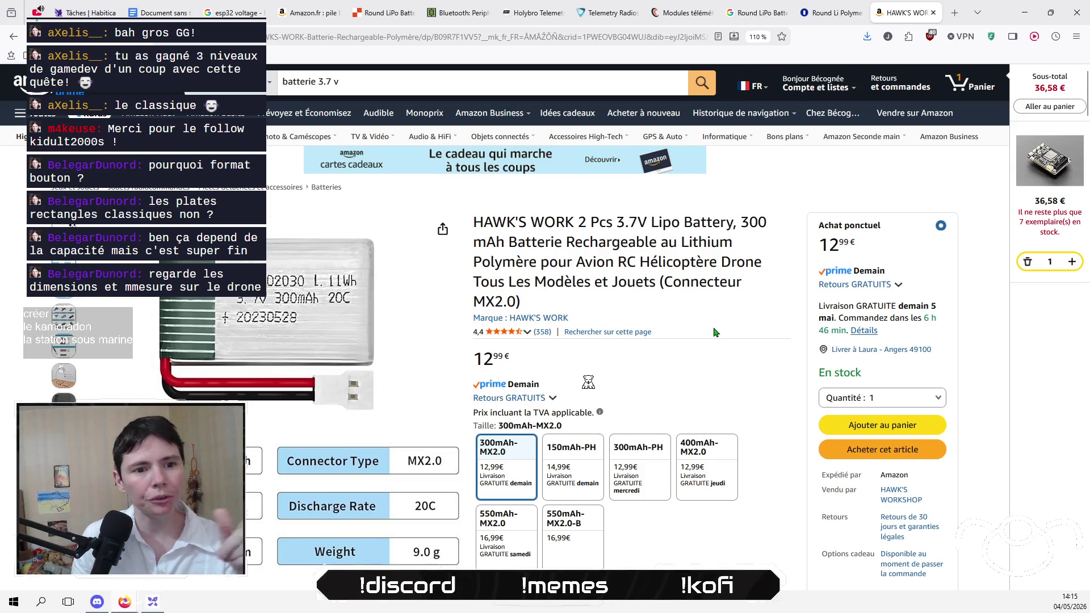
Step: Add the HAWK'S WORK battery to the basket and begin an 'esp32 s3 micro' search
left_click(877, 429)
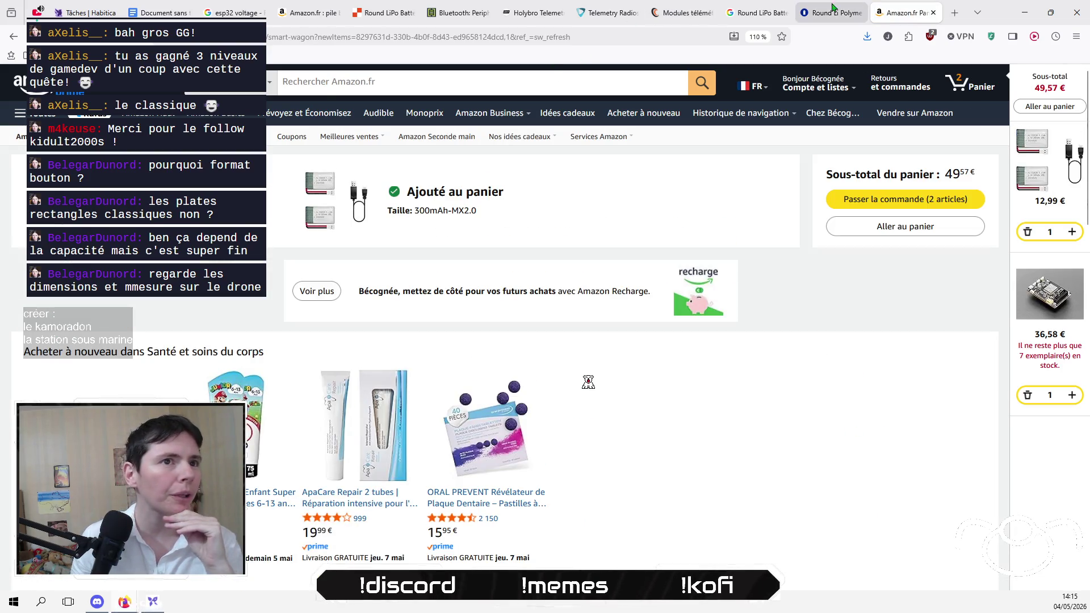
left_click(441, 78)
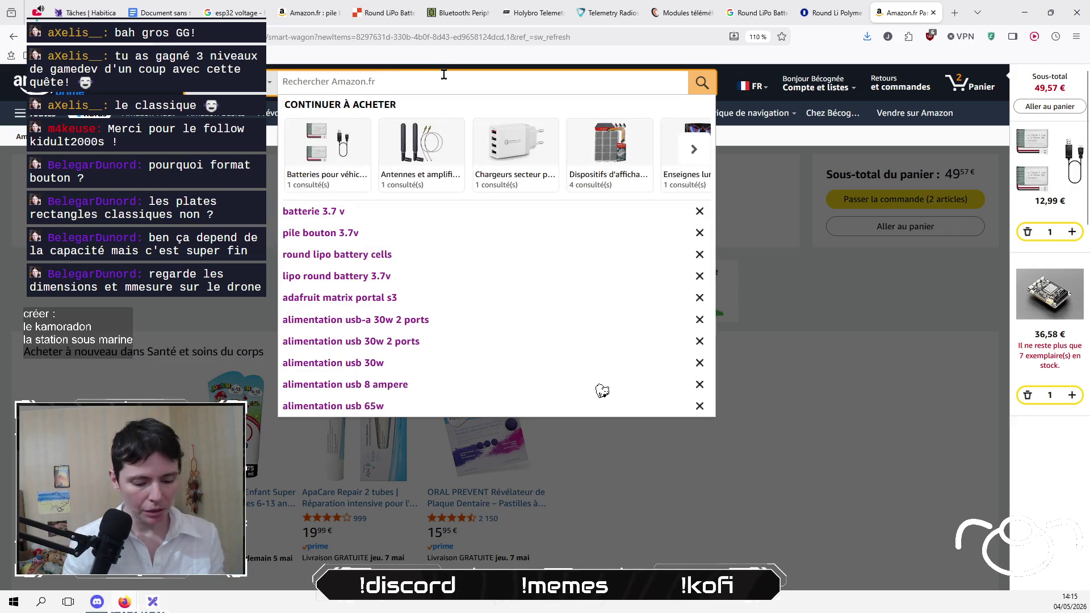
type("esp32 s3 micro")
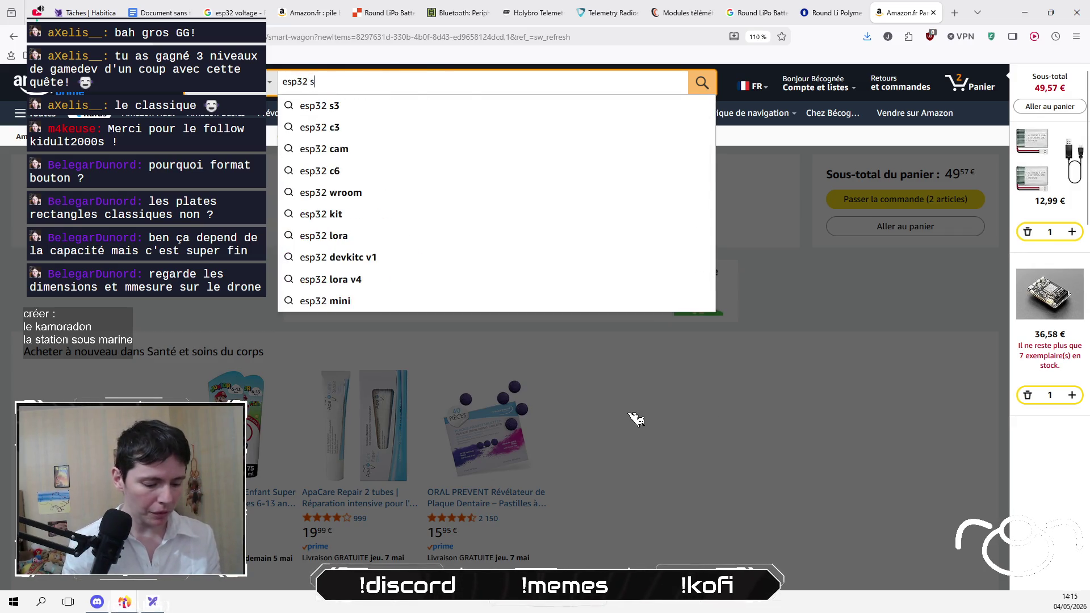
key("BackSpace")
key("BackSpace")
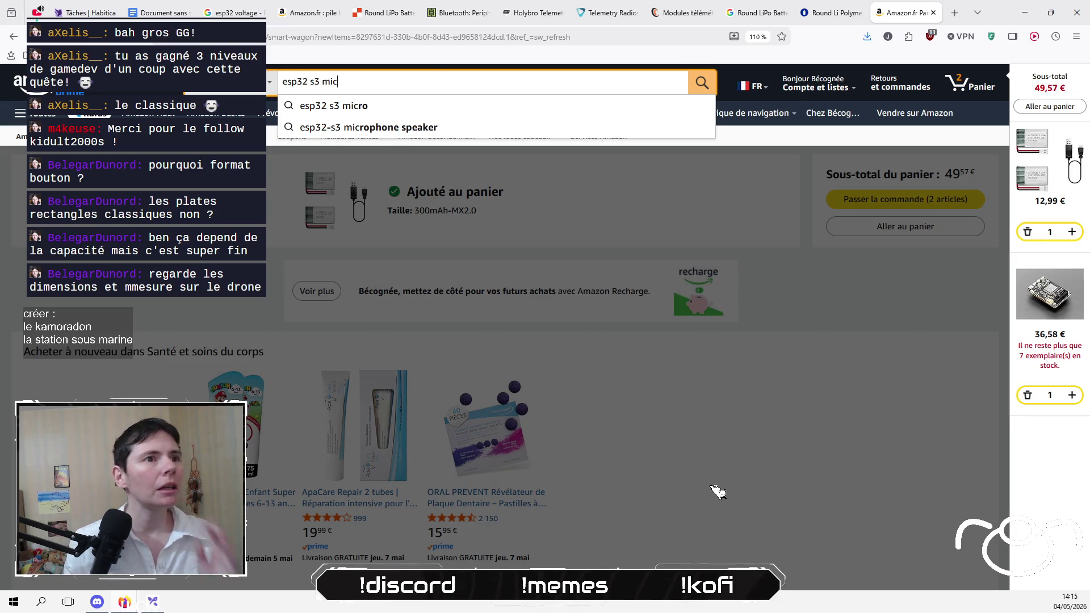
mouse_move(446, 5)
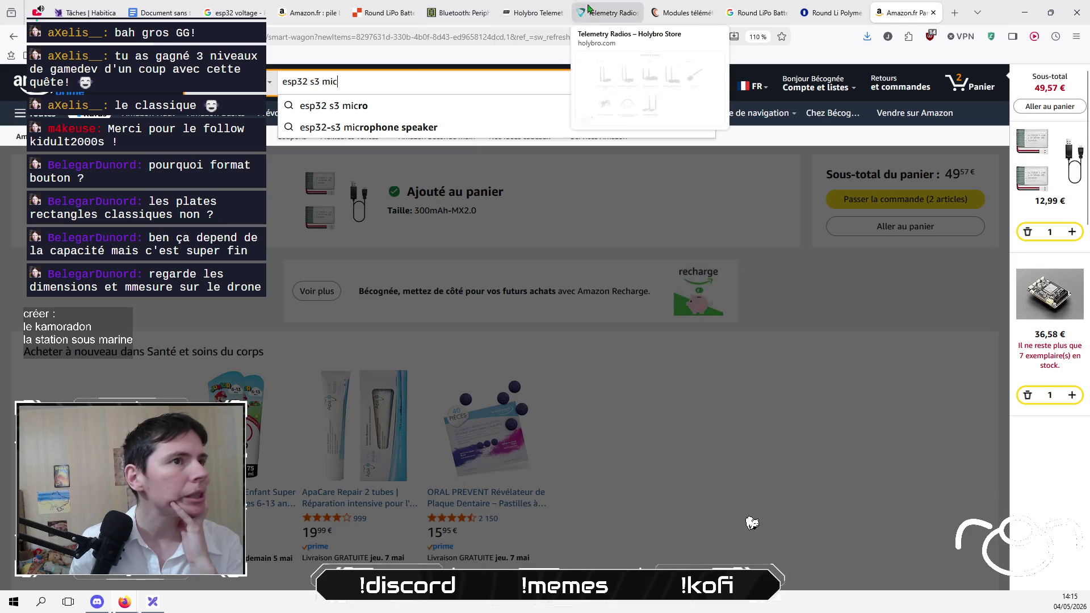
Step: Step back through the esp32 Google pages to the SuperMini battery images, then return to Amazon
left_click(230, 13)
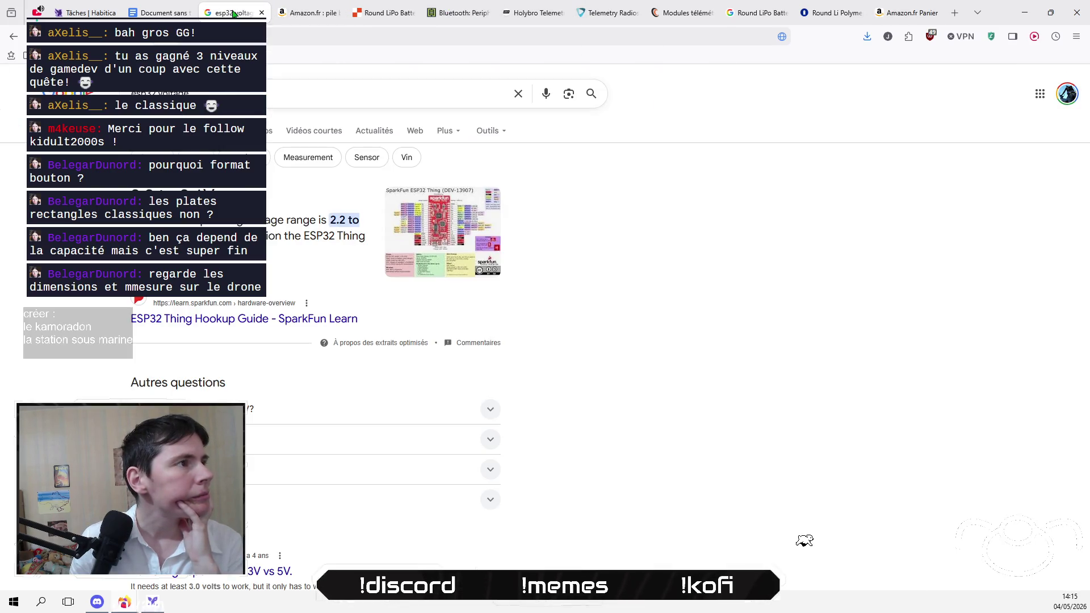
left_click(12, 36)
left_click(13, 37)
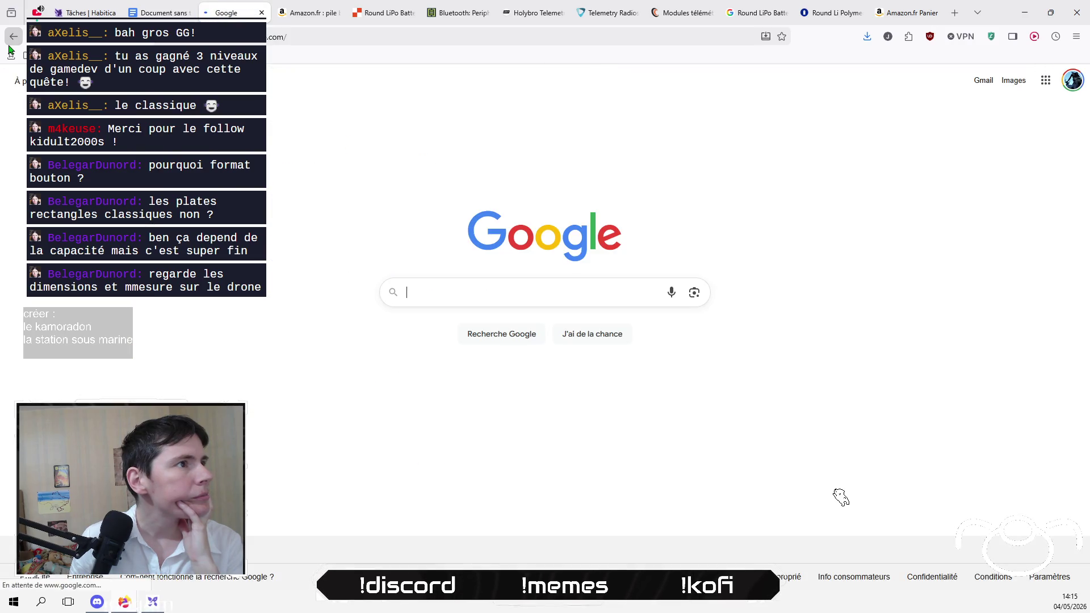
left_click(261, 12)
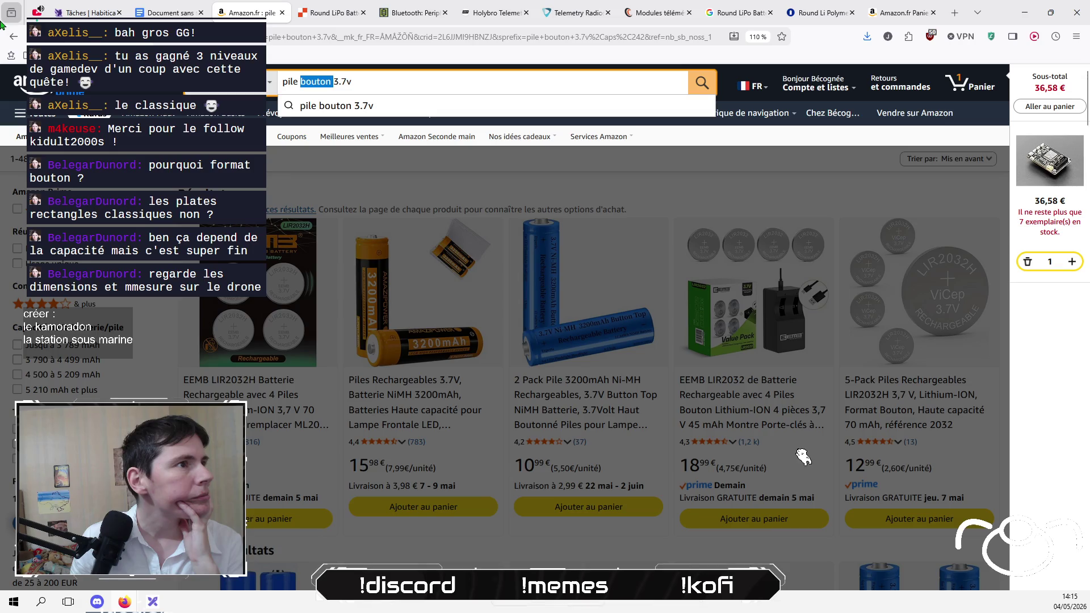
left_click(12, 38)
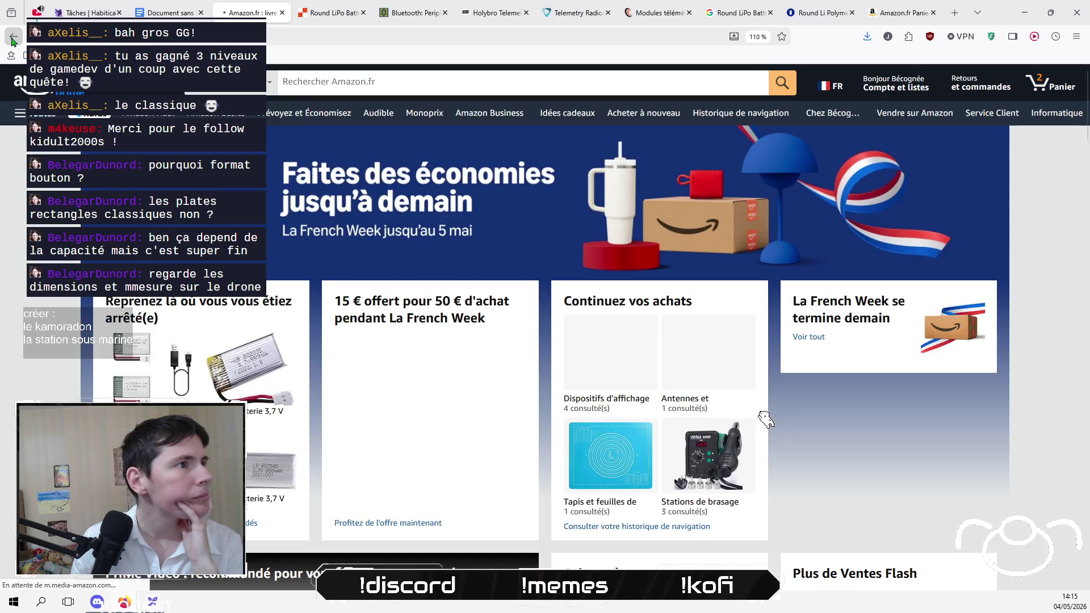
left_click(12, 38)
left_click(12, 37)
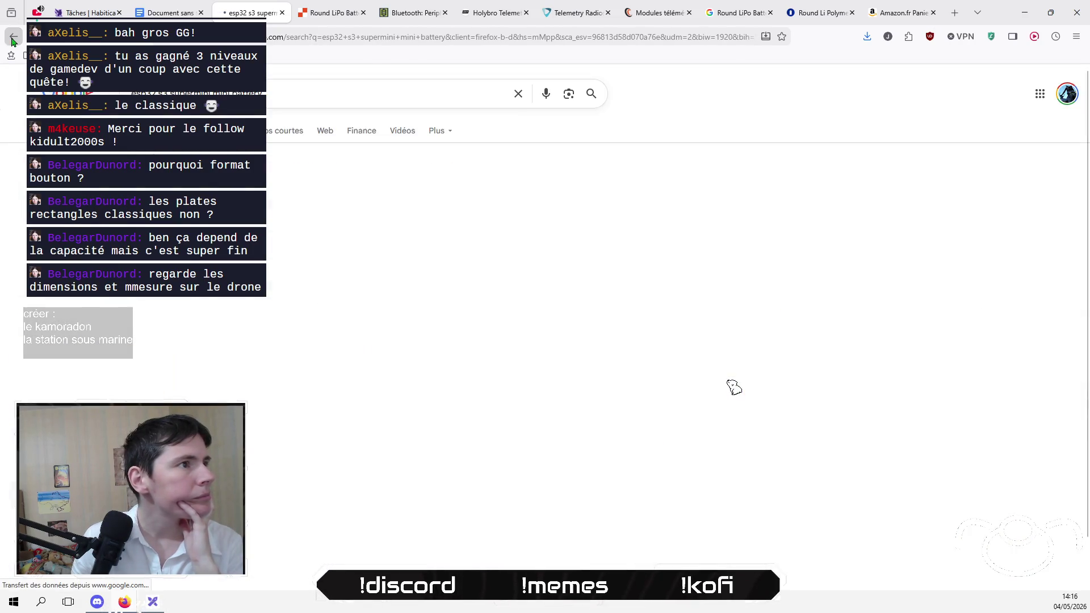
left_click(902, 12)
type("esp32 s3 mic")
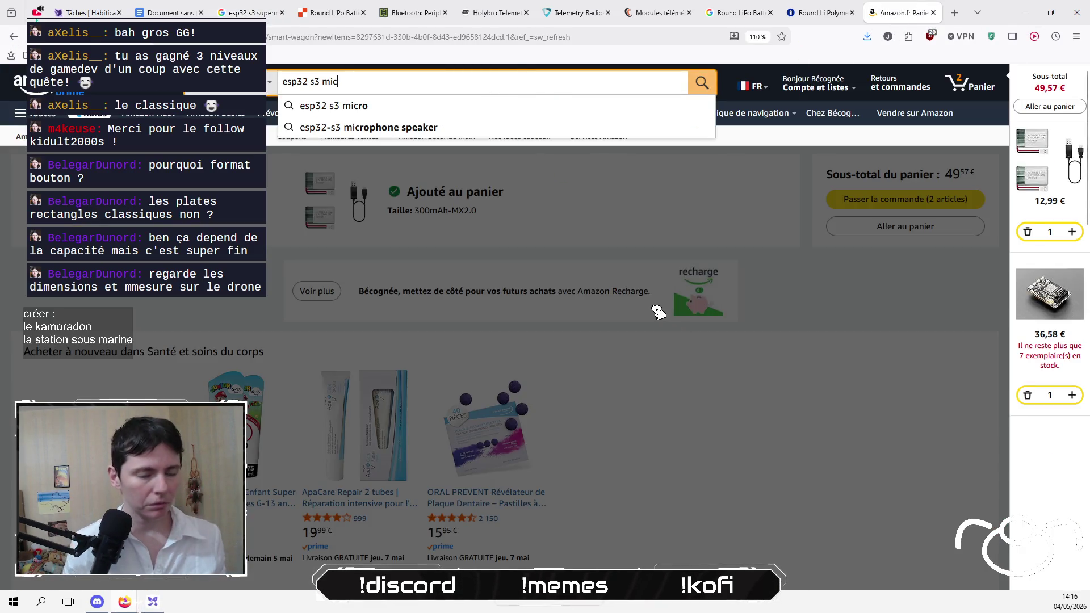
Step: Search Amazon for 'esp32 s3 super mini' and open the Waveshare ESP32-S3 Mini listing
key("BackSpace")
key("BackSpace")
key("BackSpace")
type("super mini")
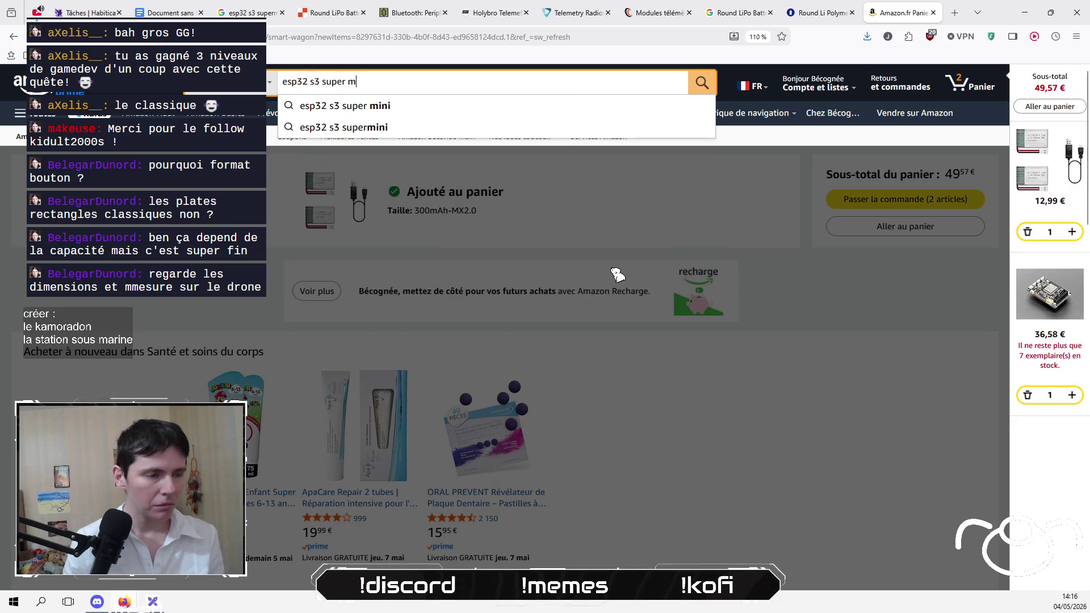
key("Return")
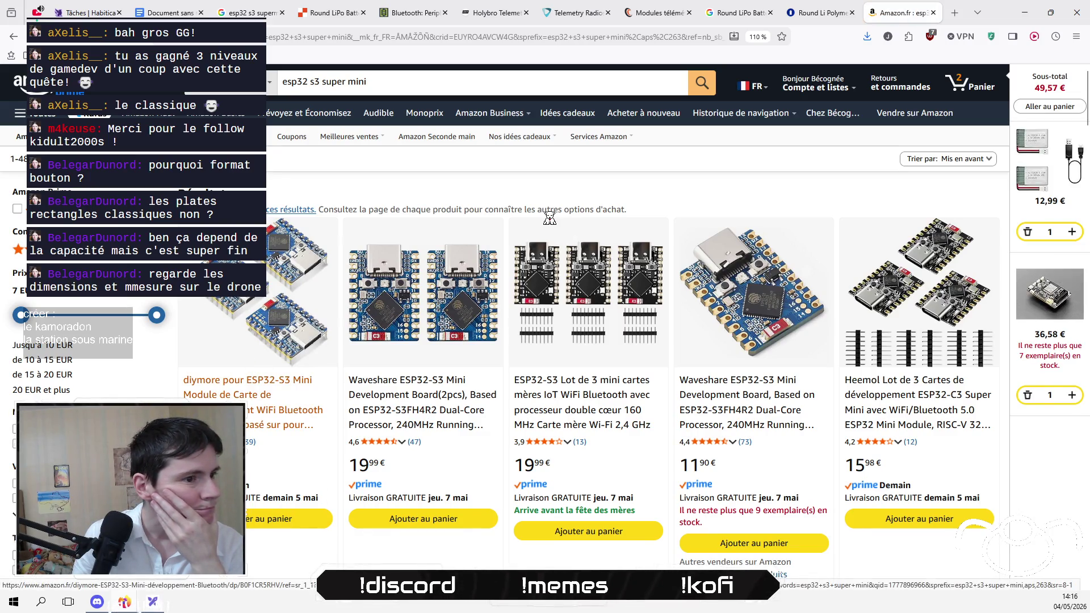
left_click(405, 402)
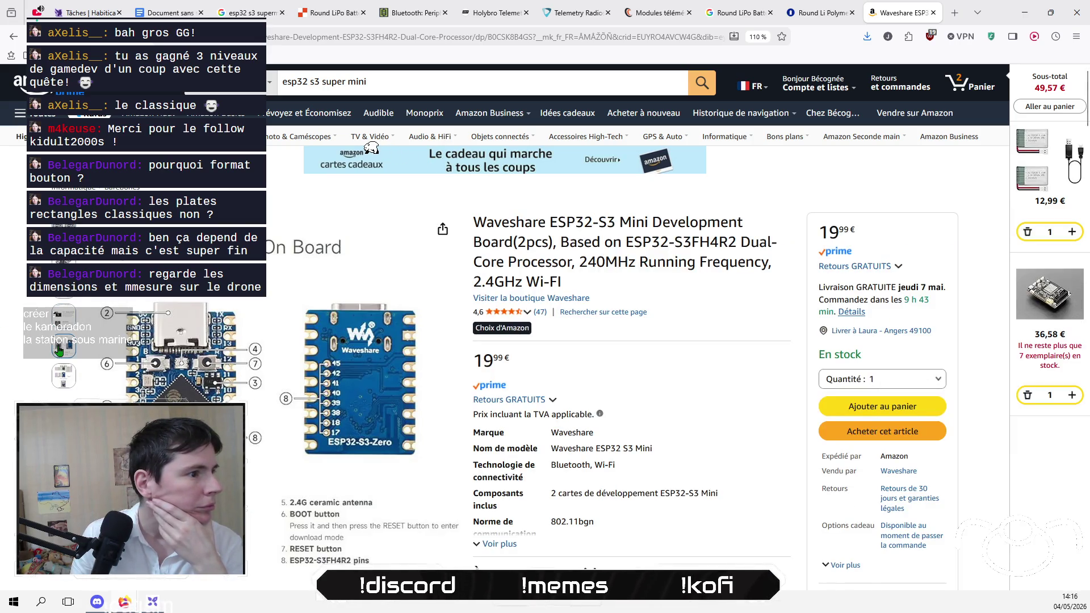
Step: Check the Waveshare board layout and pinout images, then add the 19,99 € pack to the basket
mouse_move(147, 352)
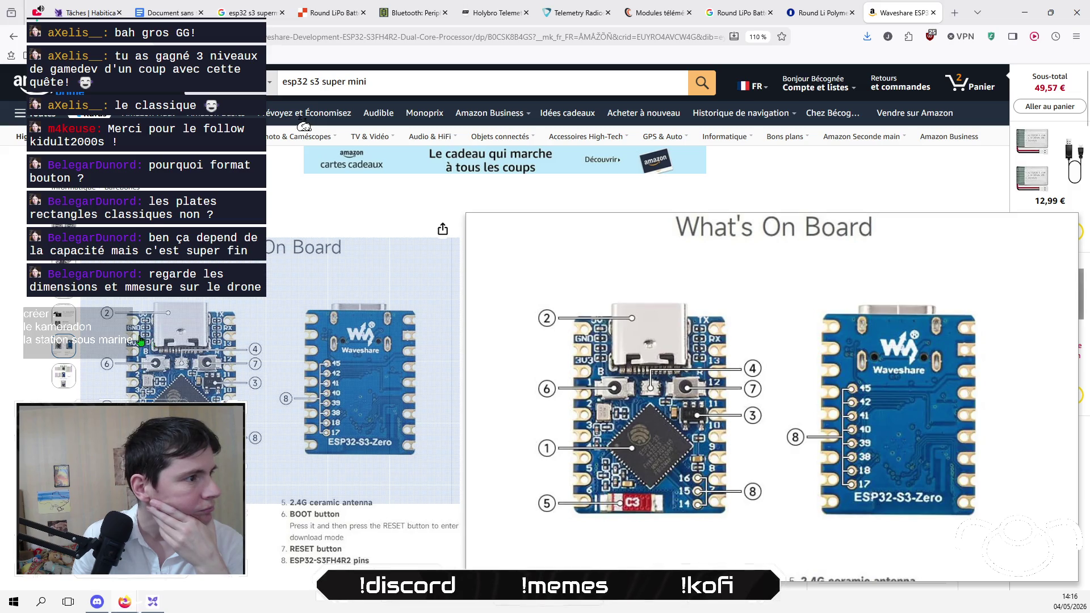
mouse_move(63, 320)
mouse_move(64, 286)
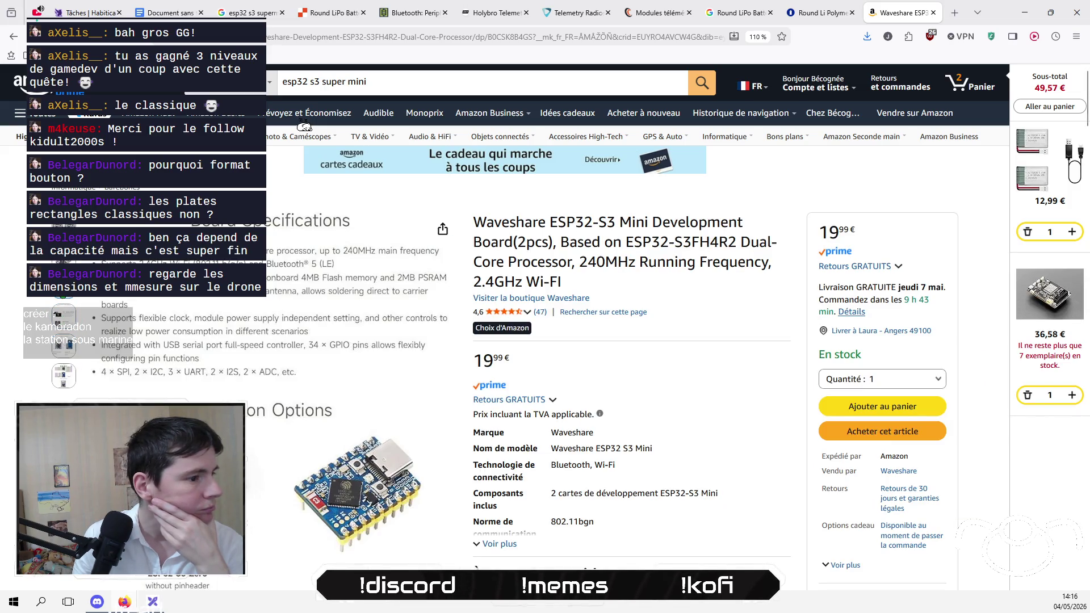
mouse_move(64, 251)
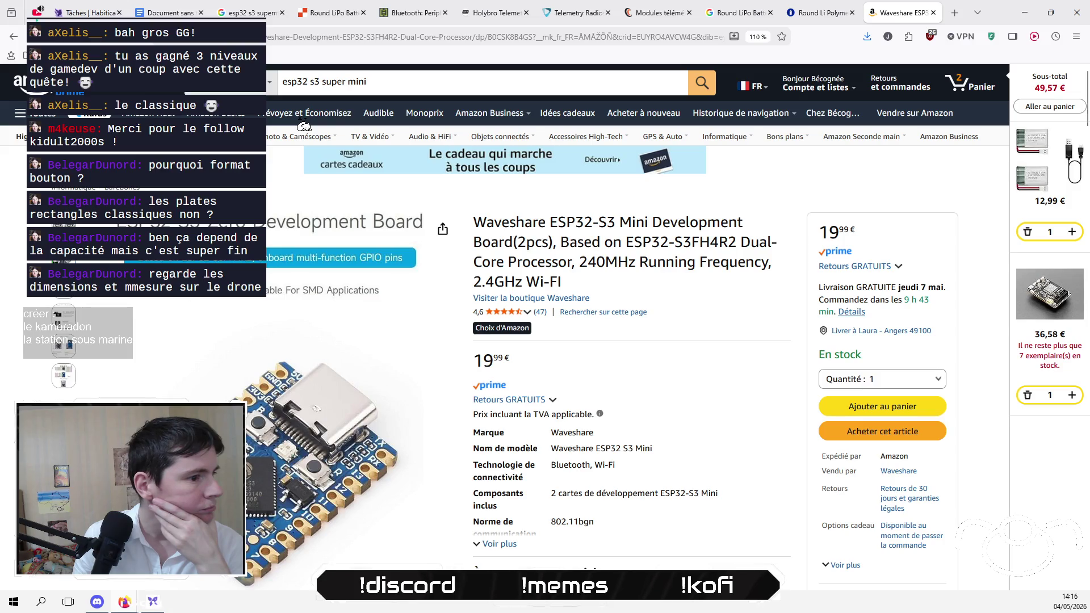
mouse_move(64, 222)
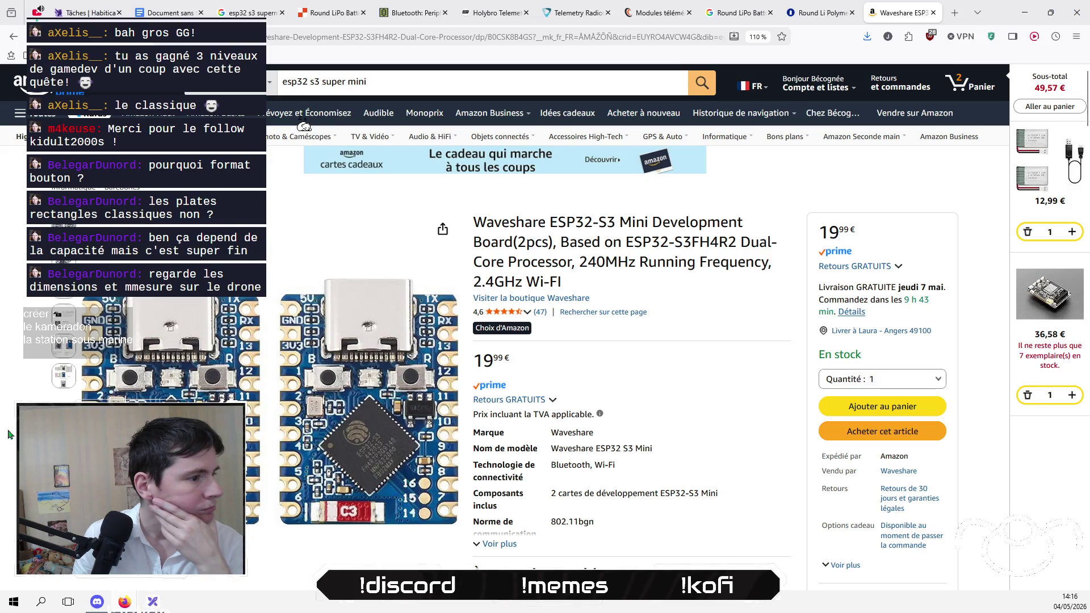
mouse_move(64, 374)
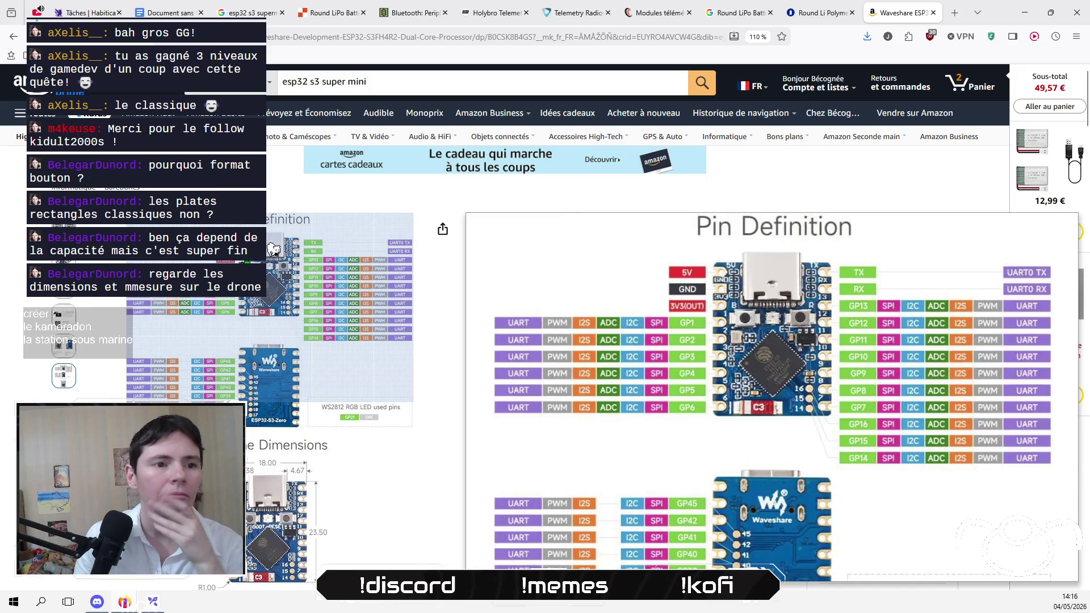
left_click(877, 413)
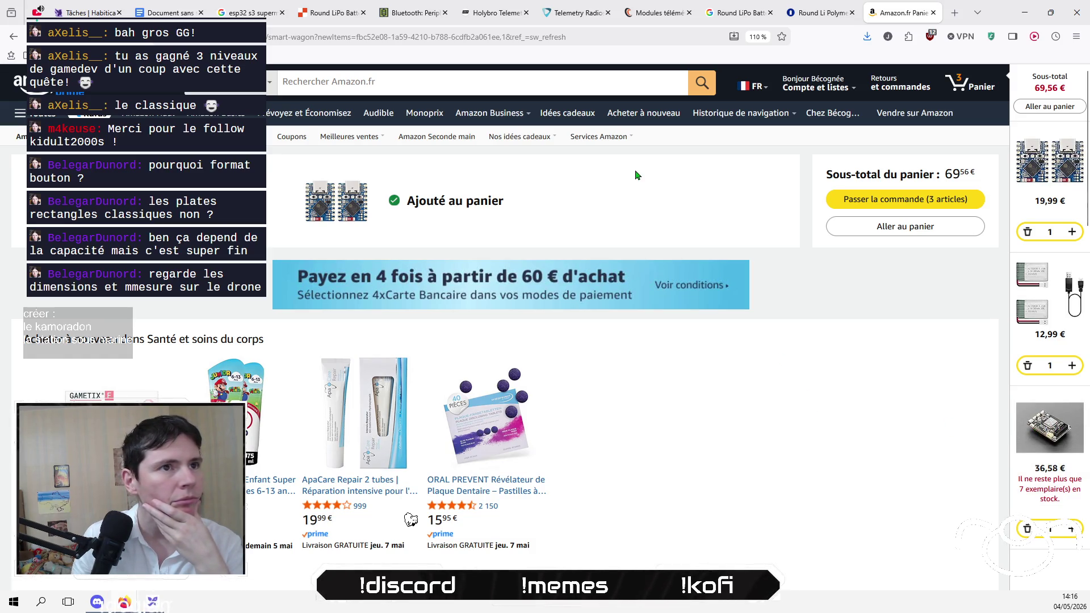
Step: Close the round LiPo battery and telemetry module research tabs
left_click(812, 11)
left_click(851, 12)
left_click(738, 12)
left_click(770, 13)
left_click(630, 14)
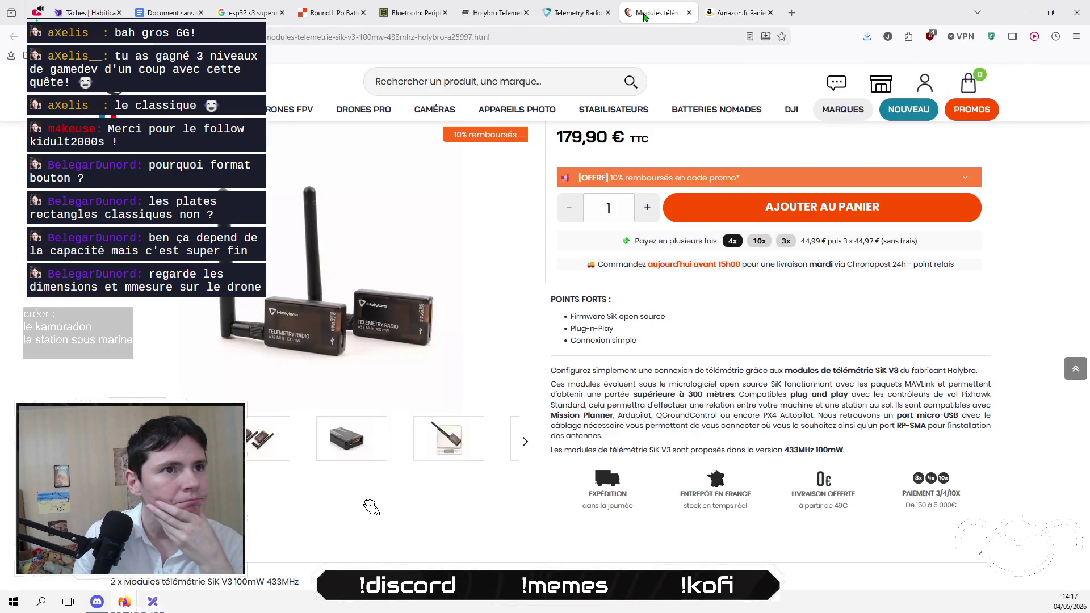
left_click(689, 13)
Step: Close the Amazon basket, telemetry docs, UART docs and esp32 image tabs, bringing Excalidraw forward
left_click(688, 12)
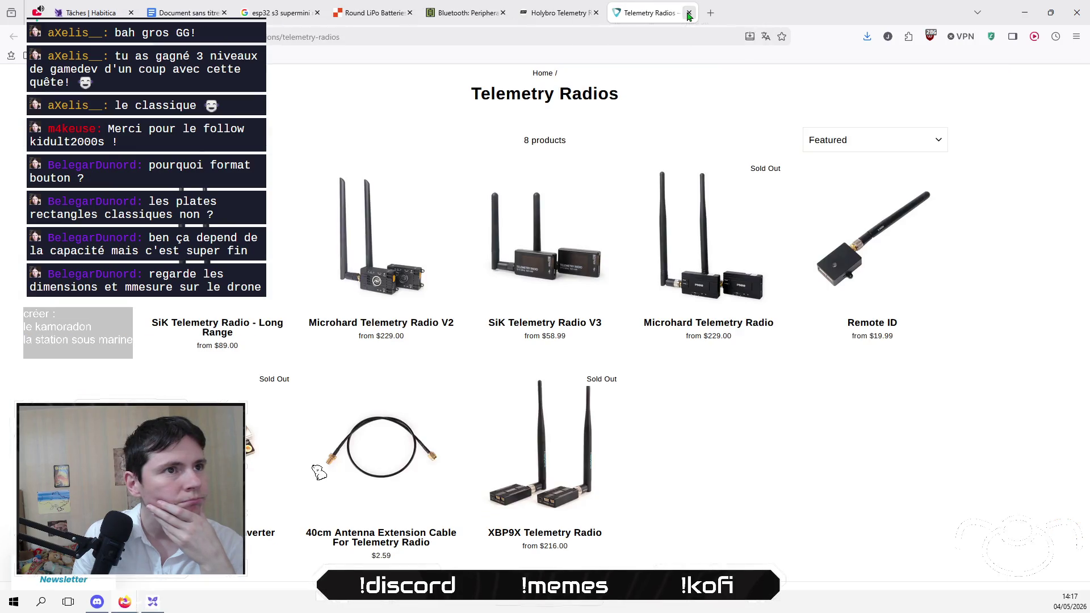
left_click(688, 12)
left_click(689, 12)
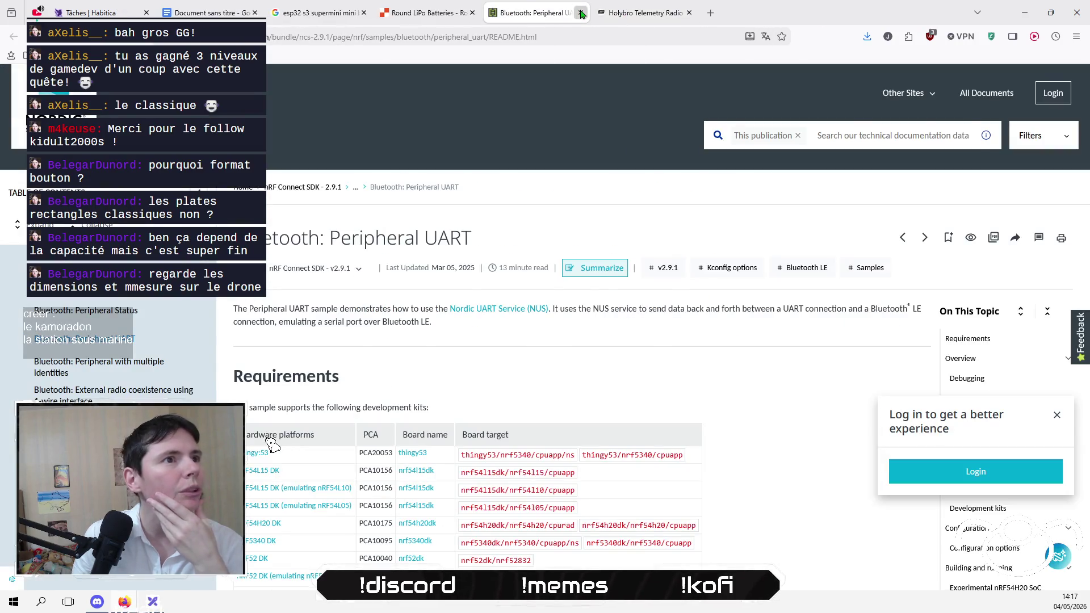
left_click(580, 13)
left_click(548, 13)
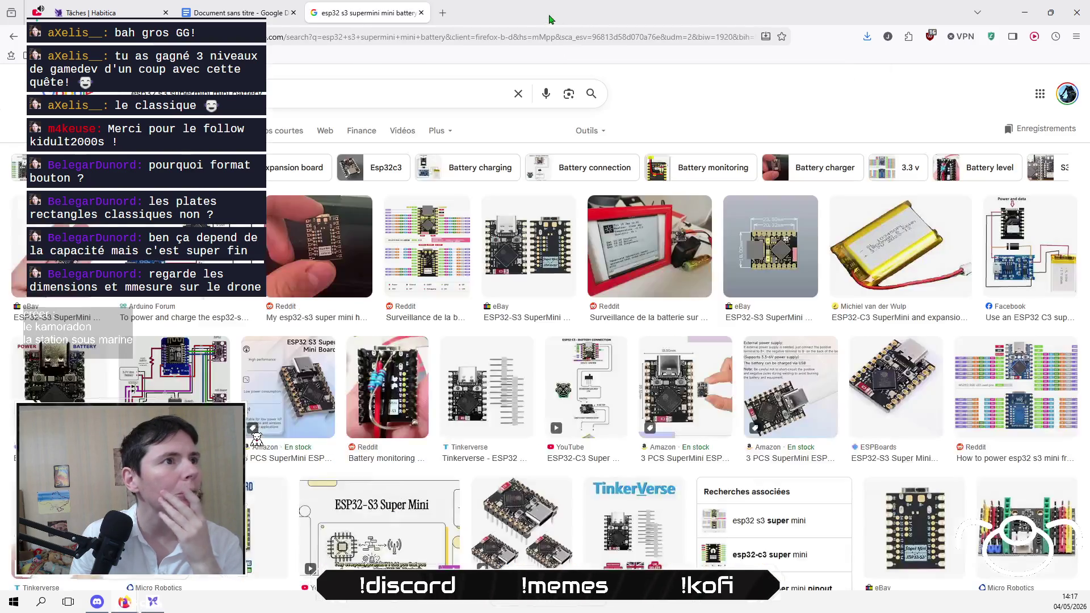
left_click(420, 12)
left_click(152, 603)
Step: Pan to the diagram version with video and simulator boxes and select the hidden text in the blue box
left_click_drag(807, 345, 465, 359)
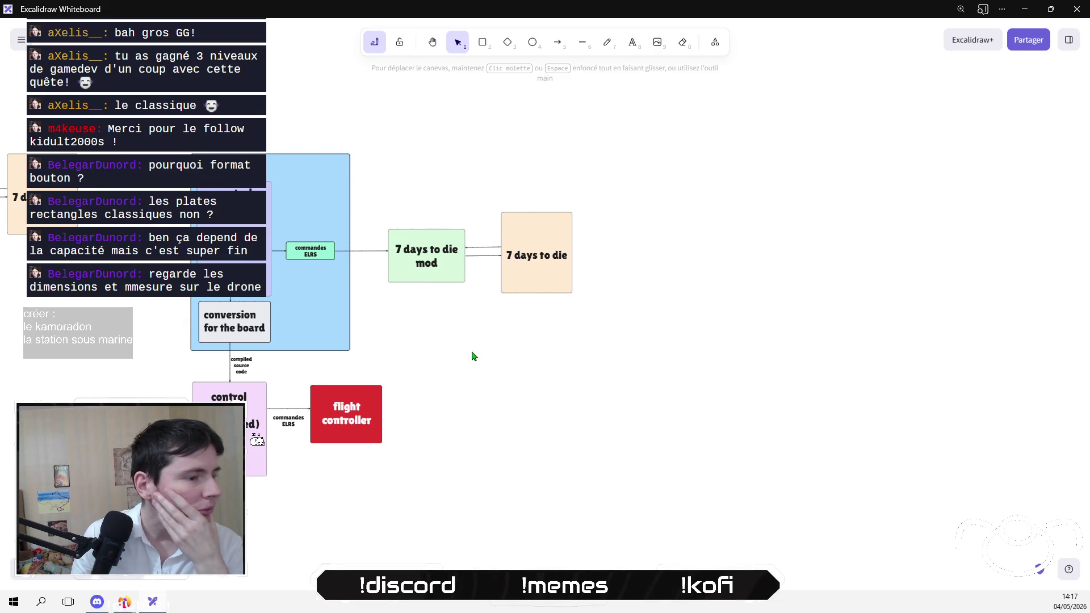
left_click_drag(476, 353, 813, 364)
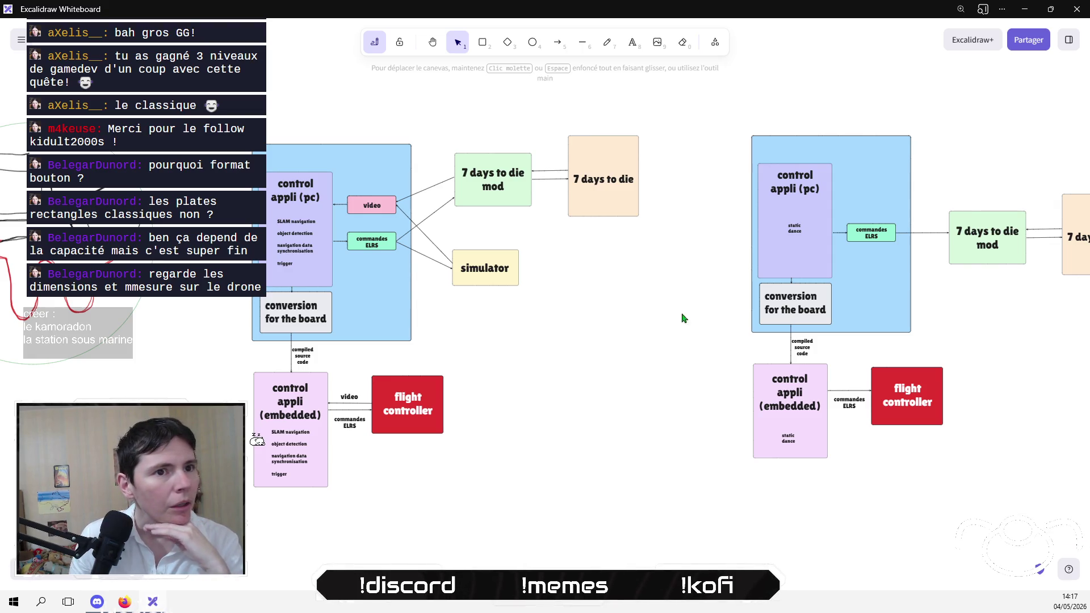
left_click(632, 44)
left_click(307, 159)
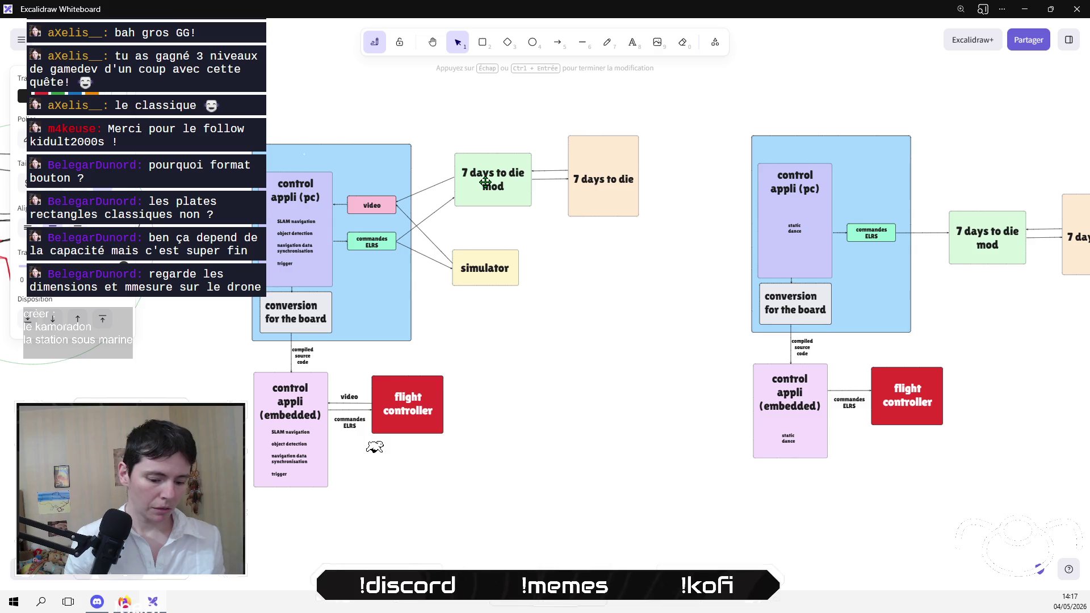
scroll(344, 142, "up", 5)
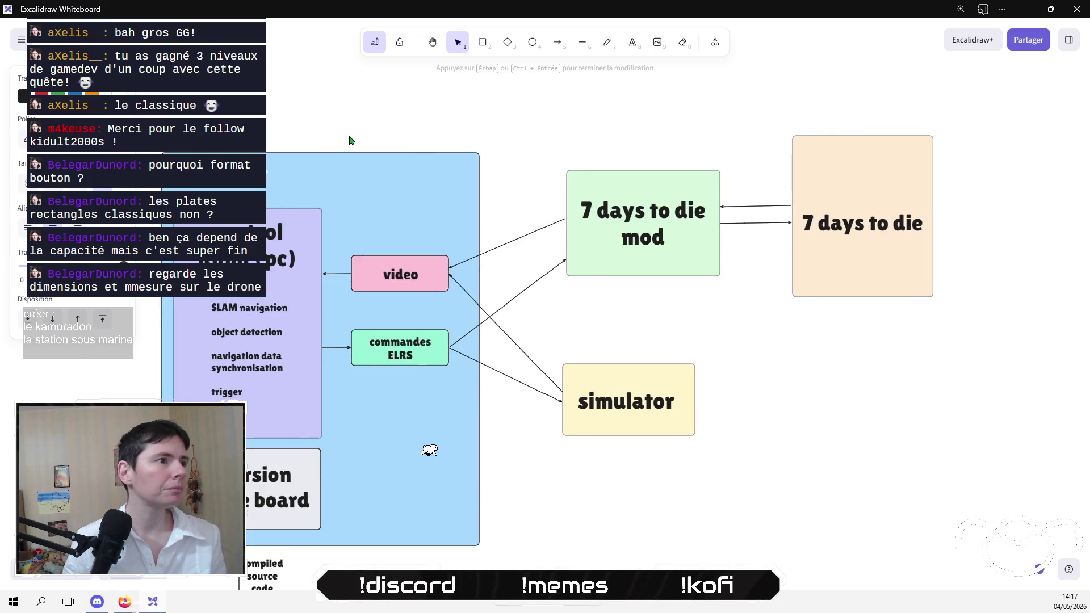
mouse_move(250, 188)
left_mouse_down()
mouse_move(307, 188)
mouse_move(279, 174)
left_mouse_up()
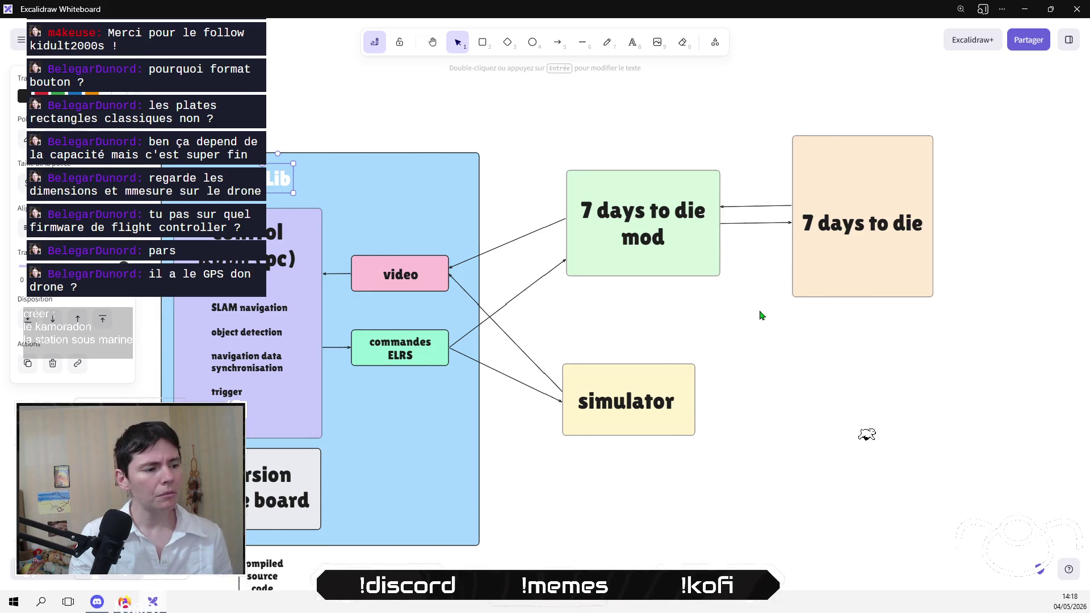
Step: Deselect the Lib text element at the top of the blue block
left_click(793, 364)
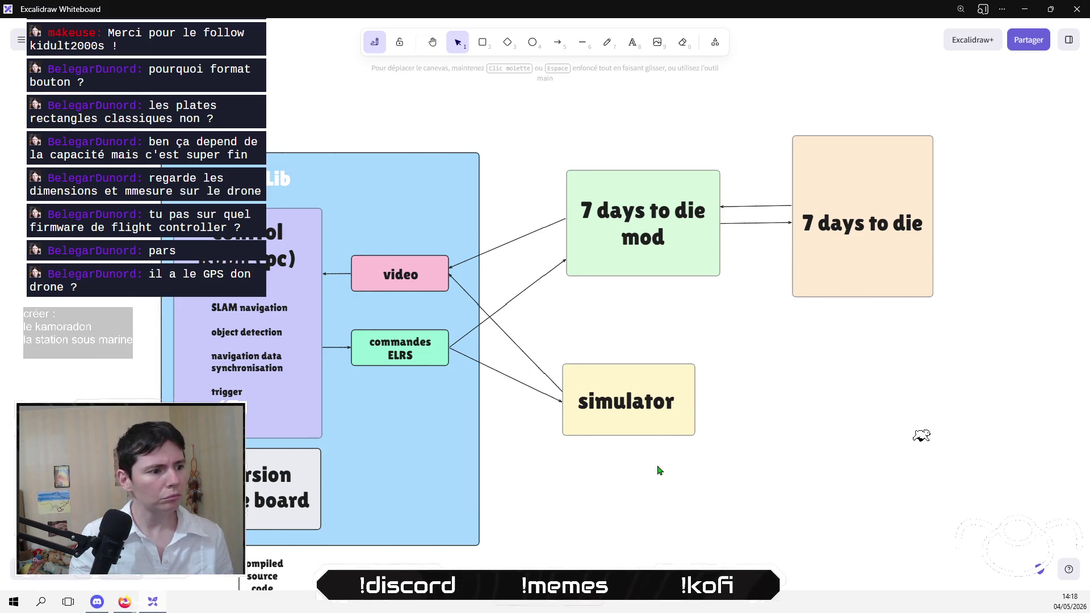
Step: Pan the Excalidraw canvas to center the embedded control app and red flight controller boxes
scroll(638, 478, "down", 6)
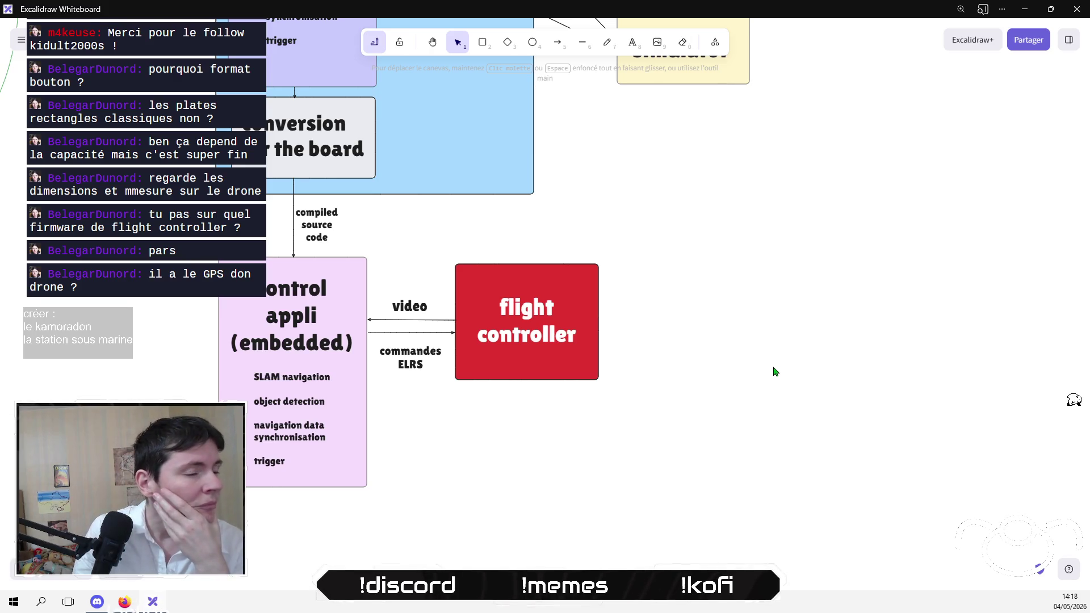
left_click_drag(774, 367, 723, 390)
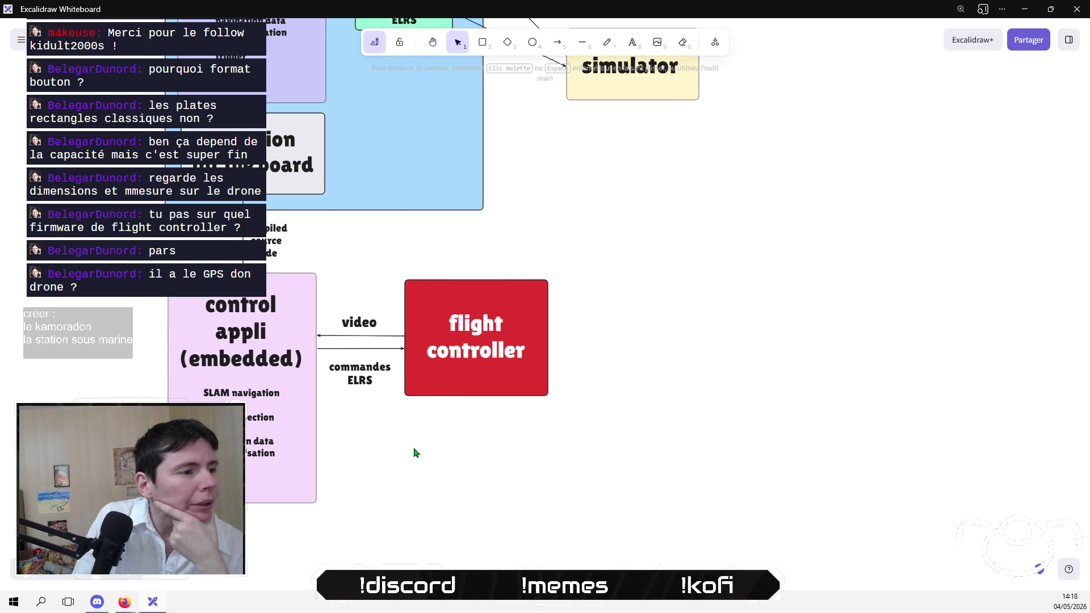
mouse_move(670, 261)
left_mouse_down()
mouse_move(305, 543)
mouse_move(524, 344)
left_mouse_up()
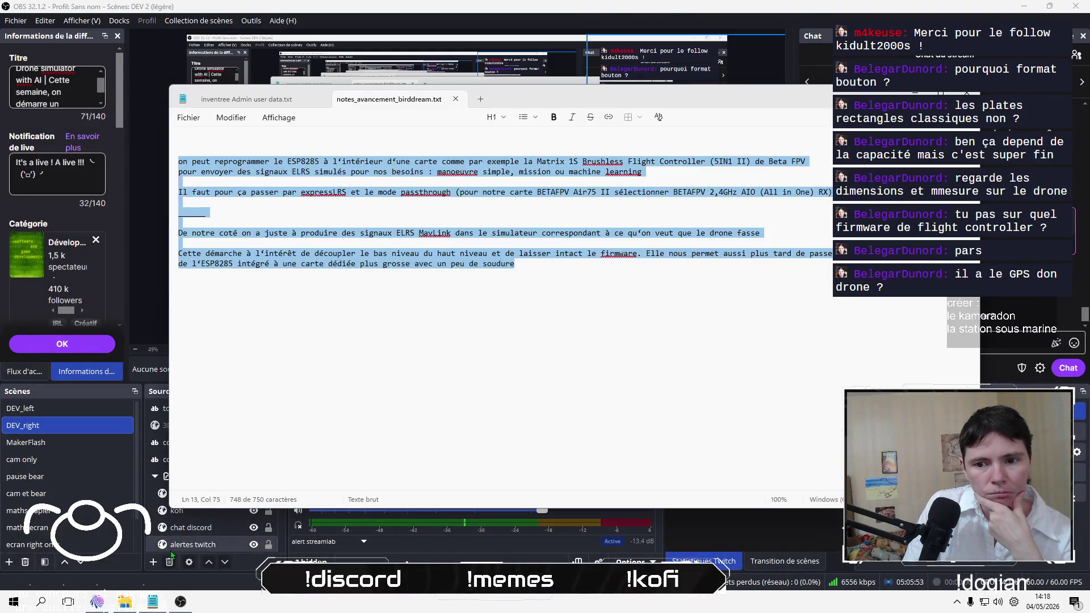
Step: Glance at the birddream progress notes, then open a fresh new tab in Firefox
left_click(153, 602)
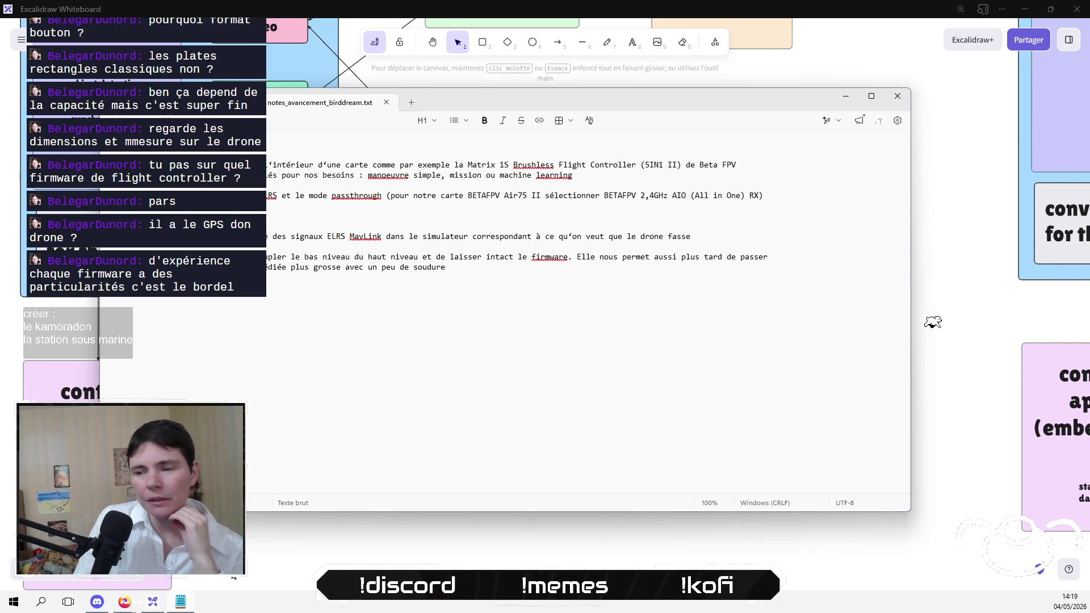
left_click(124, 601)
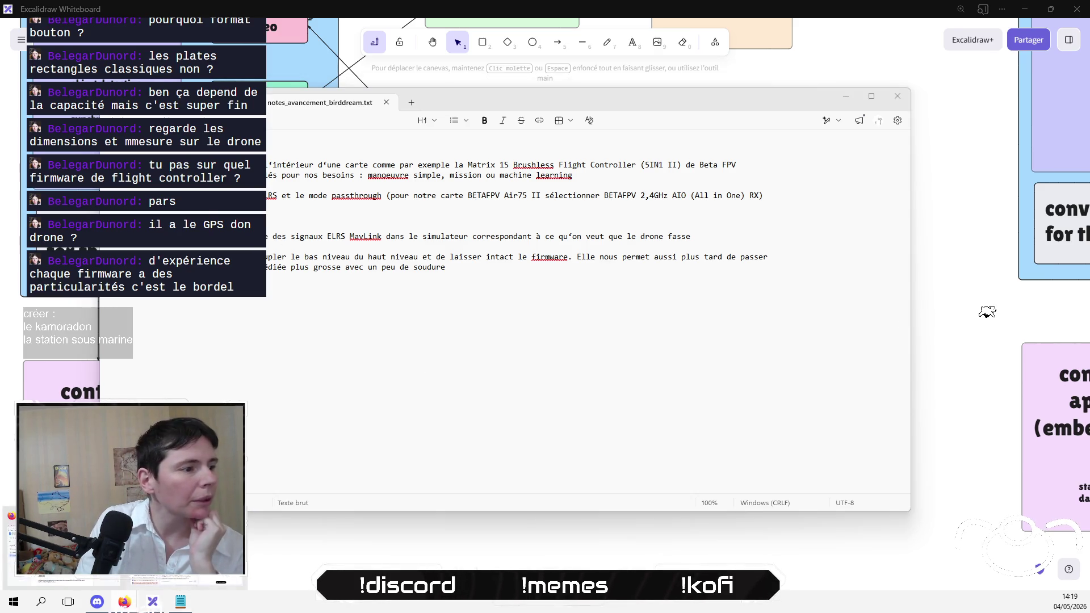
left_click(62, 545)
left_click(904, 14)
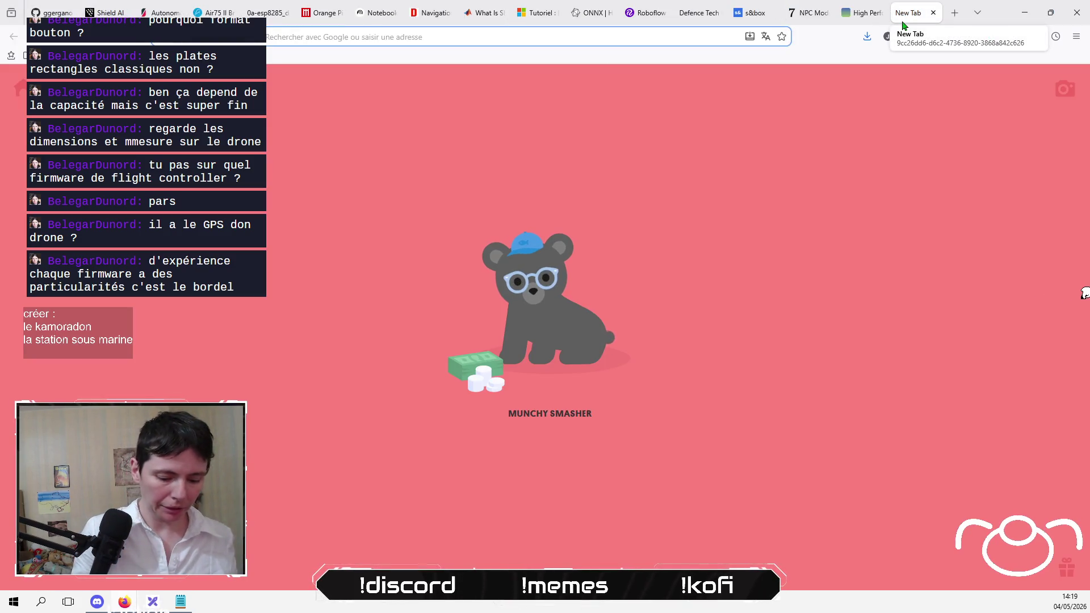
Step: Search betaflight in Firefox and load the Betaflight web app page
type("bet")
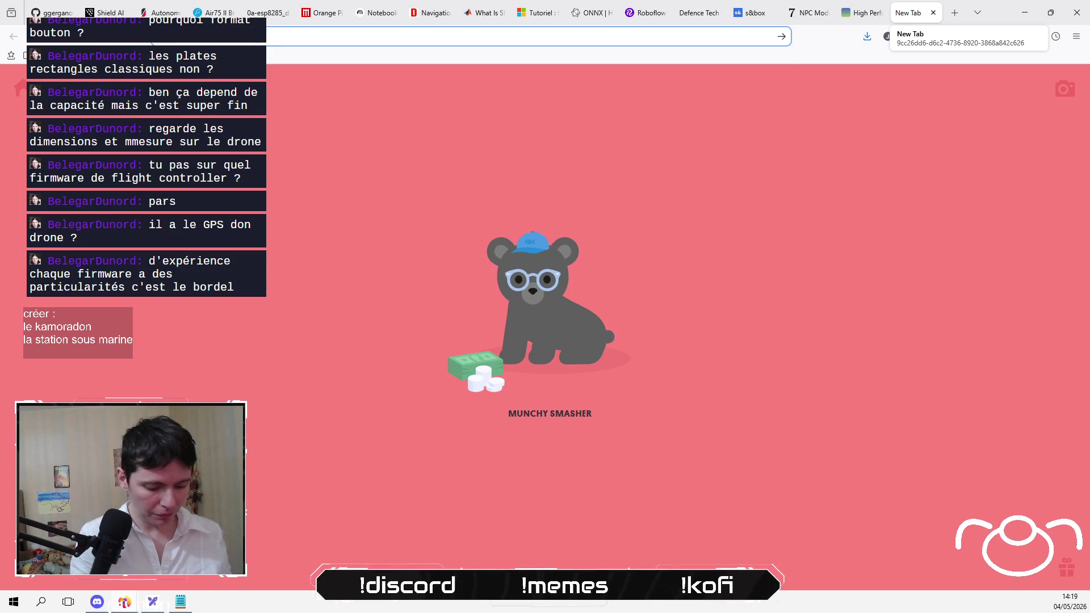
type("aflight")
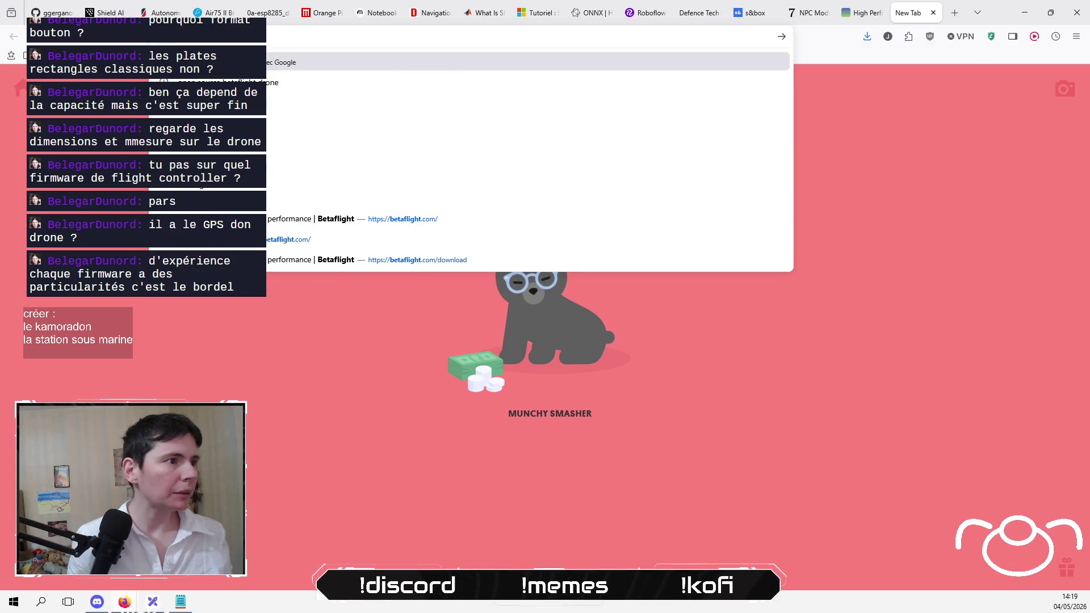
key("Up")
key("Return")
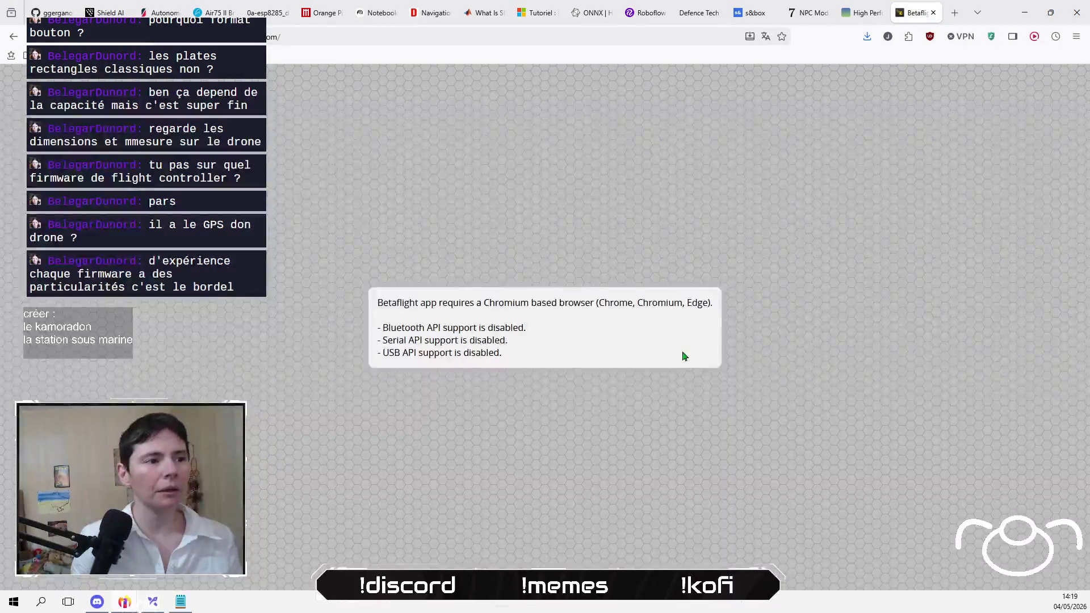
left_click(588, 42)
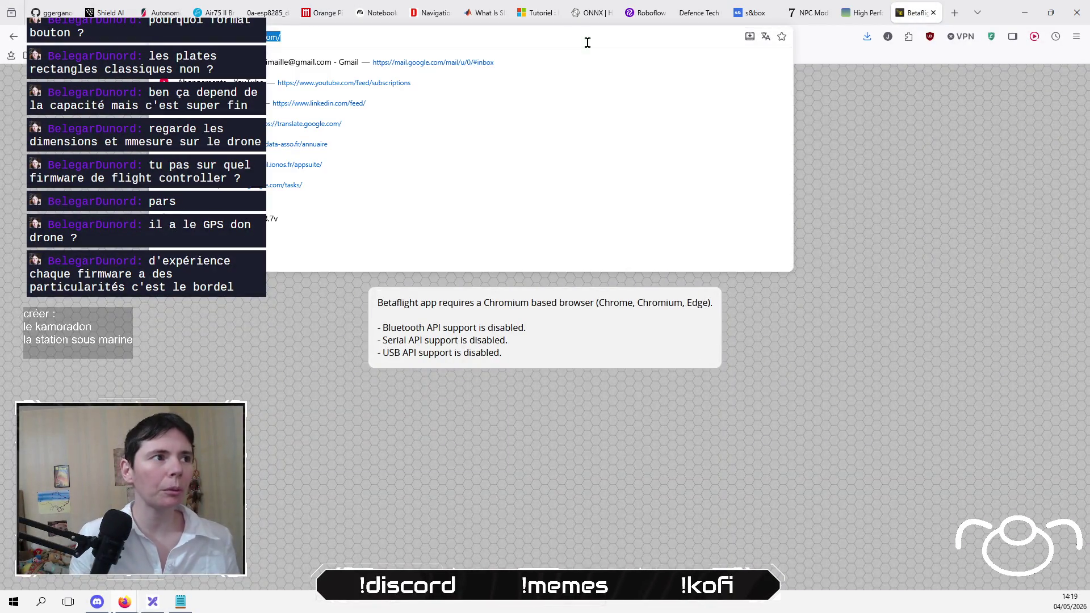
key("Escape")
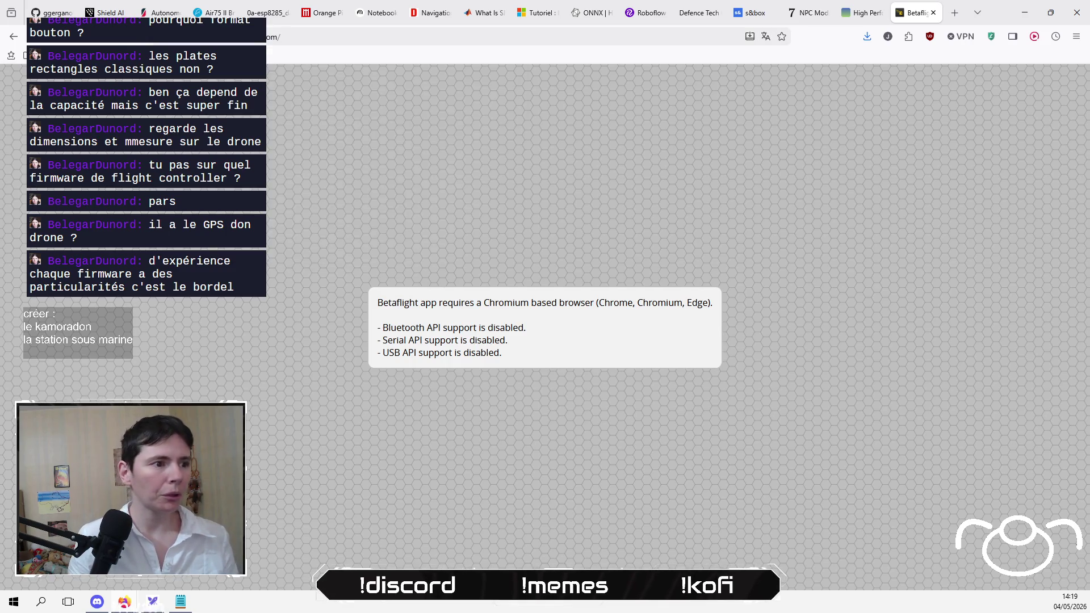
Step: Launch Microsoft Edge maximized and load app.betaflight.com in it
key("super")
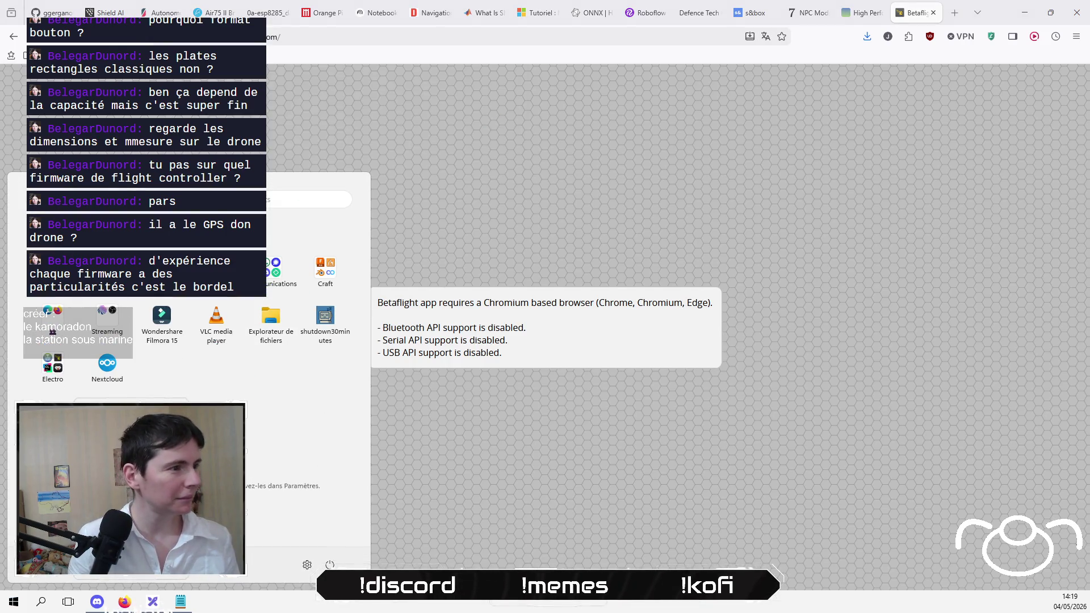
left_click(105, 334)
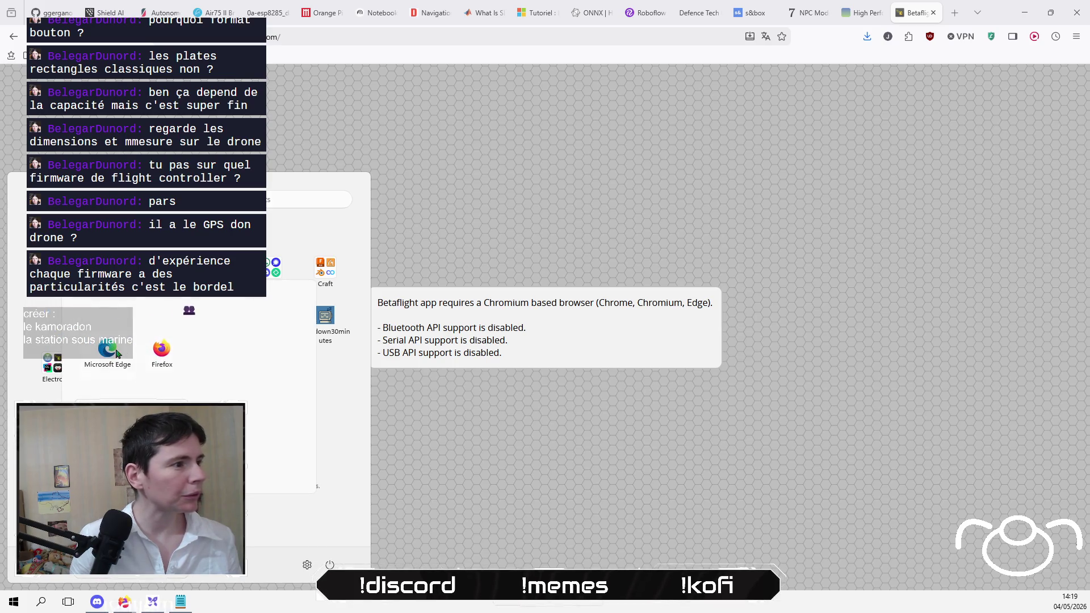
left_click(117, 352)
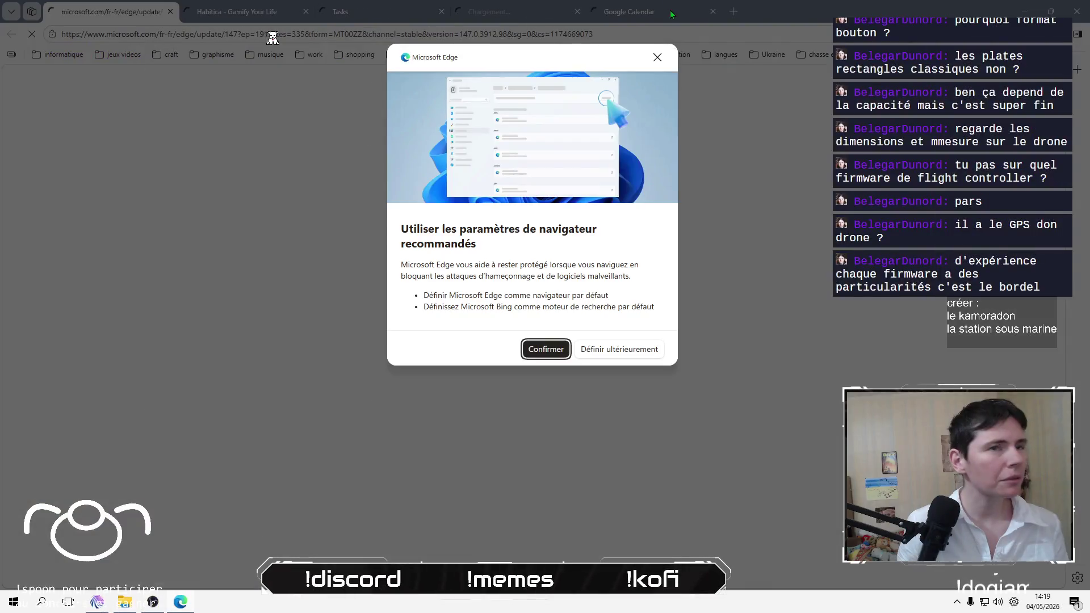
left_click(657, 56)
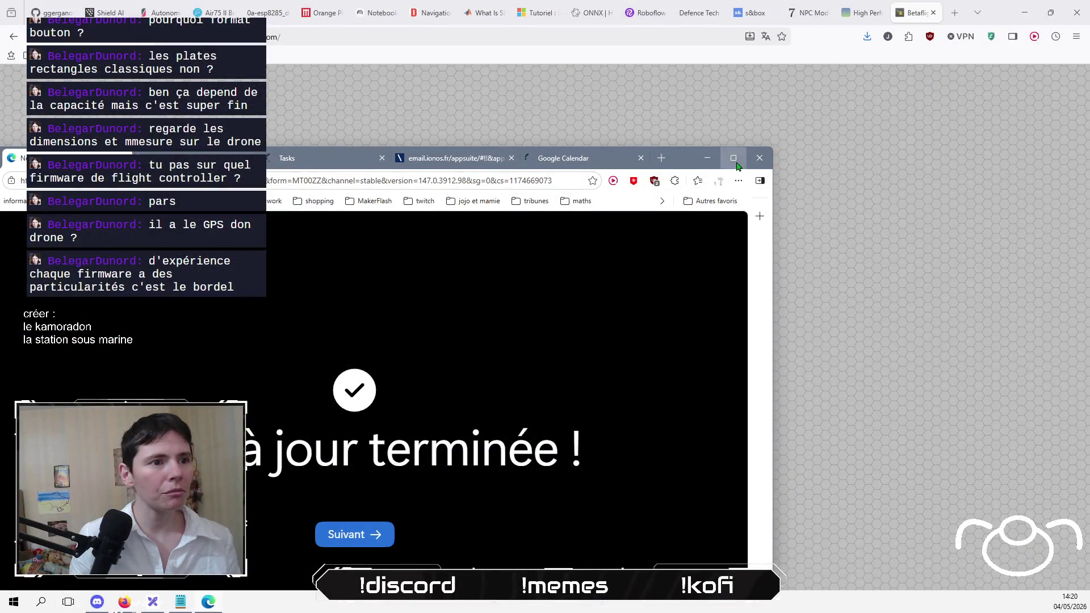
left_click(733, 158)
type("app.betaflight.com")
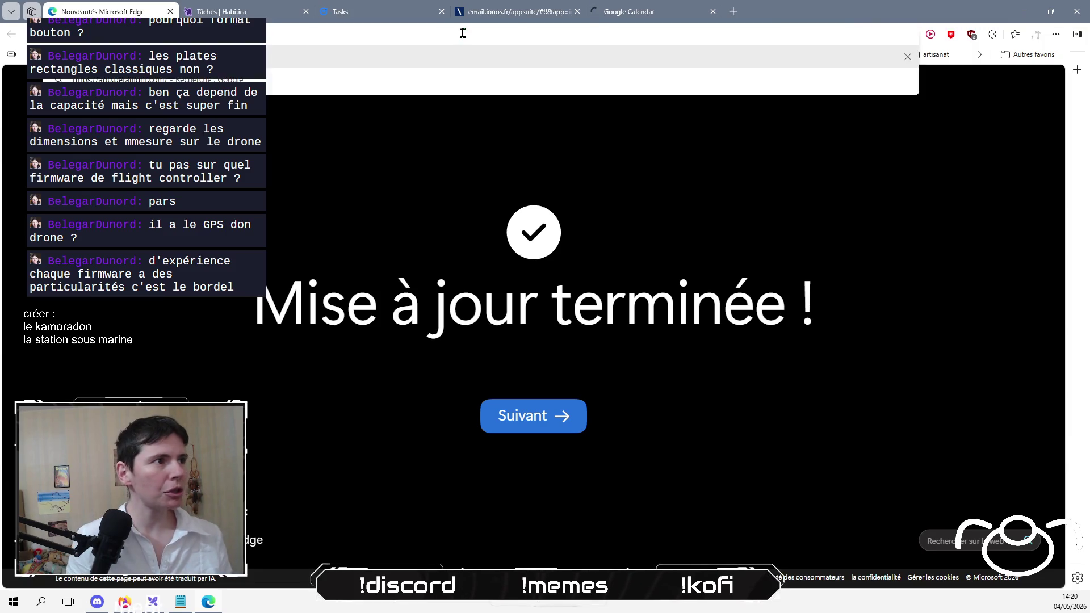
key("Return")
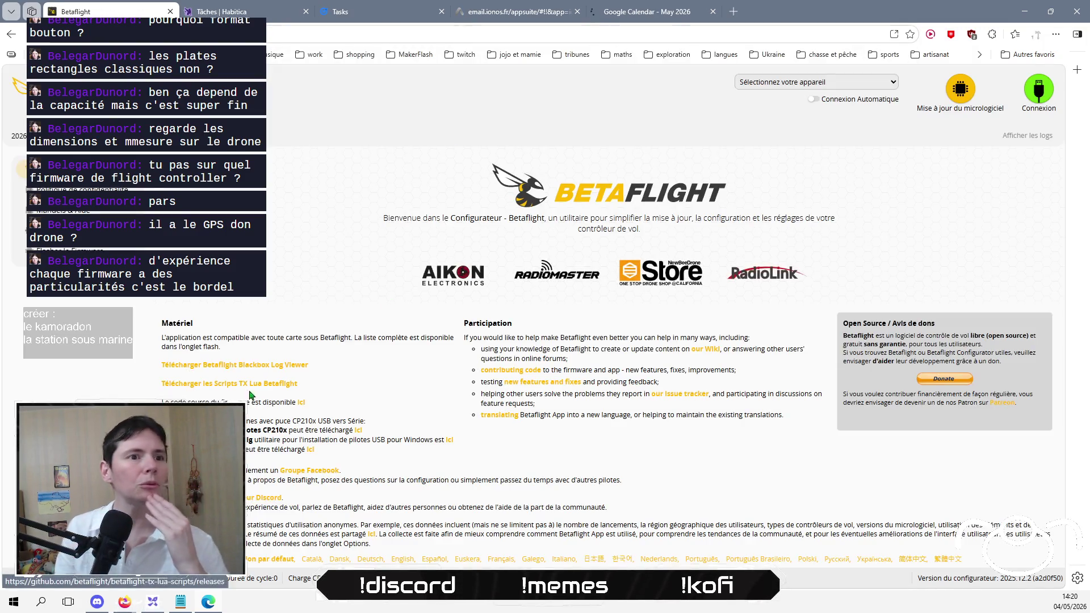
Step: Open the 'Flasher le Firmware' page, then bring the birddream progress notes forward
left_click(73, 250)
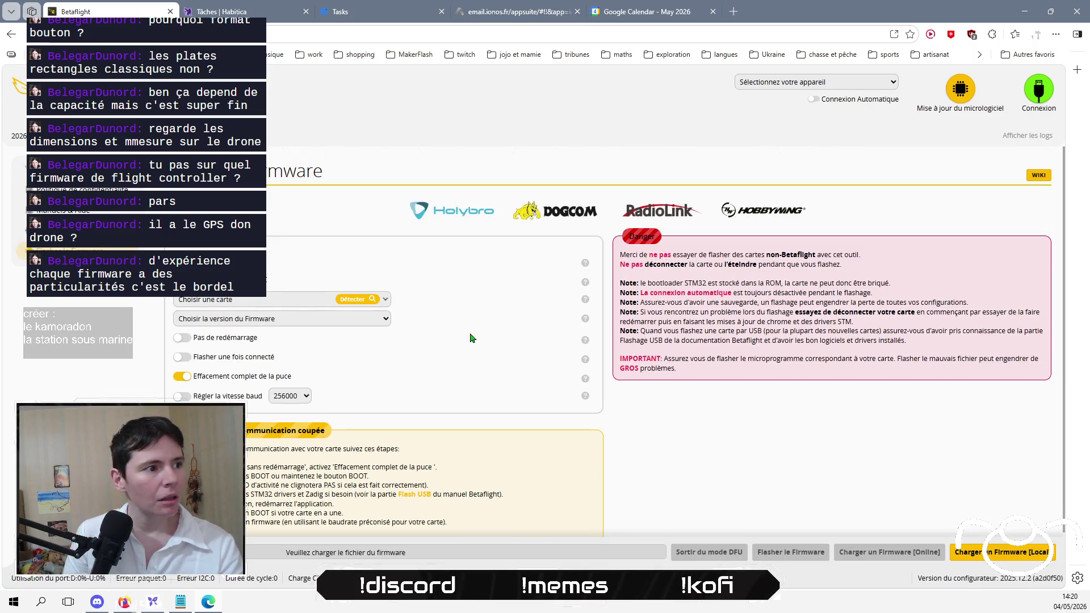
left_click(183, 603)
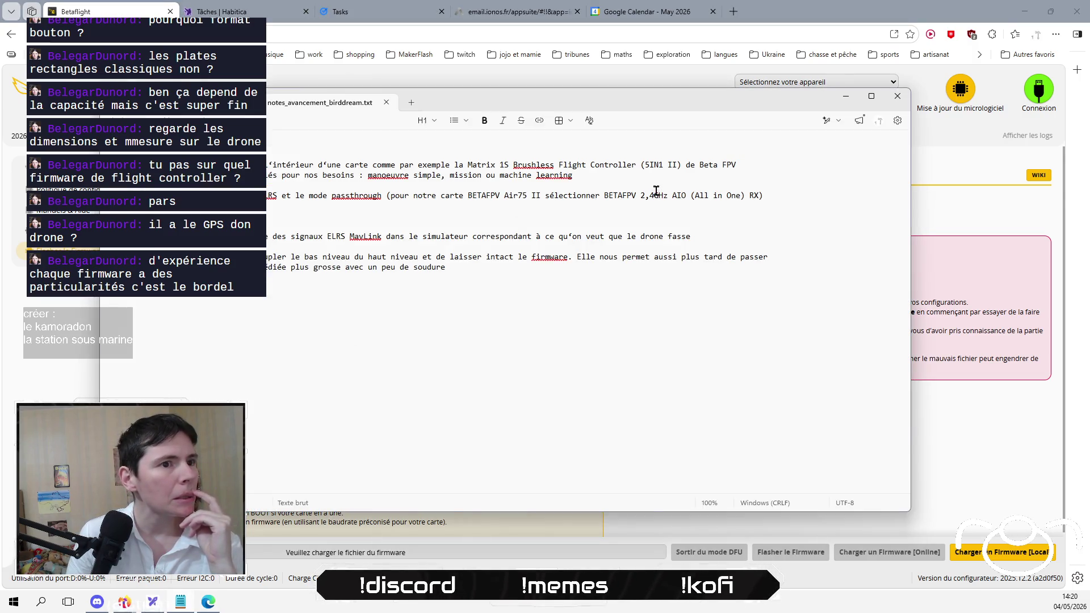
left_click(388, 193)
Step: Highlight the BETAFPV receiver note in parentheses, then return to Betaflight's firmware flasher
left_click(778, 195, "shift")
left_click(777, 203)
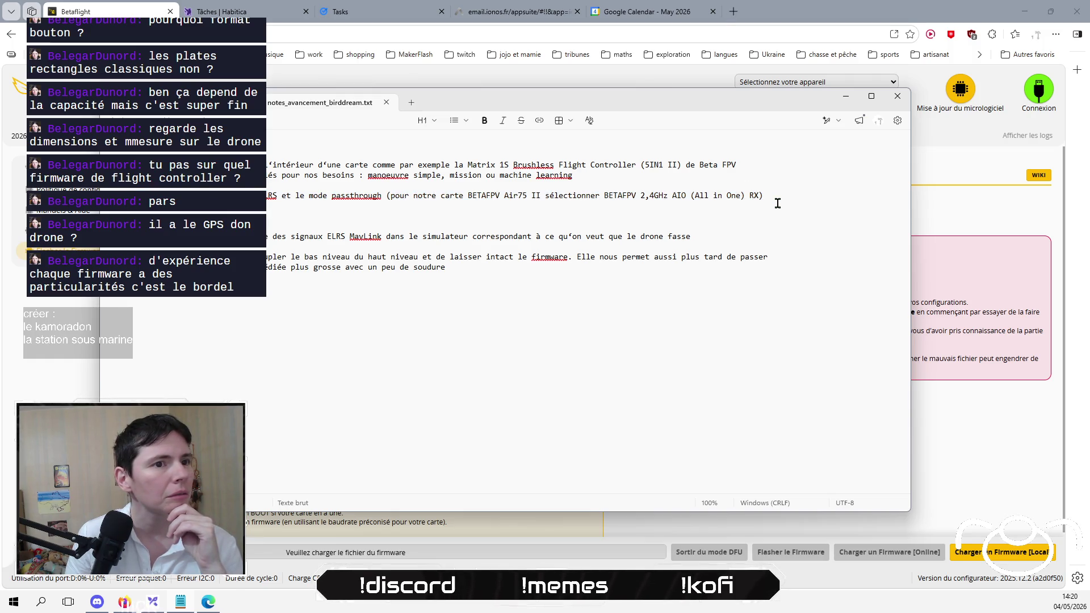
left_click(384, 195, "shift")
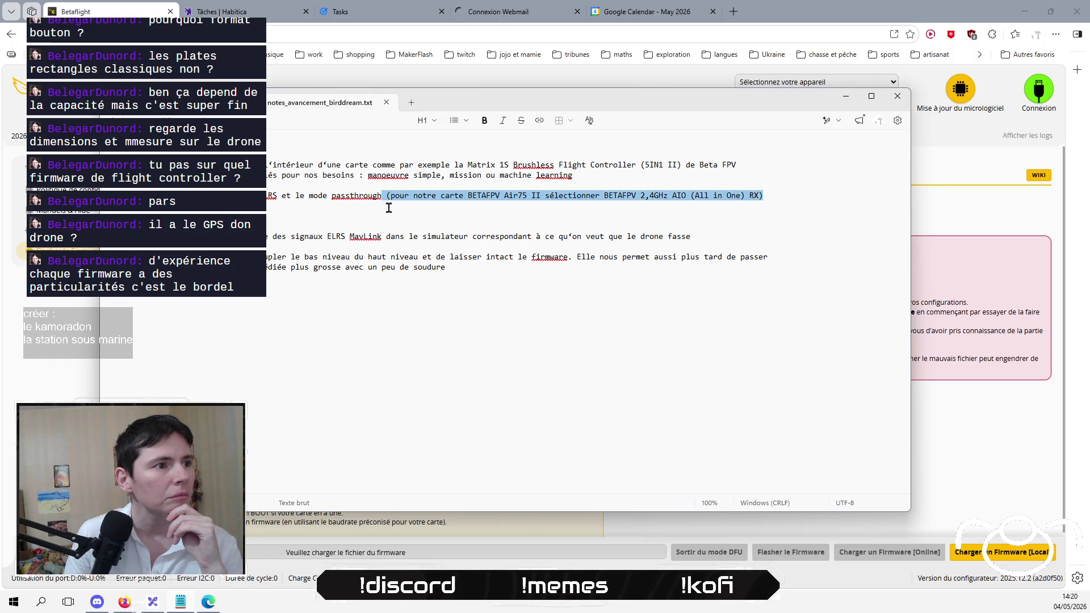
left_click(539, 297)
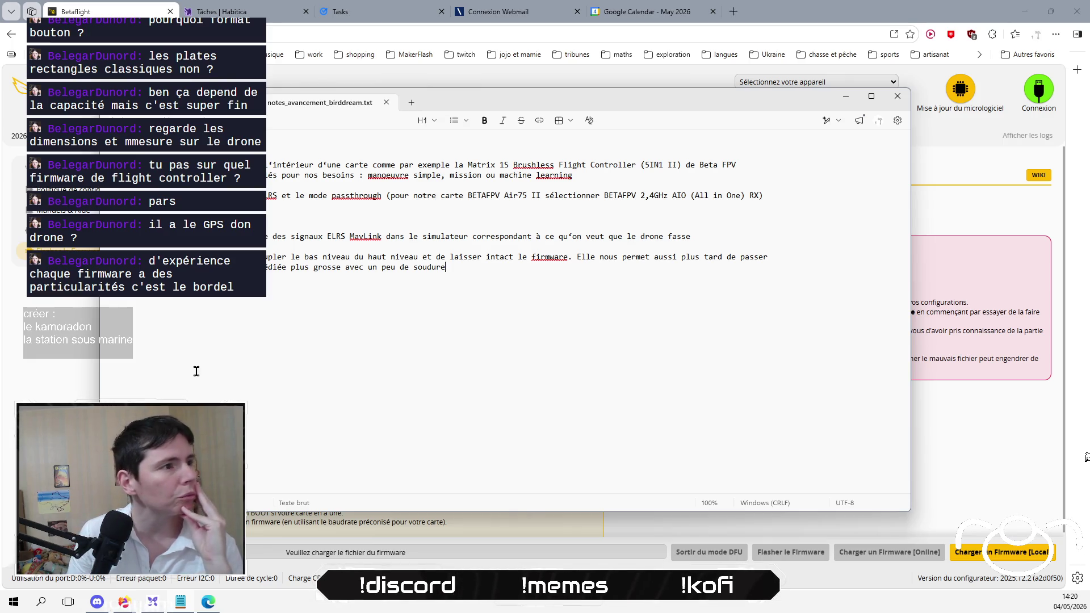
left_click(38, 377)
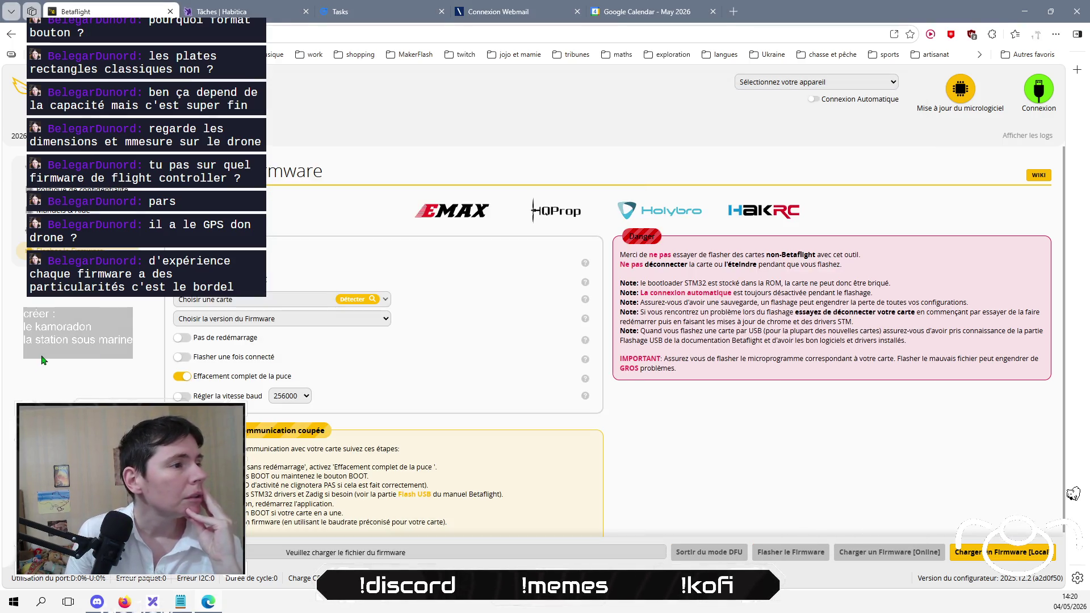
Step: Open the 'Choisir une carte' board list and scroll through the supported flight controllers
left_click(378, 302)
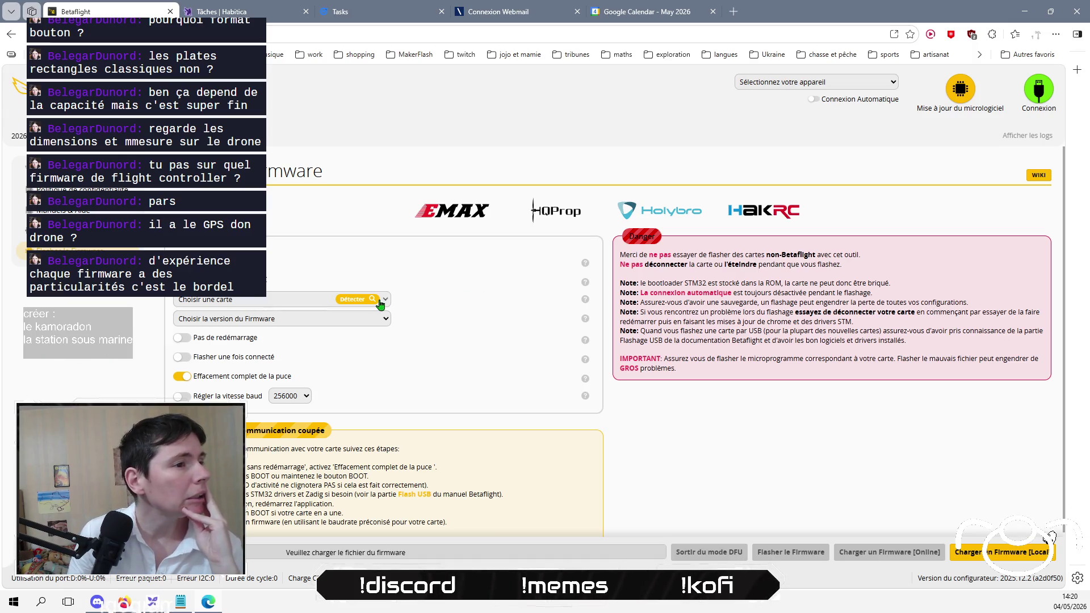
left_click(284, 304)
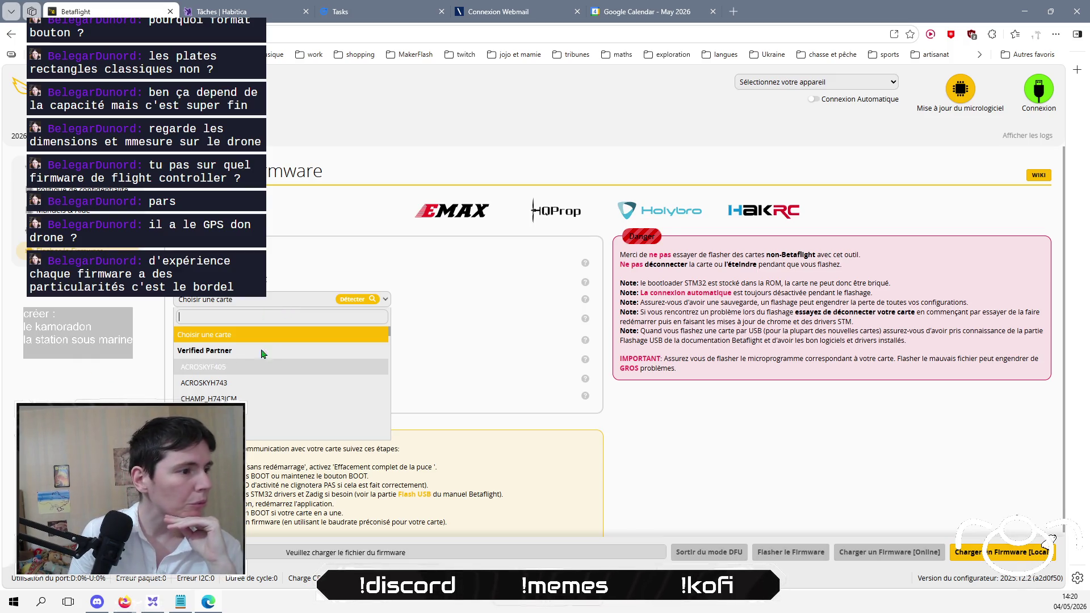
scroll(285, 355, "down", 1)
scroll(285, 355, "down", 10)
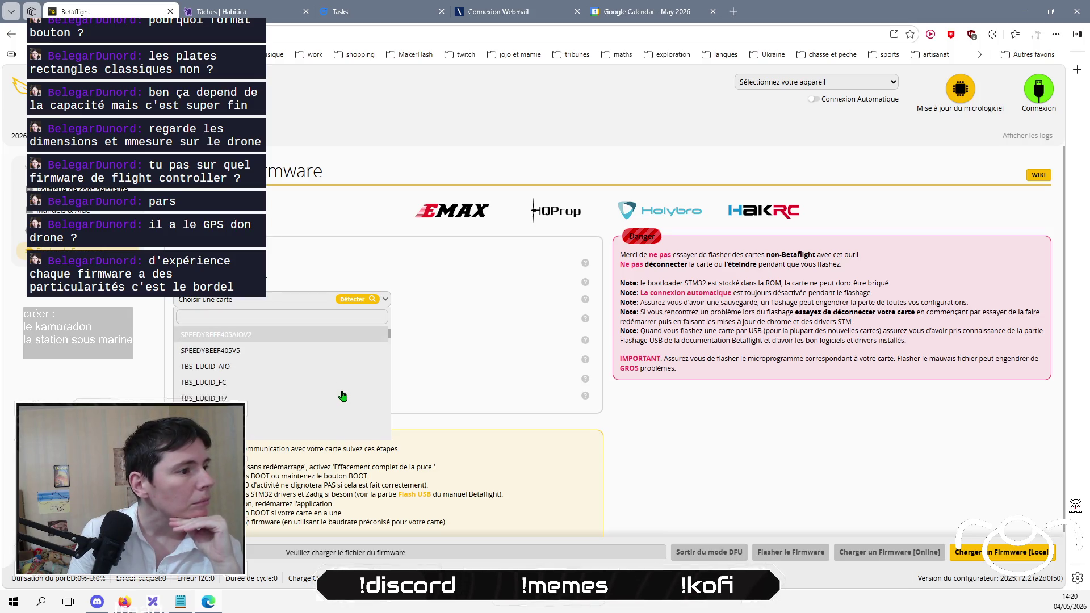
scroll(343, 396, "down", 5)
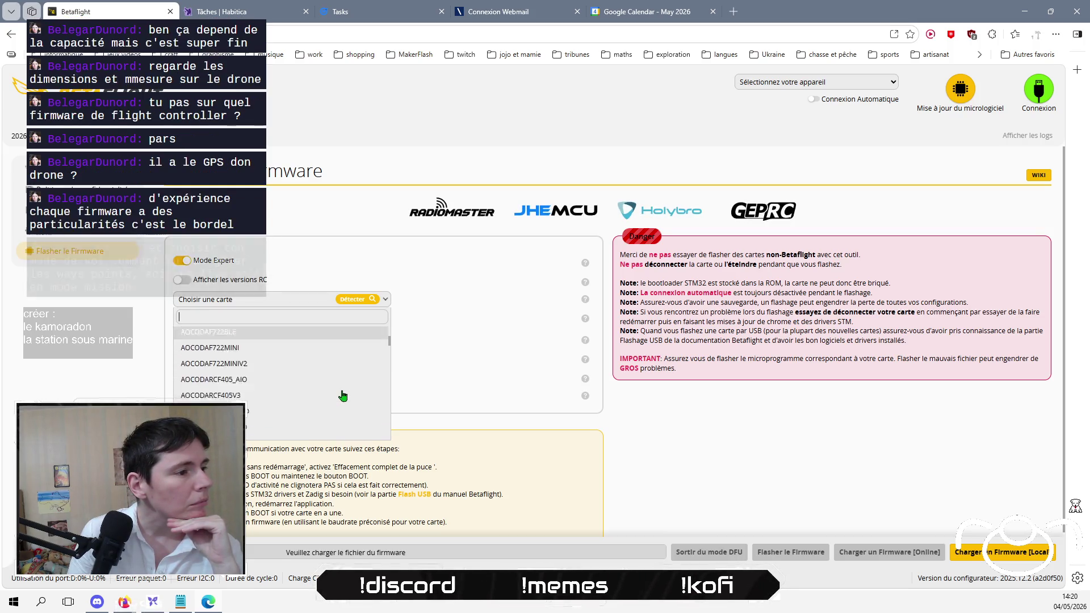
scroll(343, 395, "down", 5)
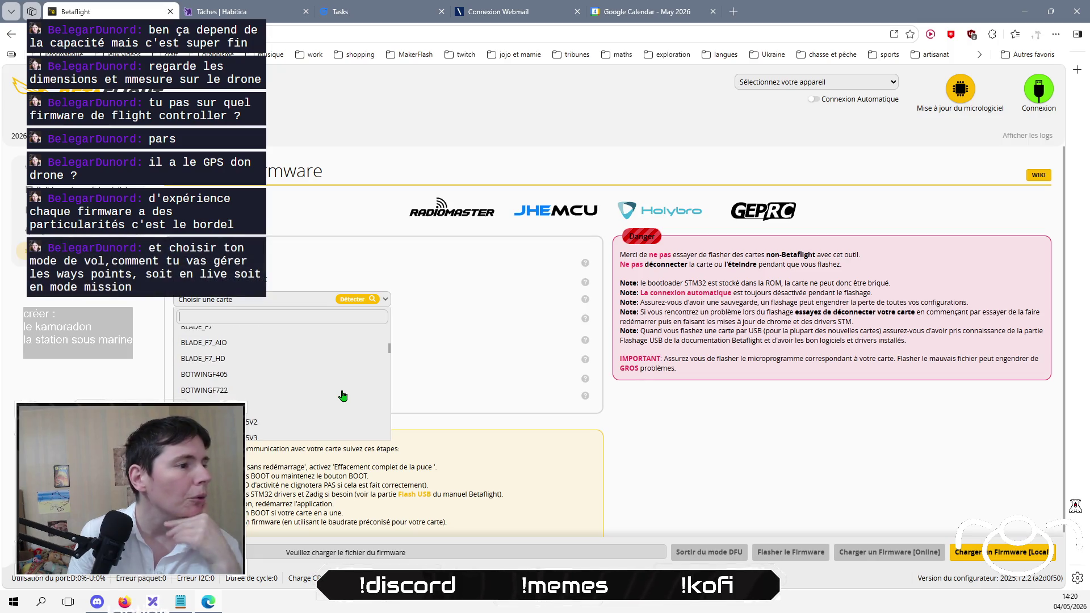
scroll(343, 388, "down", 1)
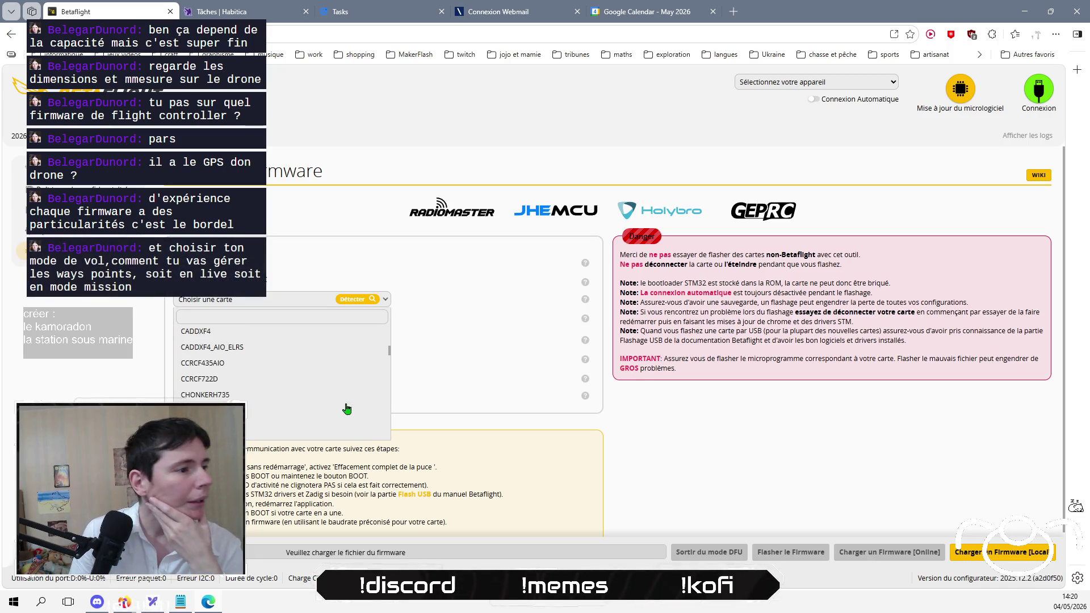
scroll(347, 408, "up", 3)
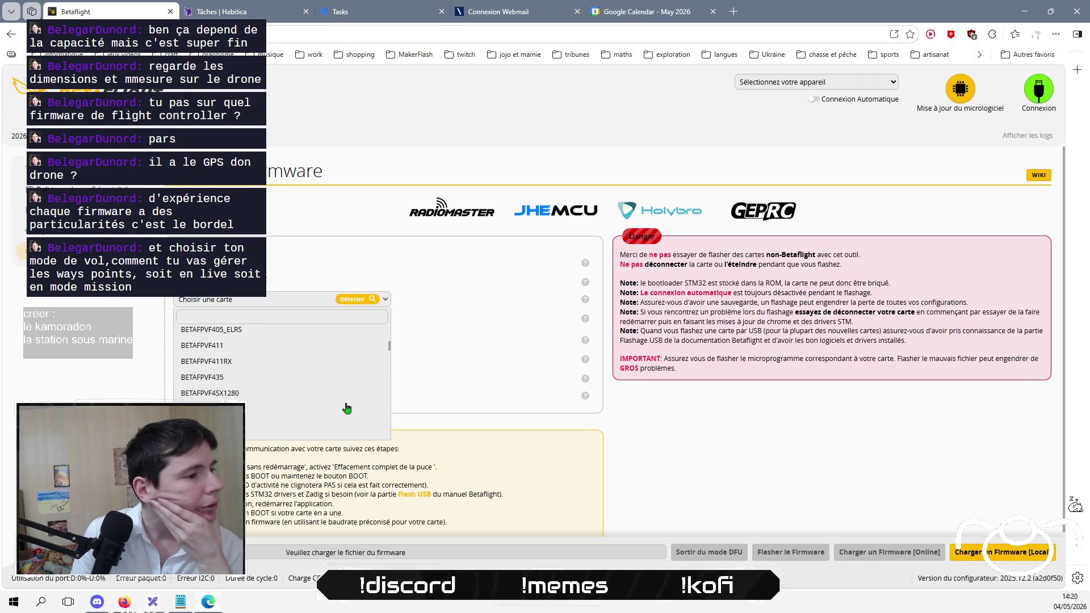
scroll(347, 408, "up", 2)
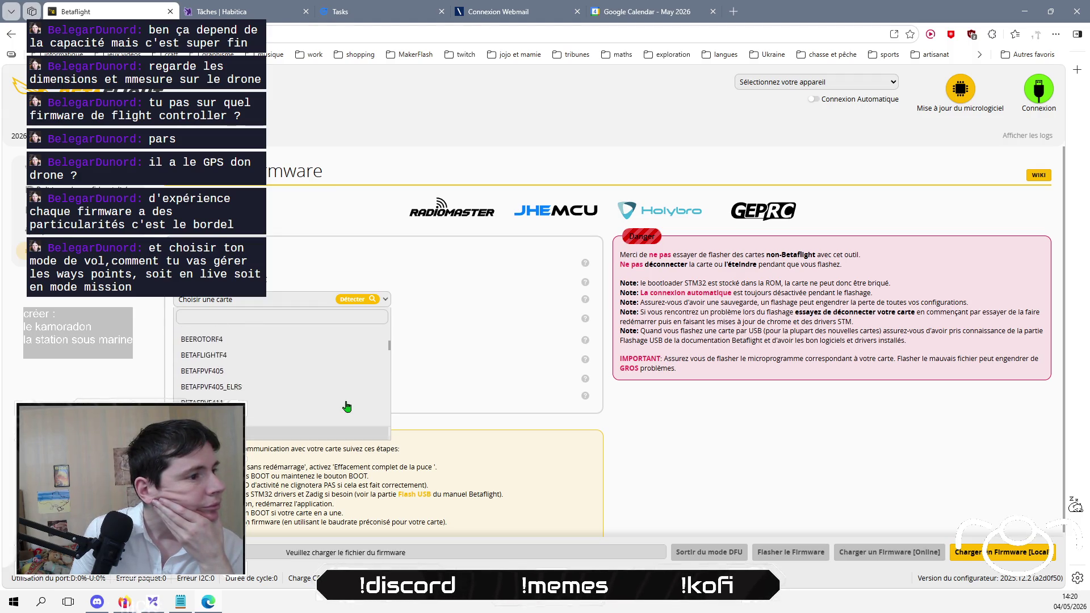
Step: Check the project notes for the board model, then scroll the list past the BETAFPV boards
left_click(179, 604)
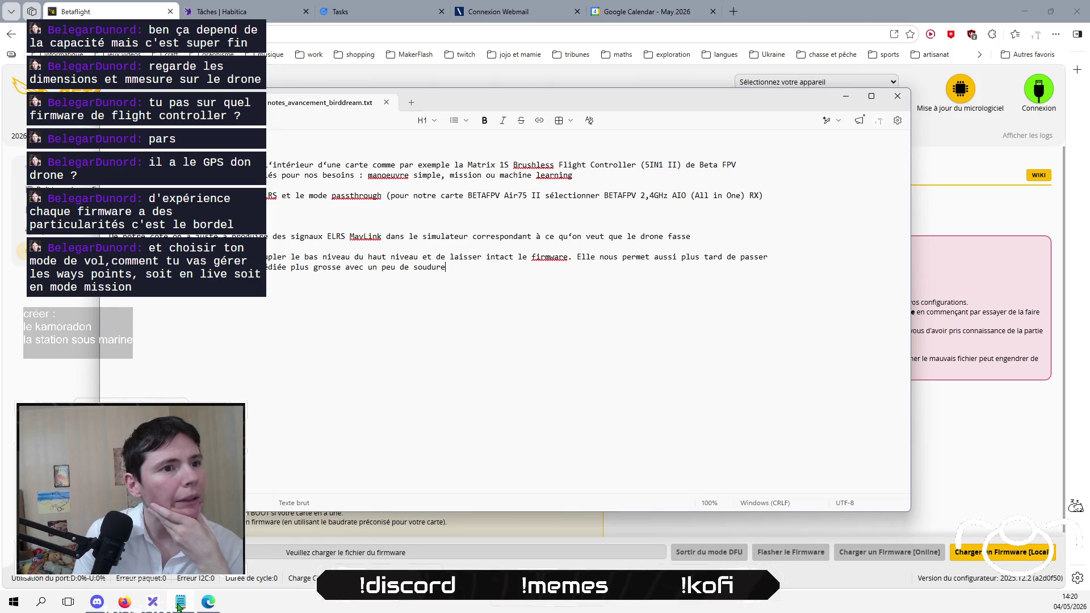
left_click(179, 604)
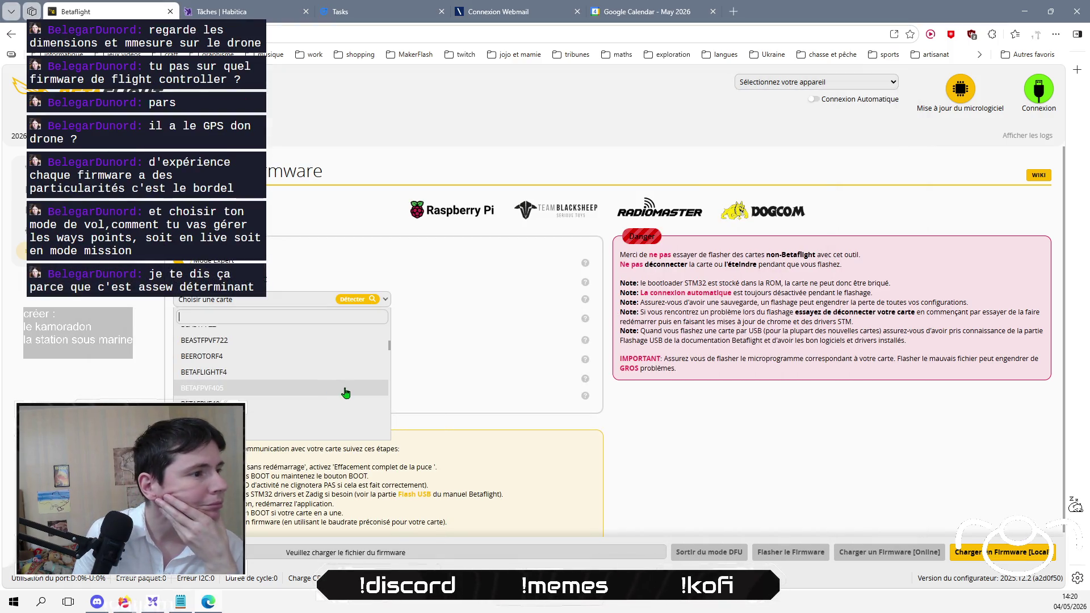
scroll(346, 391, "up", 1)
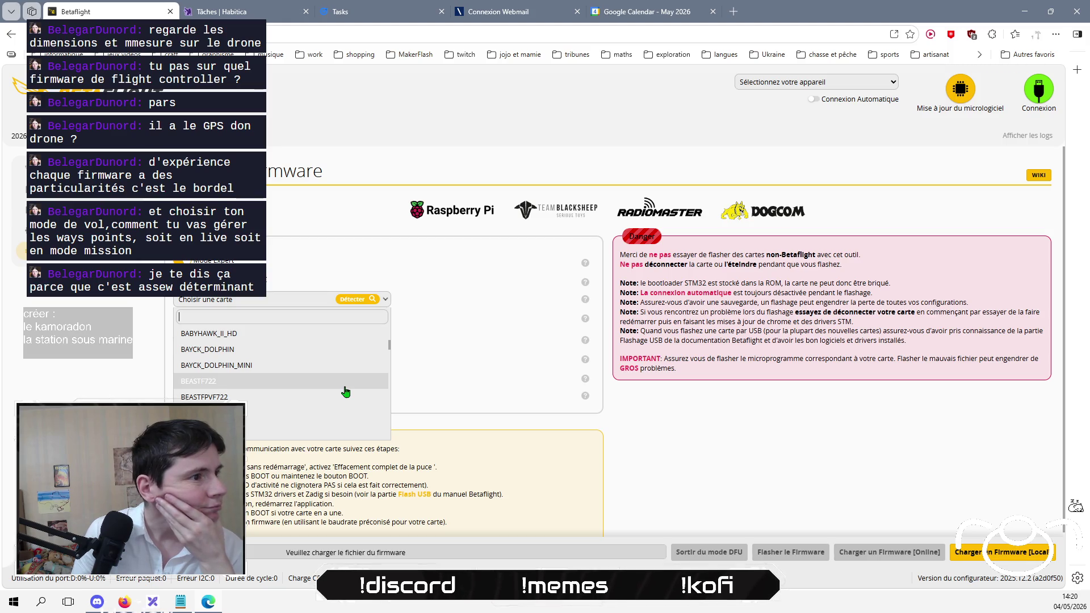
scroll(346, 387, "down", 1)
scroll(346, 386, "down", 2)
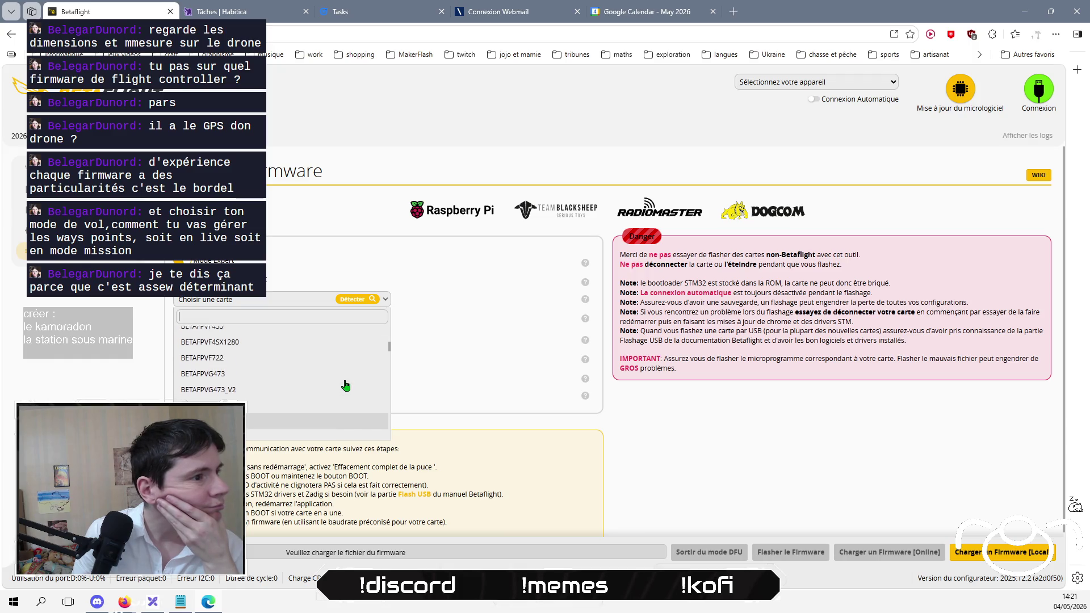
scroll(349, 374, "up", 1)
scroll(352, 365, "down", 3)
scroll(352, 365, "down", 10)
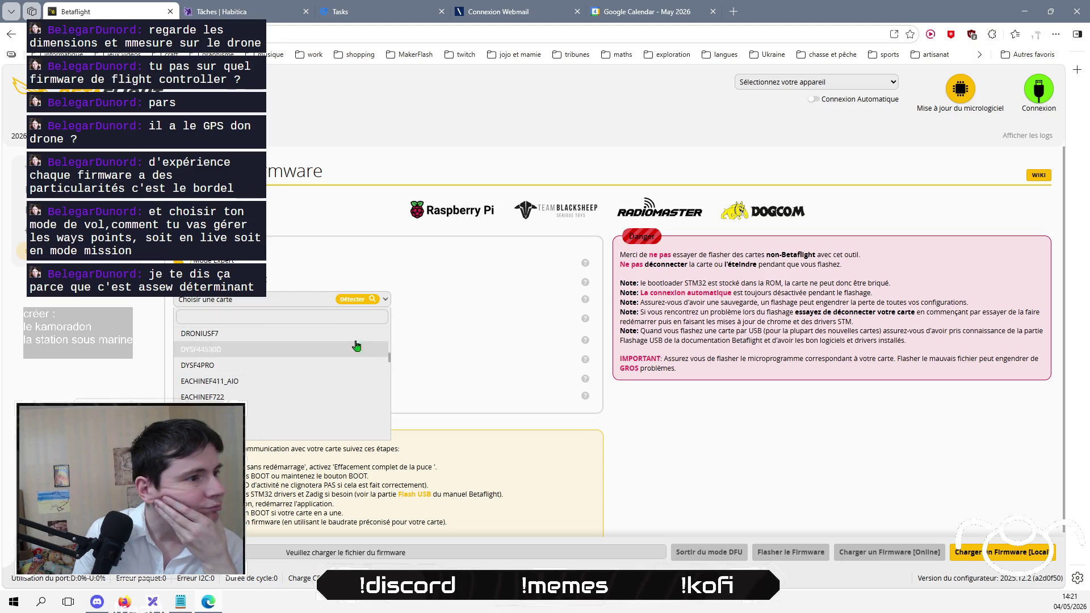
Step: Filter boards by 'betafpv', close the list with none chosen, and show the Release build-type options
type("beta")
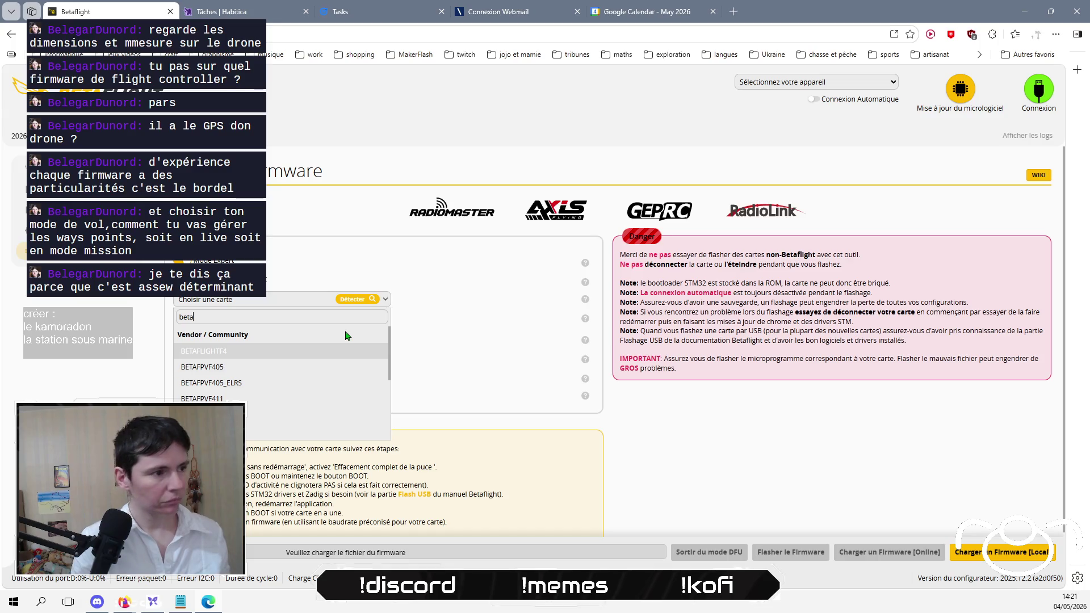
type("fpv")
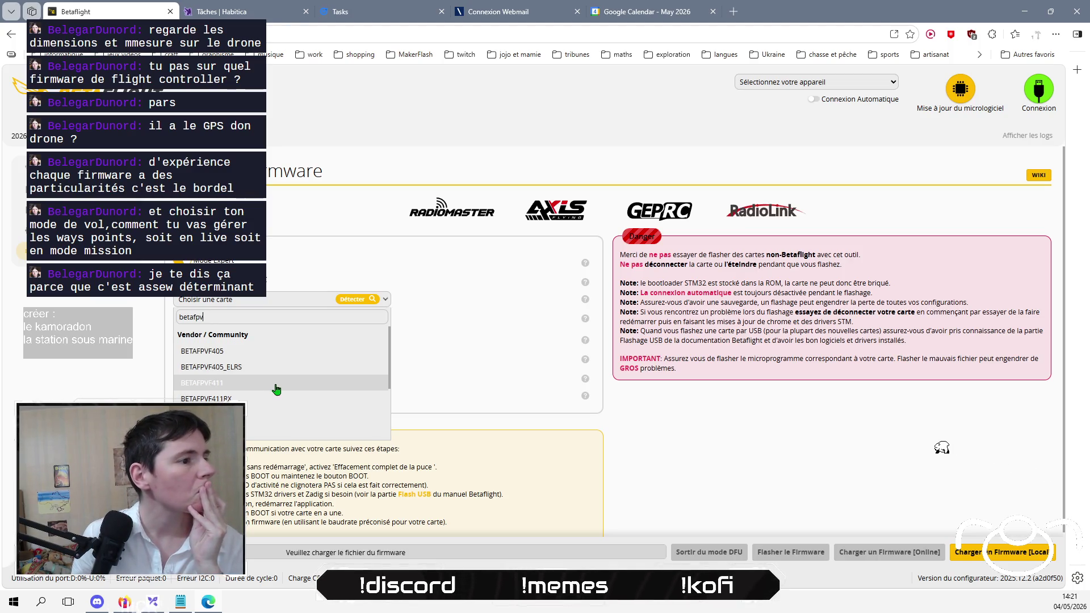
scroll(276, 390, "down", 1)
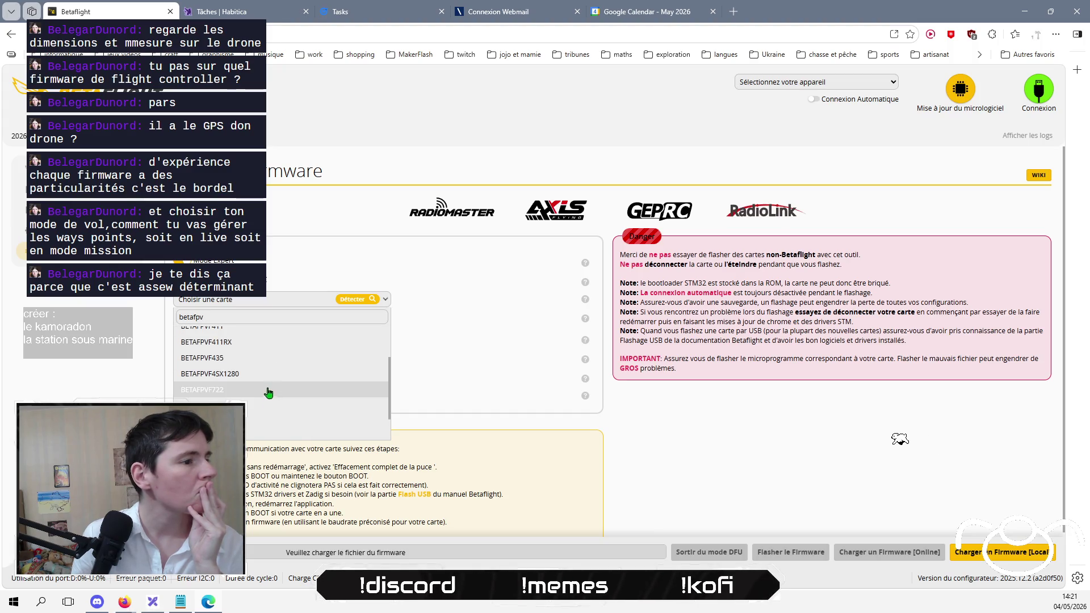
scroll(272, 389, "down", 1)
scroll(273, 389, "down", 1)
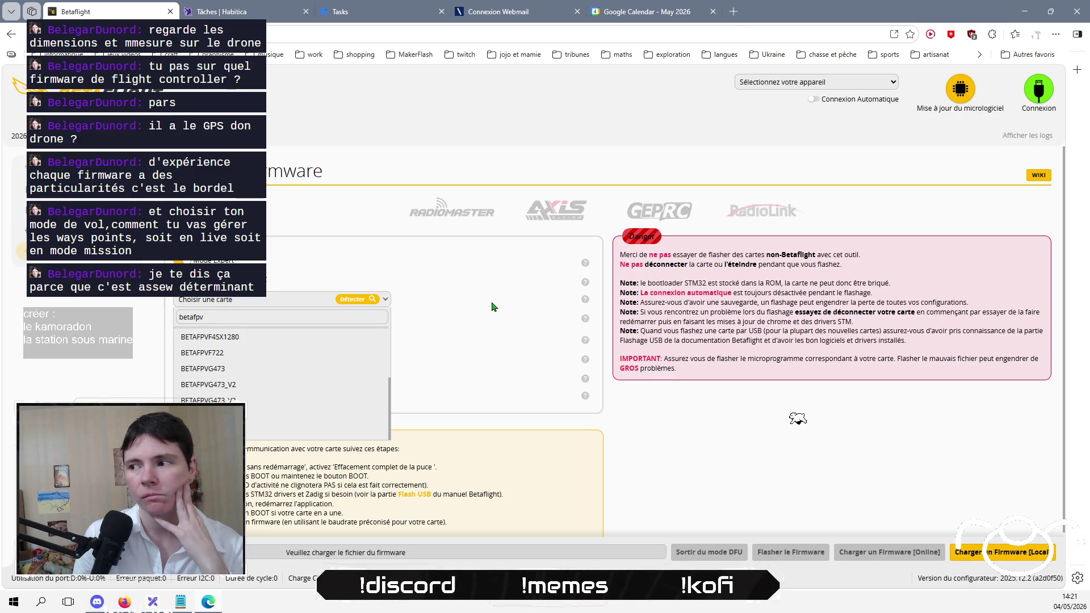
left_click(394, 320)
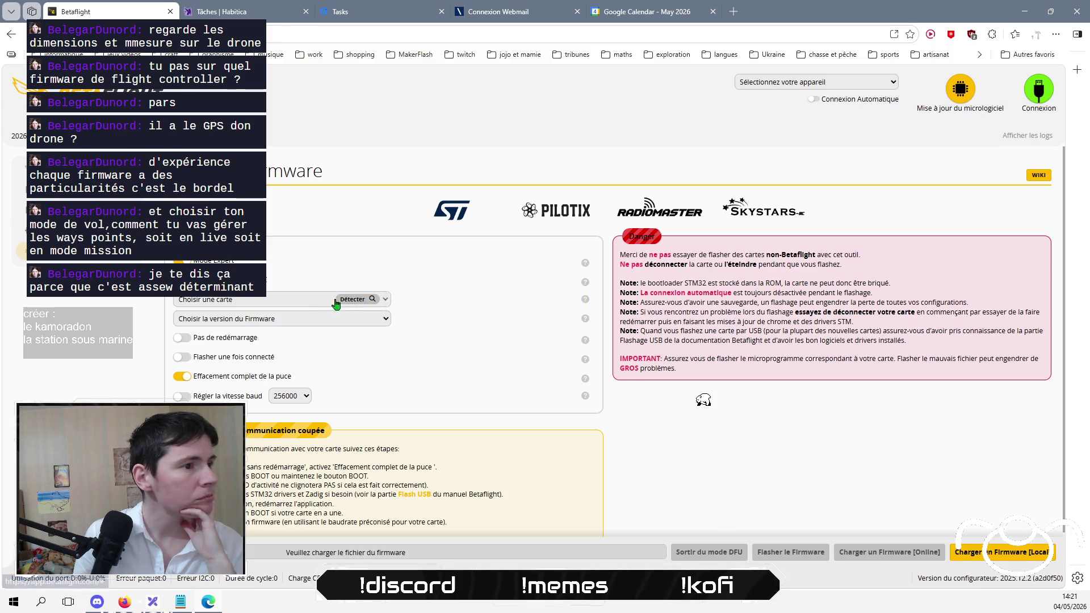
left_click(287, 301)
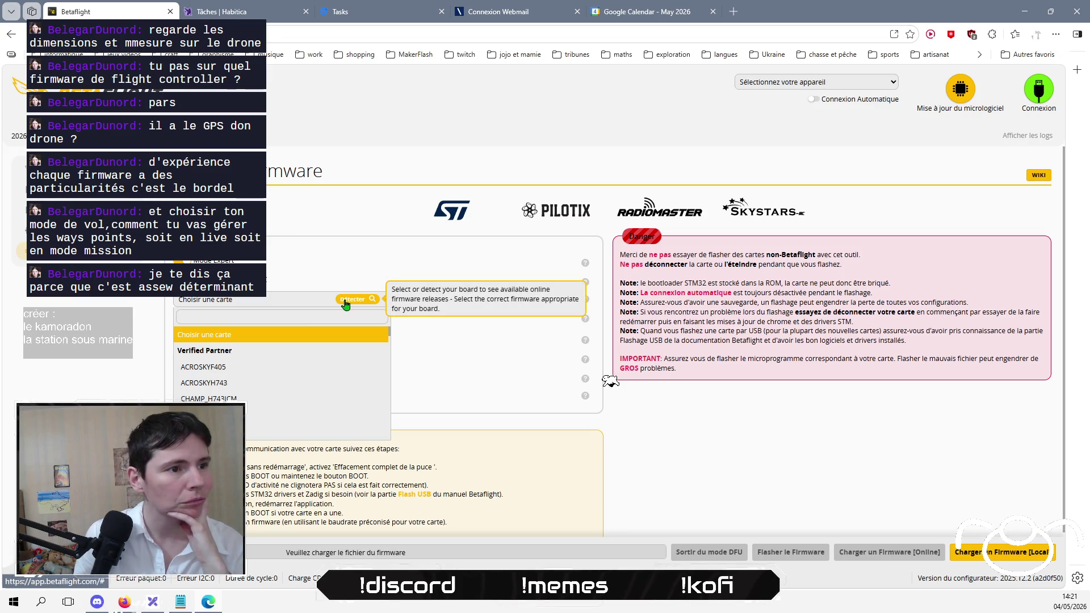
left_click(456, 309)
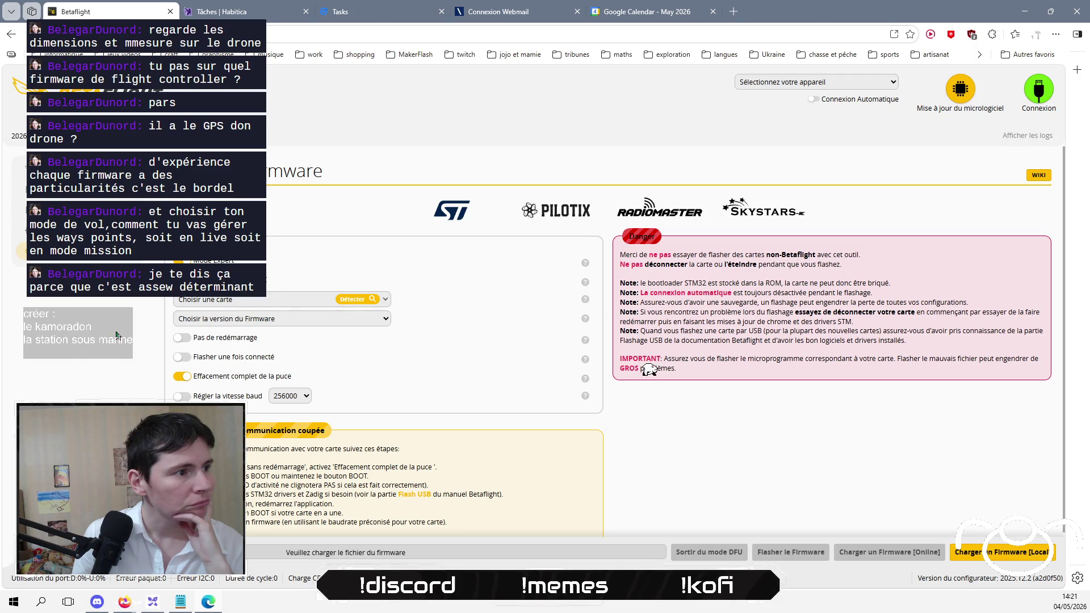
left_click(366, 302)
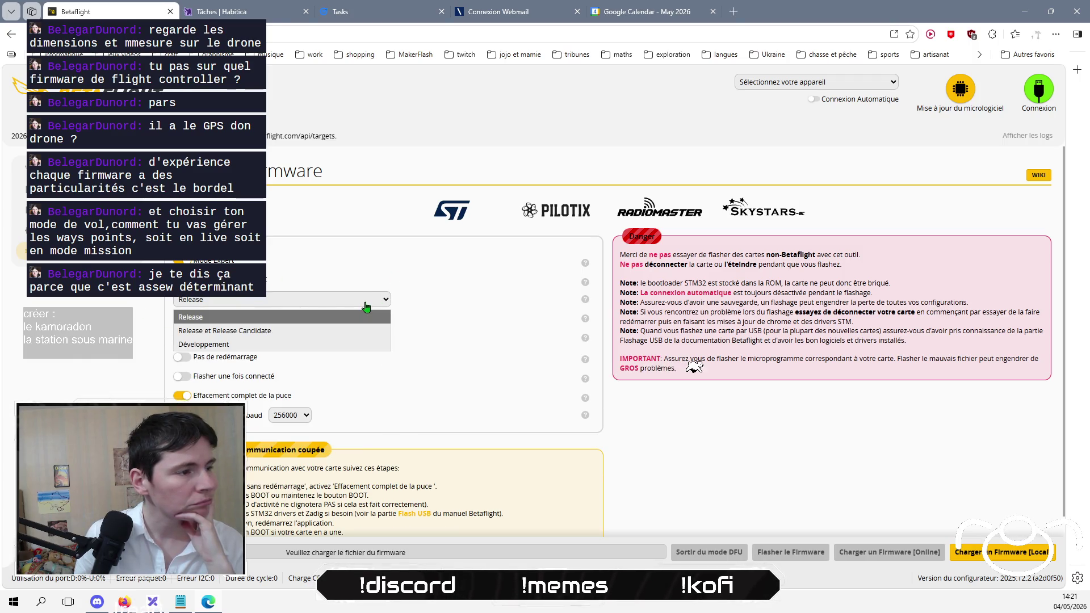
Step: Close the Release choices, scroll to the page bottom, and bring notes_avancement_birddream.txt forward
left_click(368, 299)
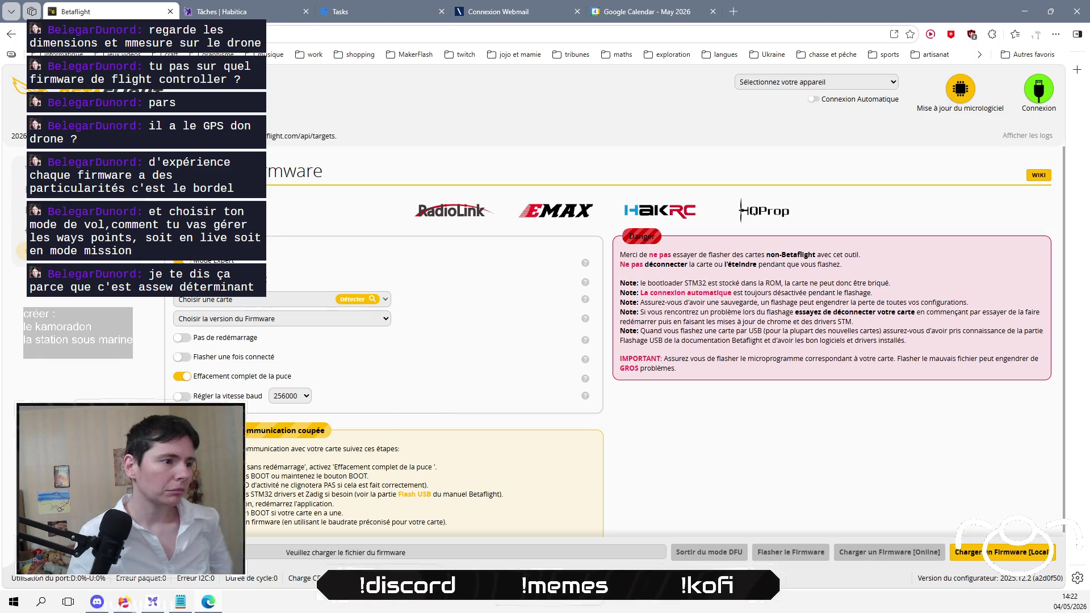
scroll(615, 340, "down", 1)
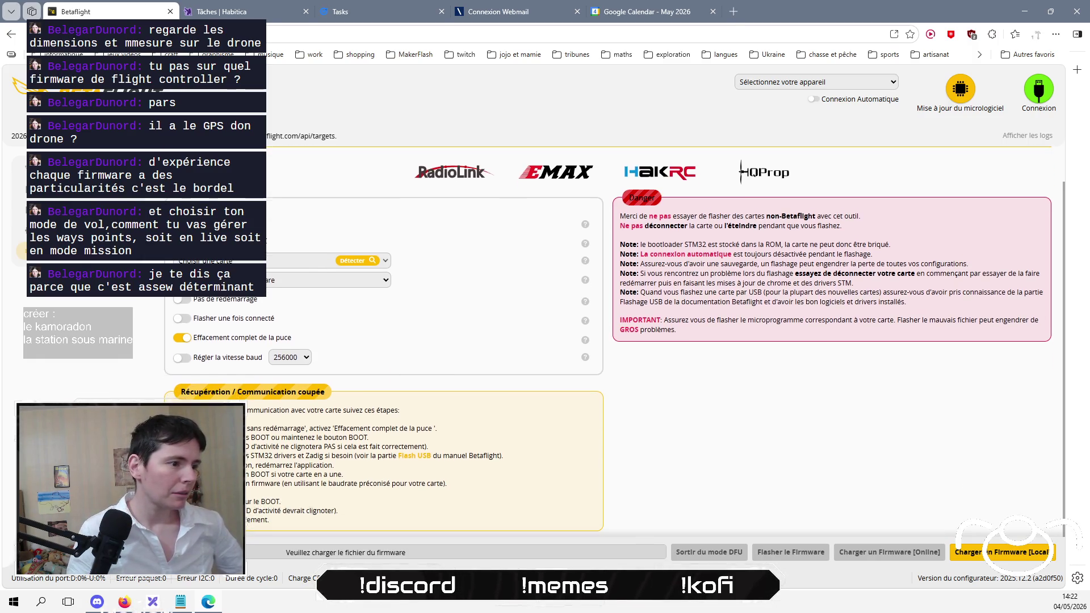
left_click(181, 601)
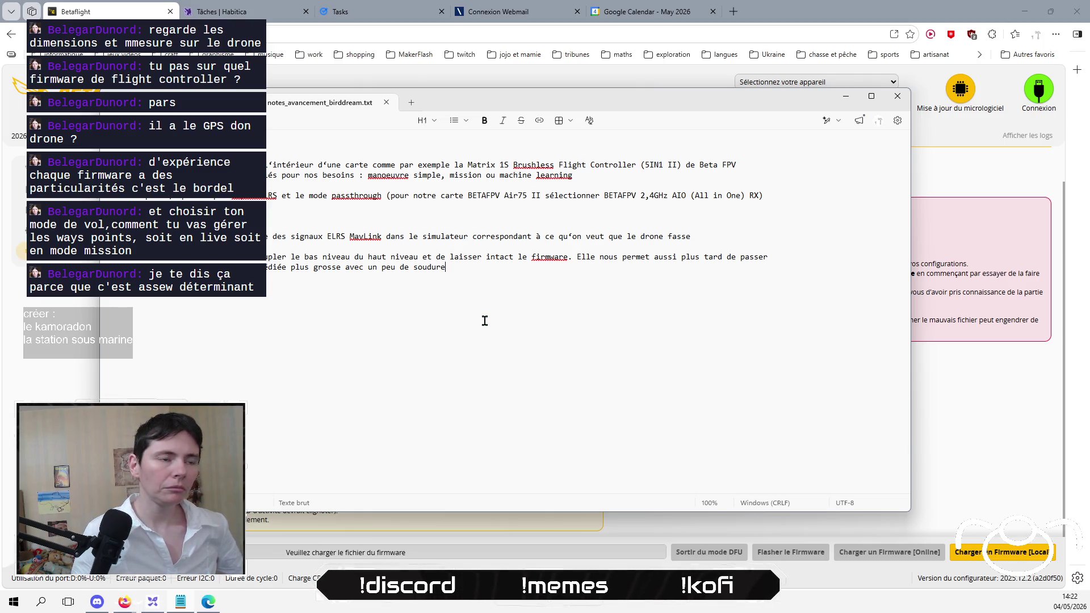
Step: Click into the birddream notes, then switch to the Excalidraw drone diagram
left_click(458, 210)
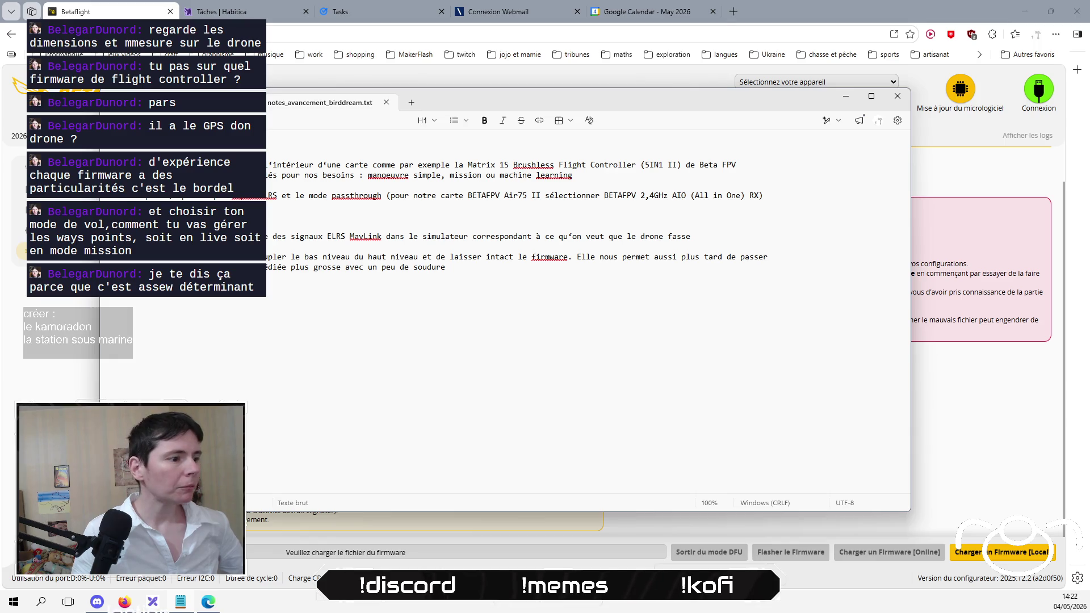
left_click(156, 606)
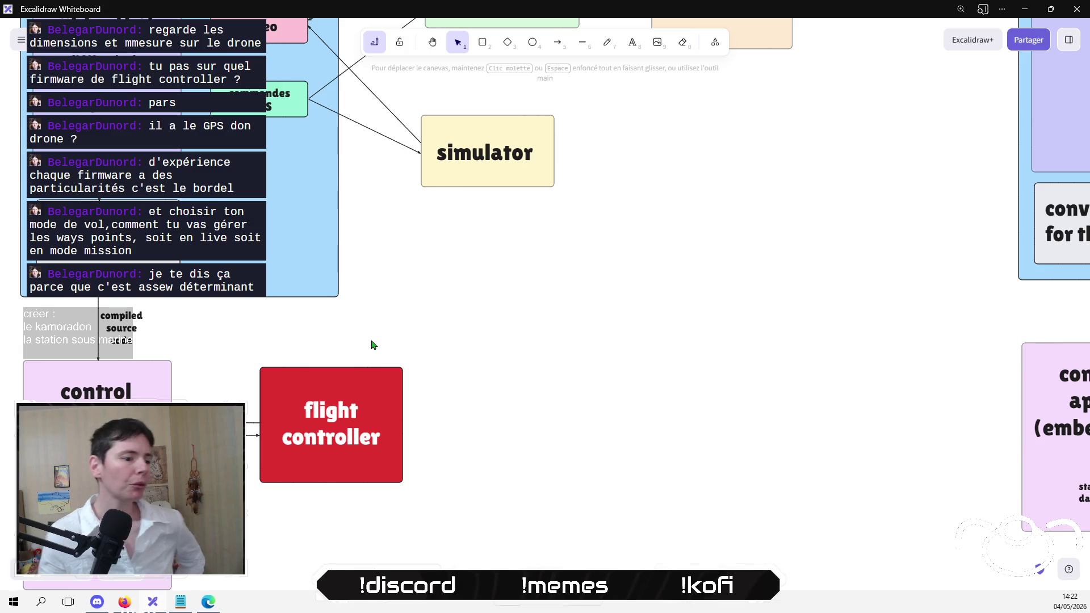
scroll(364, 398, "left", 4)
scroll(364, 398, "down", 2)
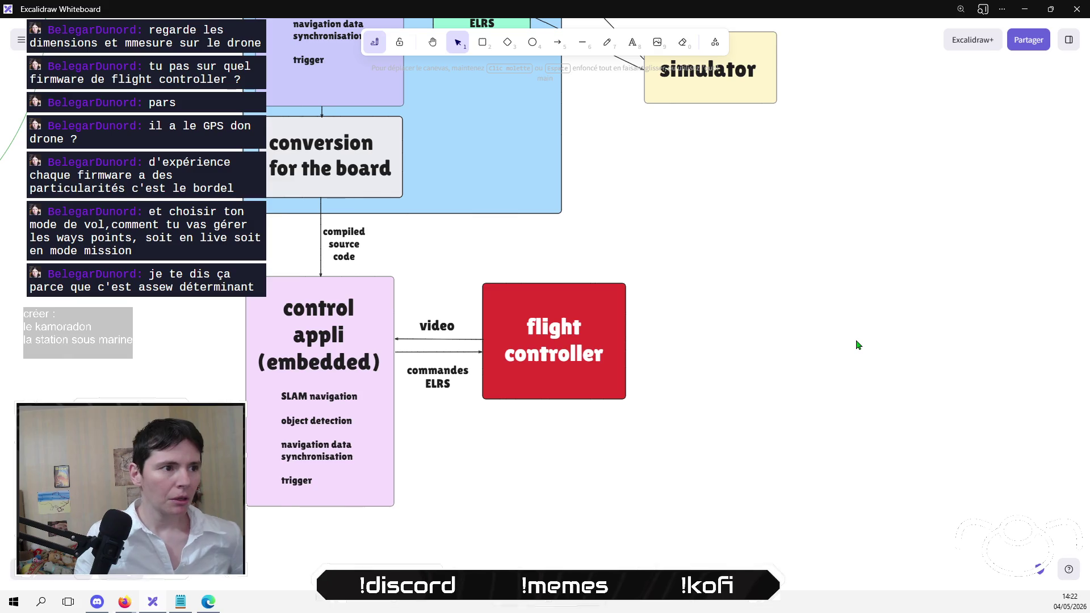
scroll(817, 426, "up", 2)
scroll(817, 425, "down", 1)
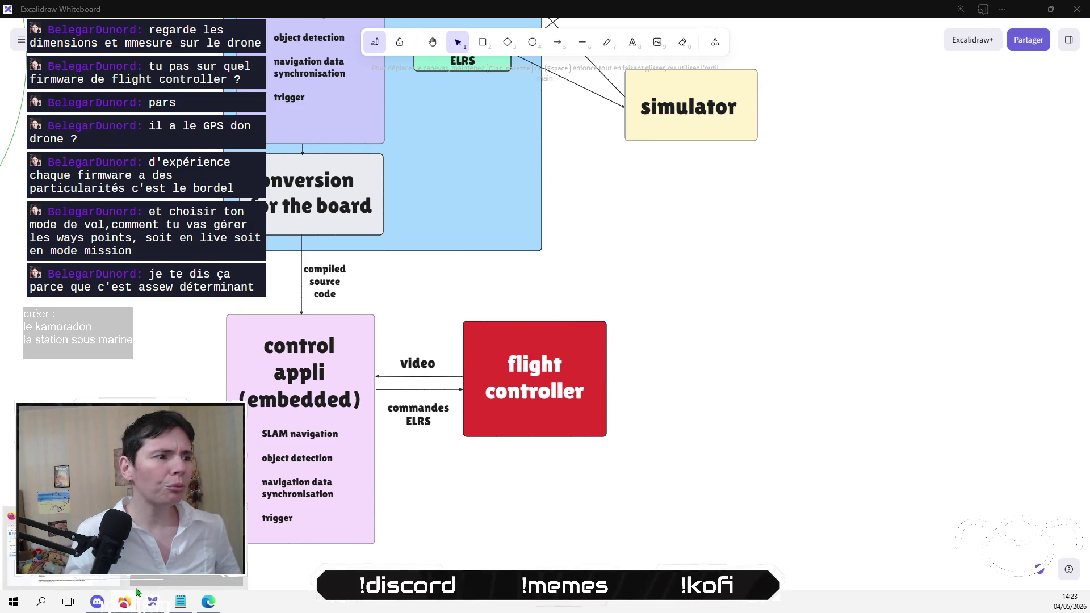
left_click(124, 601)
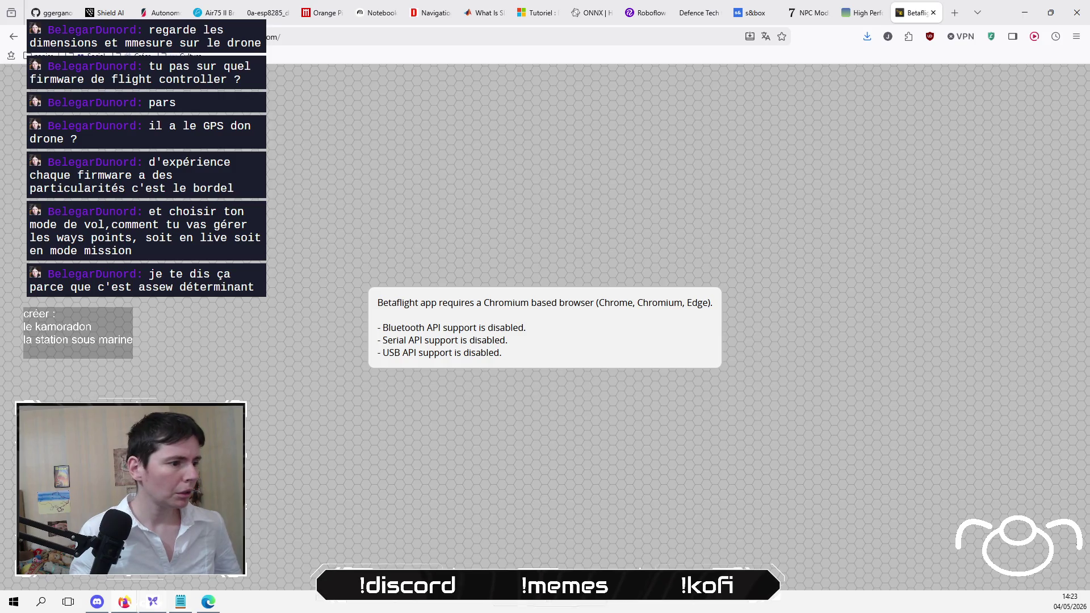
left_click(163, 605)
scroll(600, 355, "up", 2)
scroll(371, 306, "left", 5)
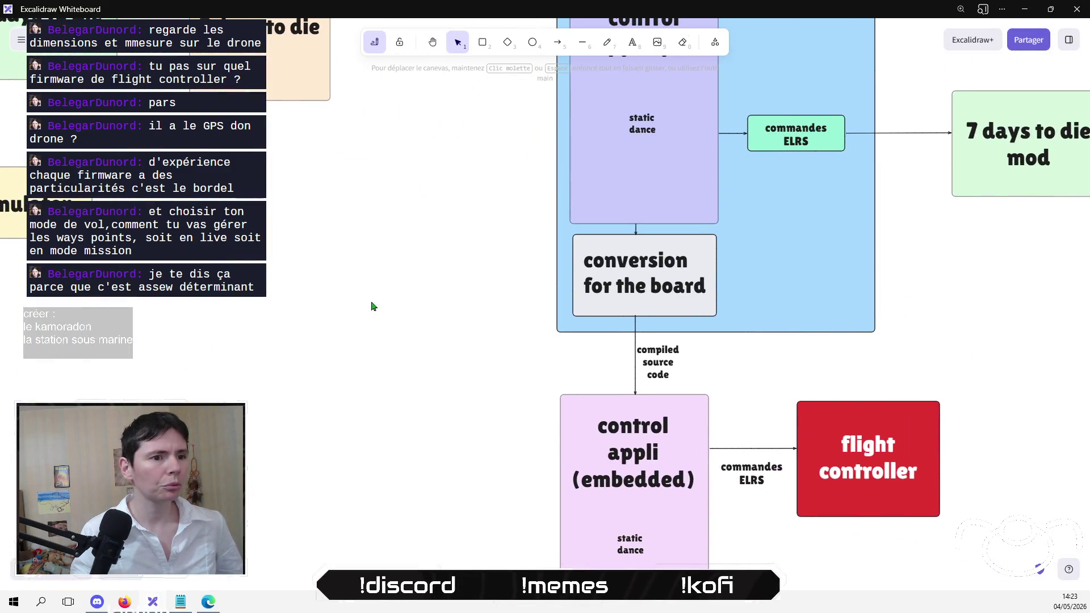
scroll(307, 323, "right", 4)
scroll(278, 315, "left", 2)
scroll(244, 303, "down", 2)
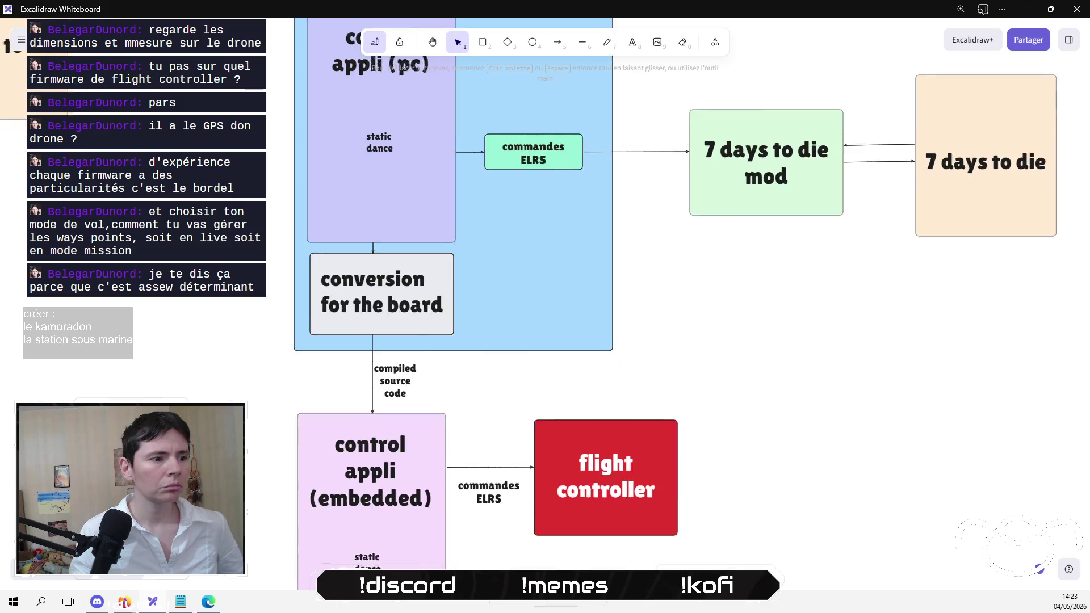
scroll(217, 295, "left", 10)
scroll(511, 313, "up", 4)
scroll(511, 312, "right", 8)
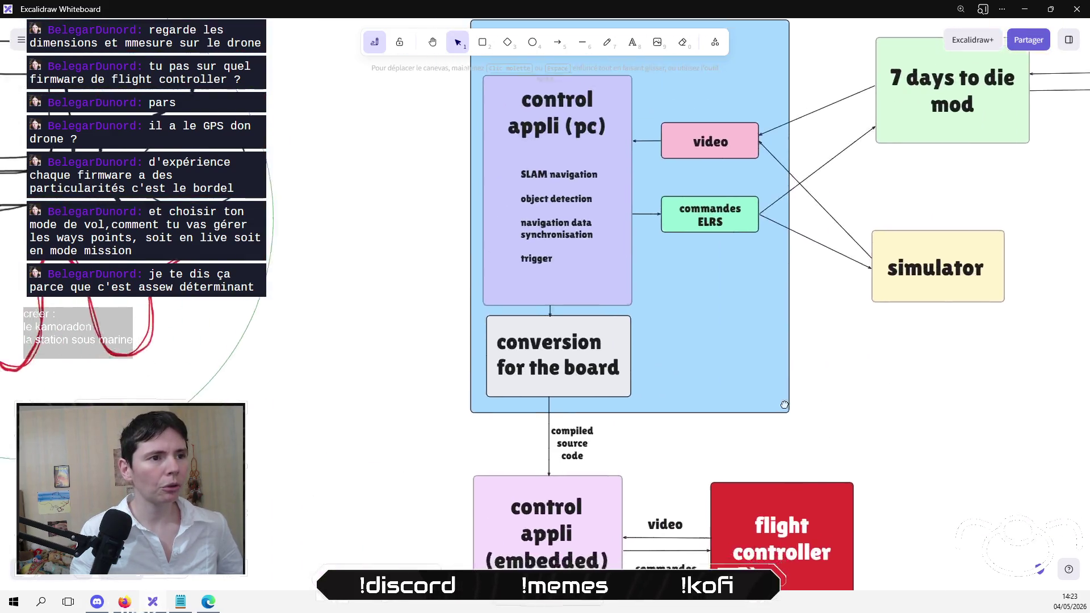
scroll(580, 301, "down", 4)
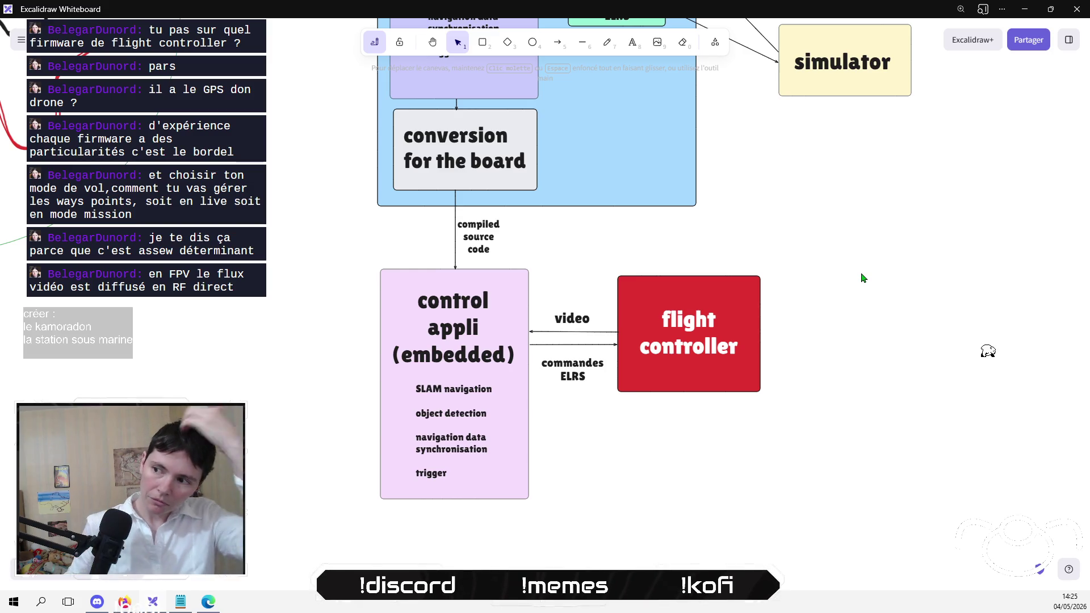
mouse_move(863, 277)
left_mouse_down()
mouse_move(743, 343)
mouse_move(584, 401)
mouse_move(567, 355)
left_mouse_up()
Step: Place a copy of the Library title onto the right blue box
scroll(743, 344, "down", 5)
scroll(567, 356, "up", 2)
double_click(277, 203)
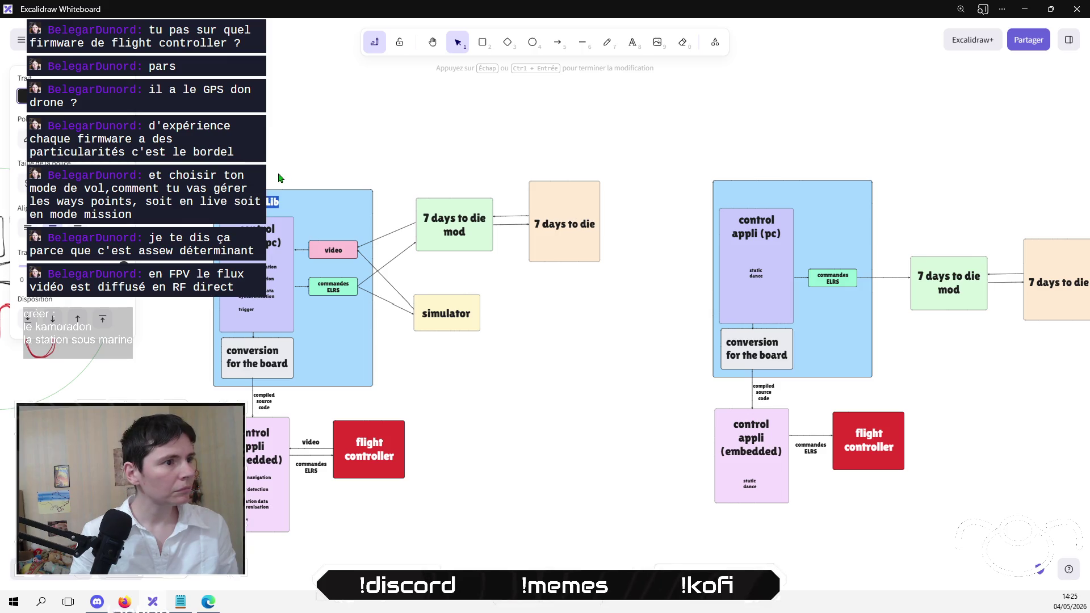
key("End")
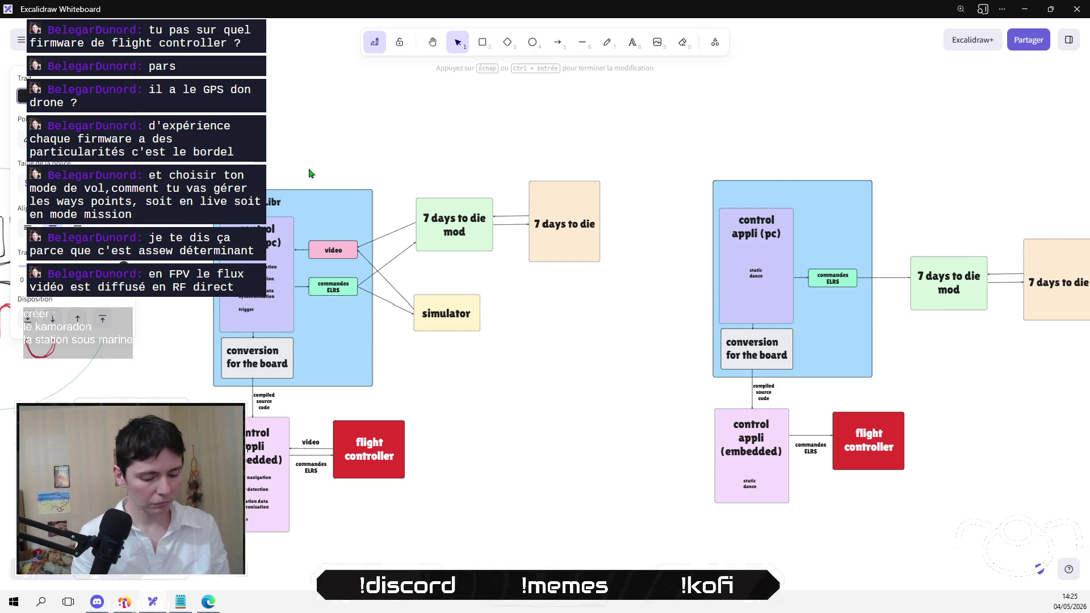
key("Escape")
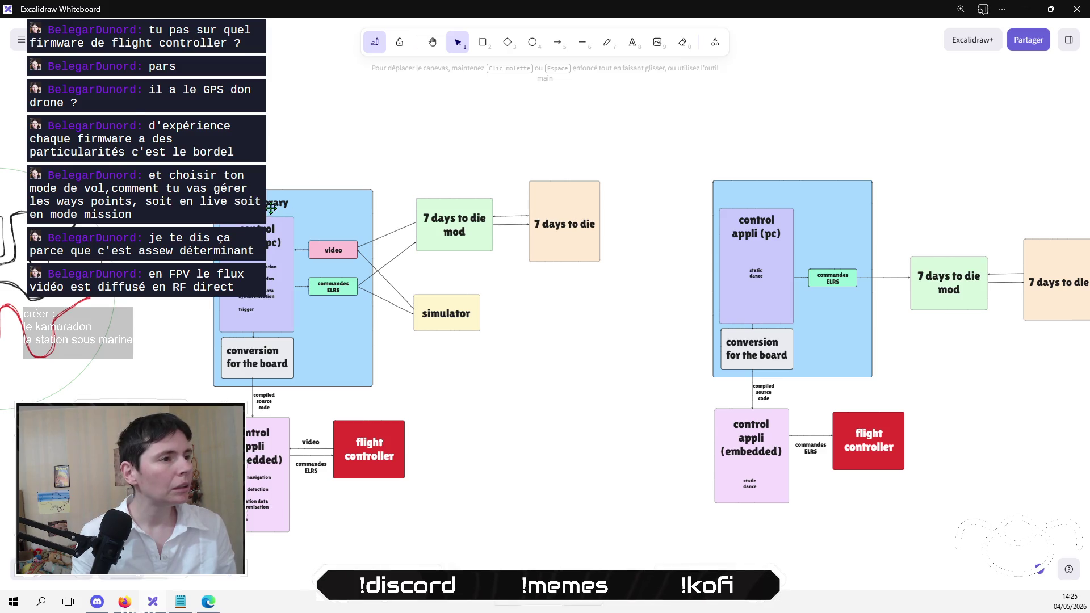
key("ctrl+x")
key("ctrl+v")
left_click_drag(788, 181, 793, 189)
left_click(777, 158)
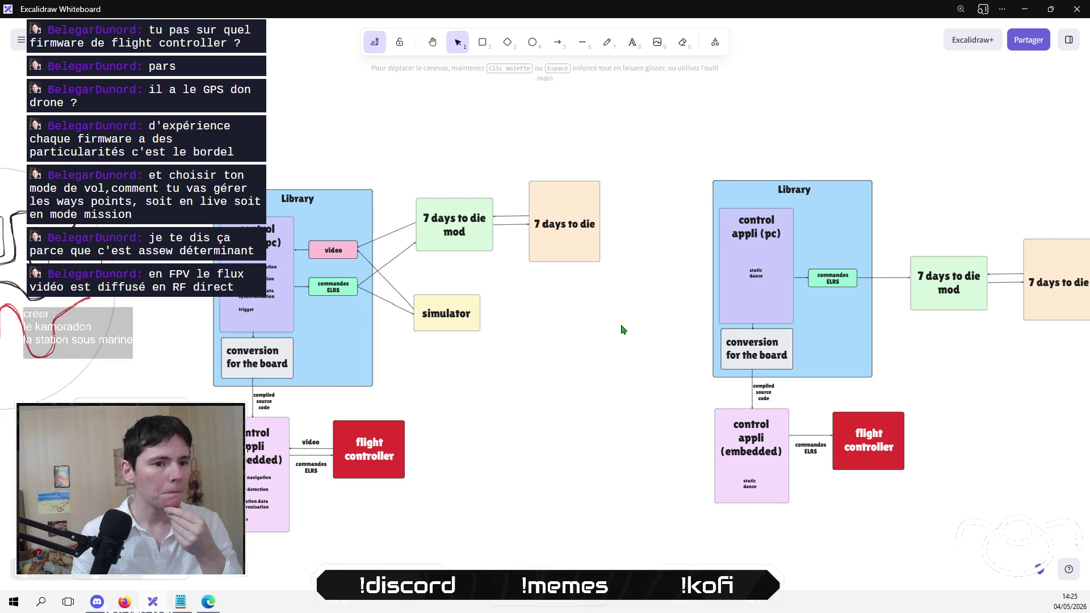
Step: Select the whole circle sketch and move it right and down
mouse_move(622, 329)
left_mouse_down()
mouse_move(494, 333)
mouse_move(503, 324)
left_mouse_up()
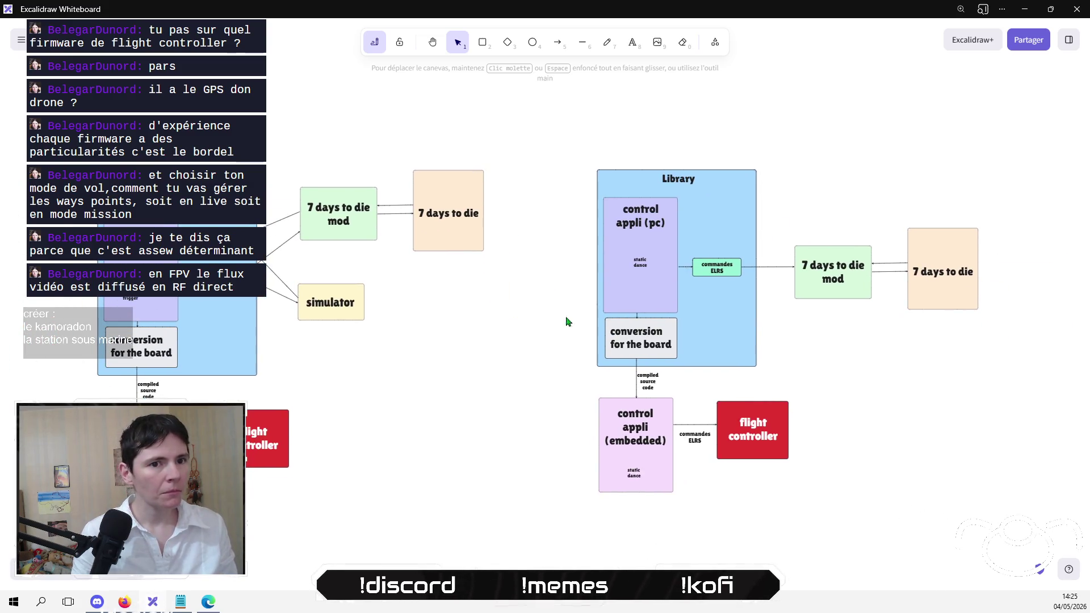
left_click_drag(398, 338, 421, 317)
scroll(421, 317, "left", 10)
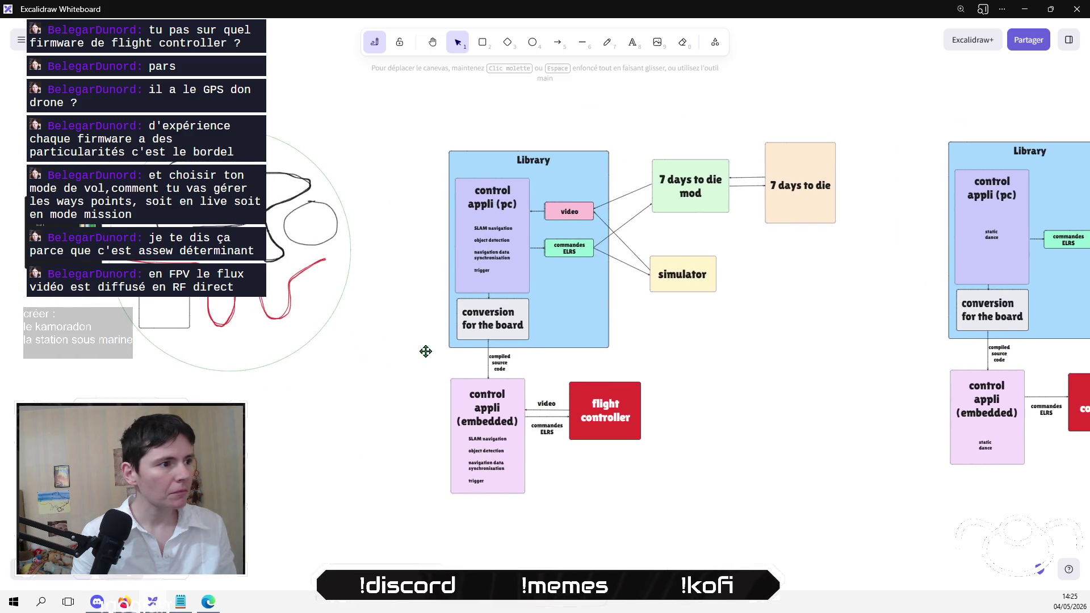
mouse_move(593, 135)
left_mouse_down()
mouse_move(428, 451)
mouse_move(305, 464)
left_mouse_up()
mouse_move(413, 355)
left_mouse_down()
mouse_move(467, 355)
mouse_move(432, 327)
mouse_move(350, 301)
left_mouse_up()
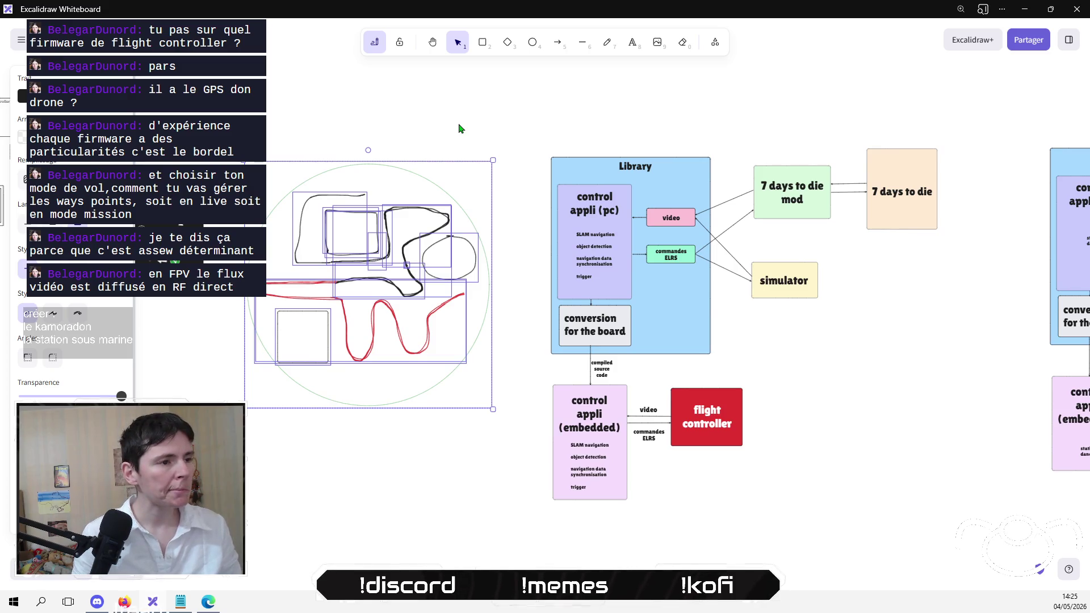
left_click(495, 113)
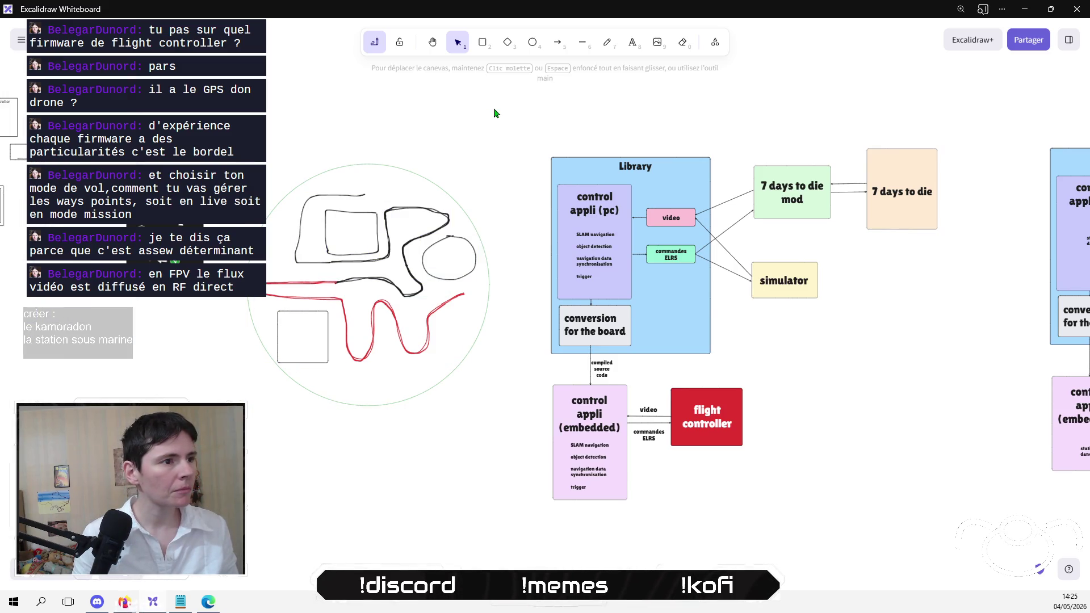
Step: Delete the small lower-left square from the circle sketch
left_click(320, 311)
key("Delete")
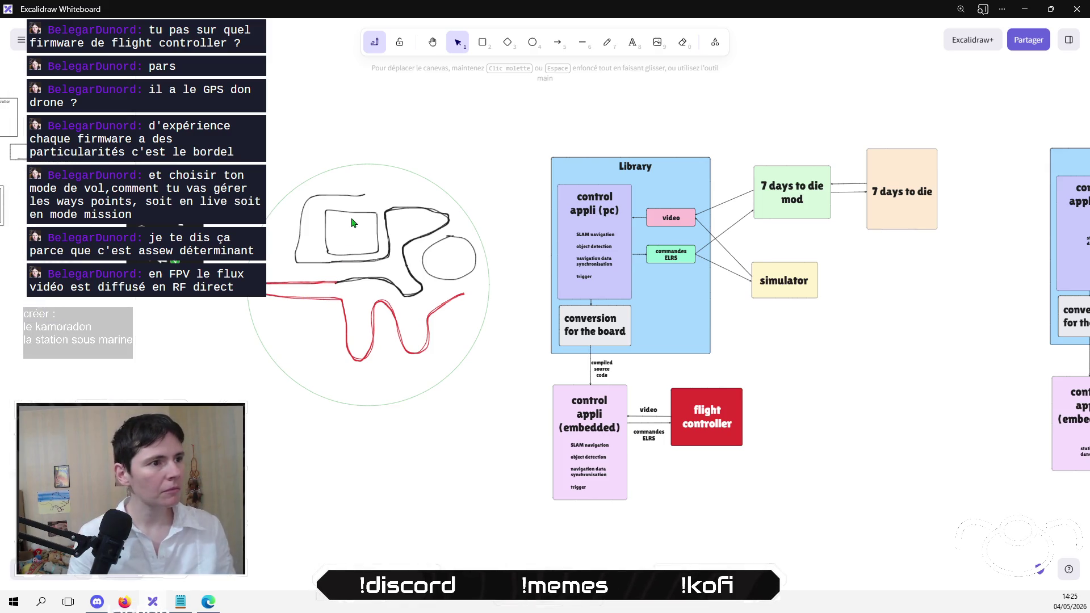
left_click(355, 213)
key("ctrl+c")
key("ctrl+v")
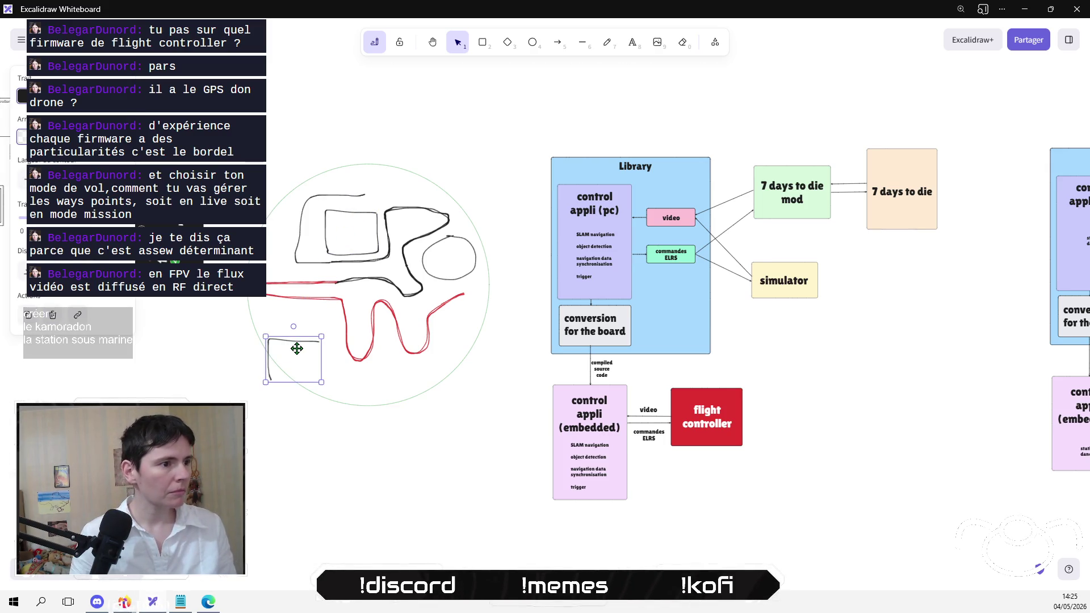
key("ctrl+z")
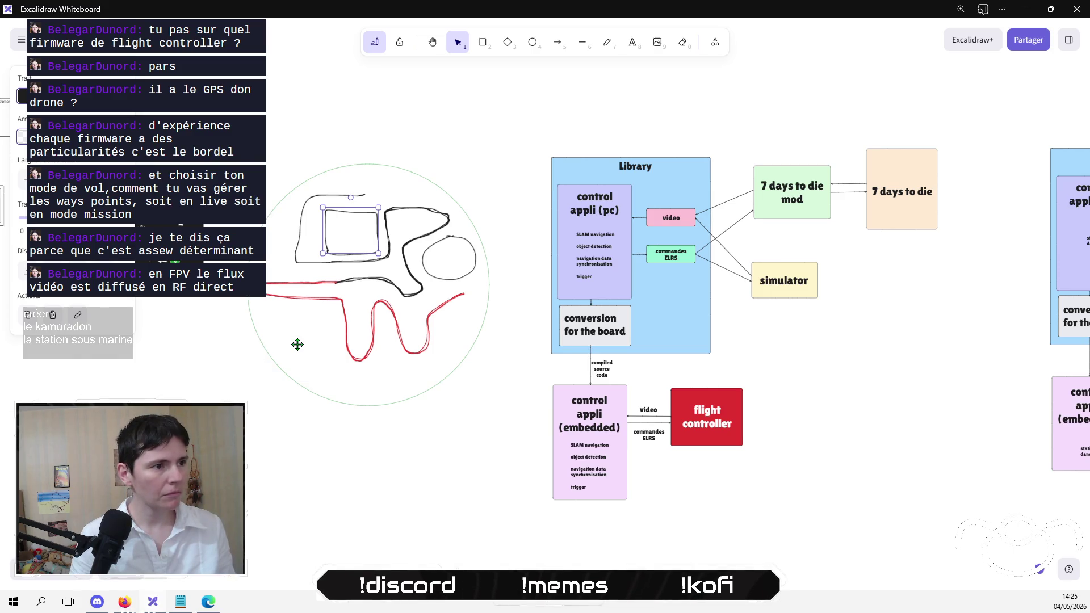
left_click(446, 163)
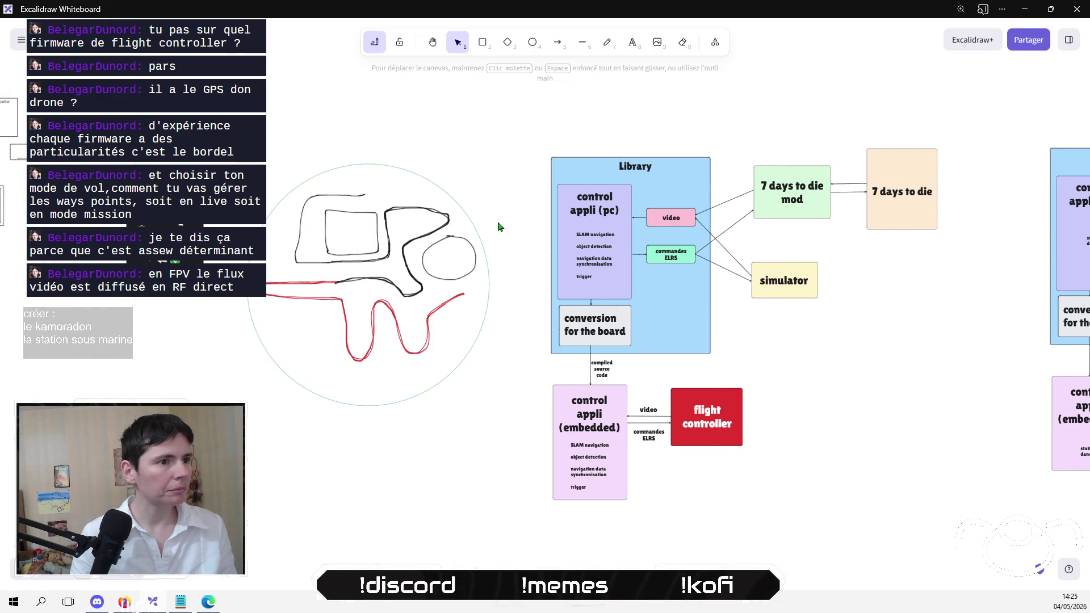
Step: Paste a copy of the inner square at the circle's lower left and stretch it taller
left_click_drag(303, 148, 390, 260)
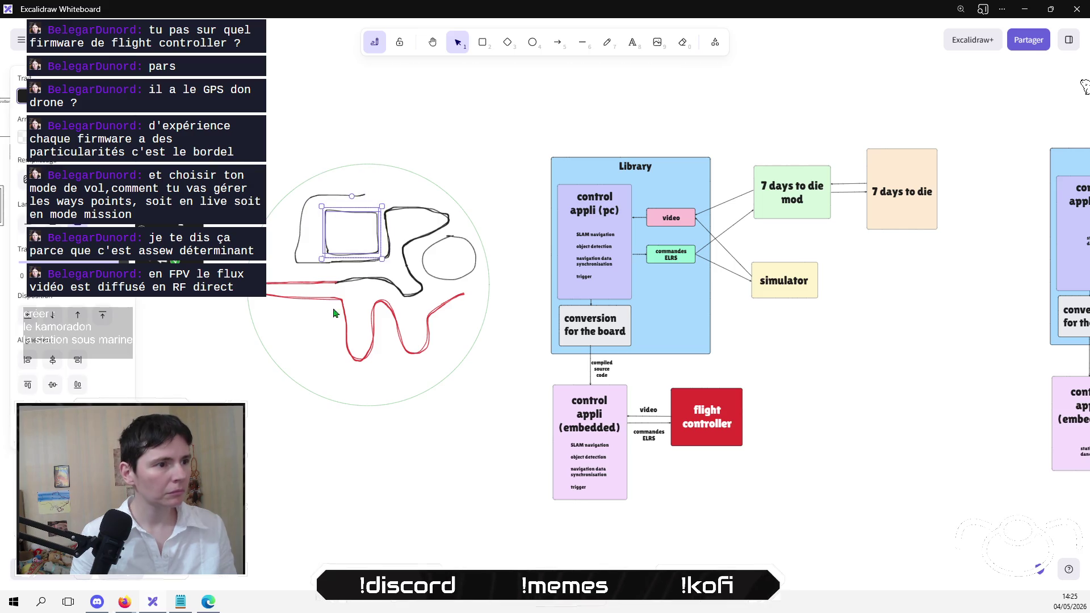
key("ctrl+v")
mouse_move(324, 325)
left_mouse_down()
mouse_move(296, 335)
mouse_move(262, 328)
left_mouse_up()
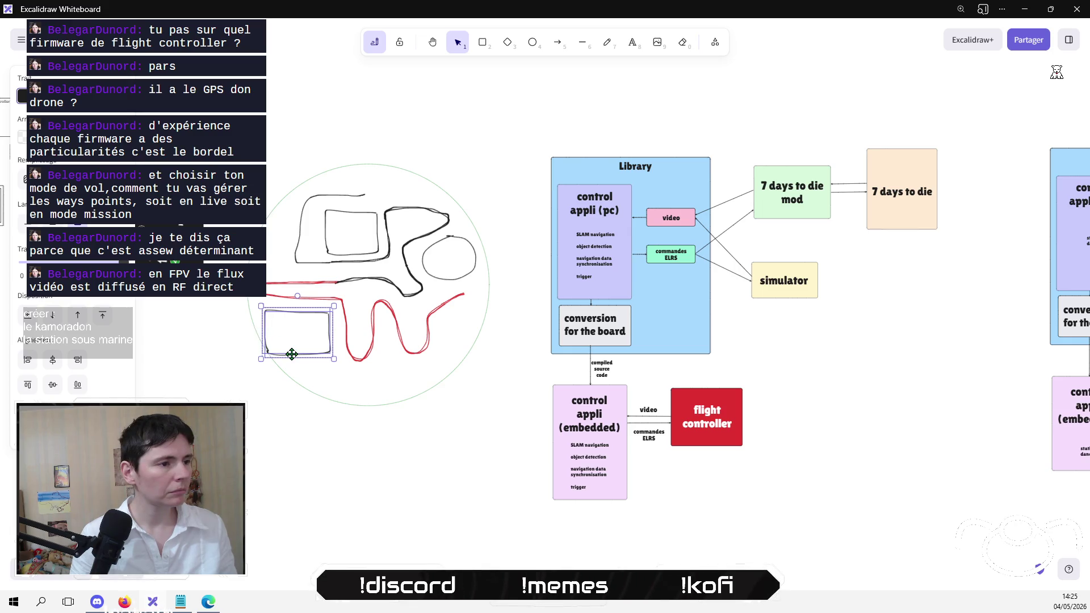
left_click_drag(302, 355, 305, 366)
left_click(265, 415)
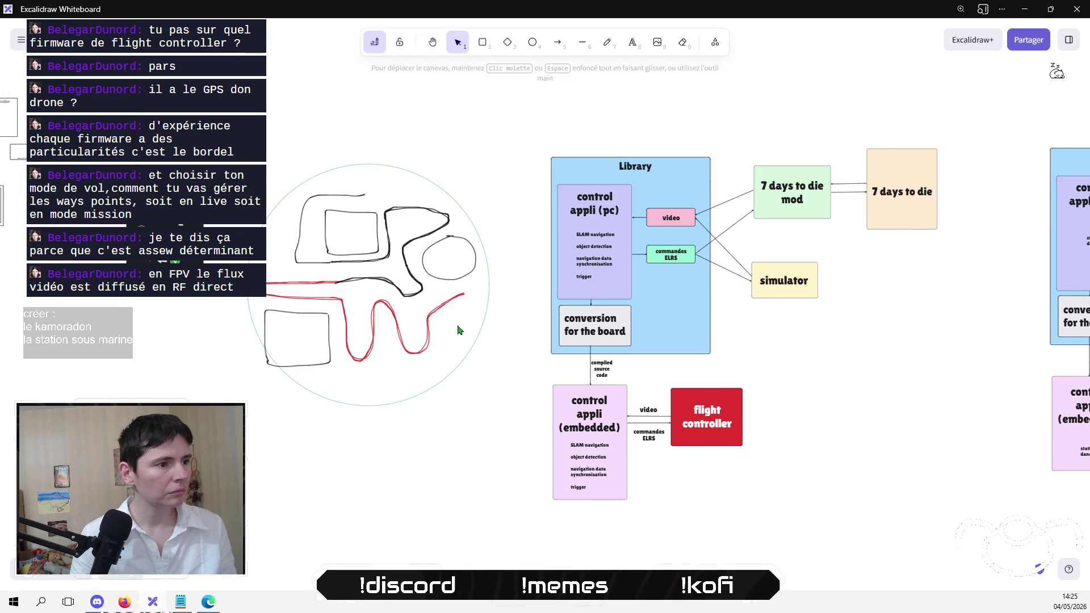
scroll(457, 323, "up", 1)
left_click_drag(208, 148, 501, 479)
left_click(406, 453)
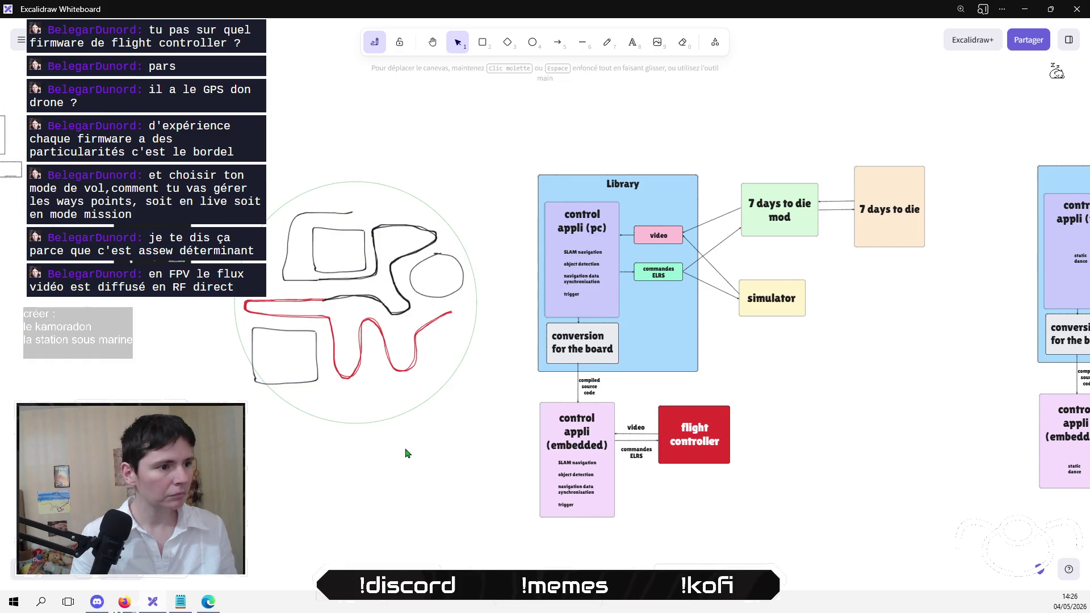
left_click(633, 42)
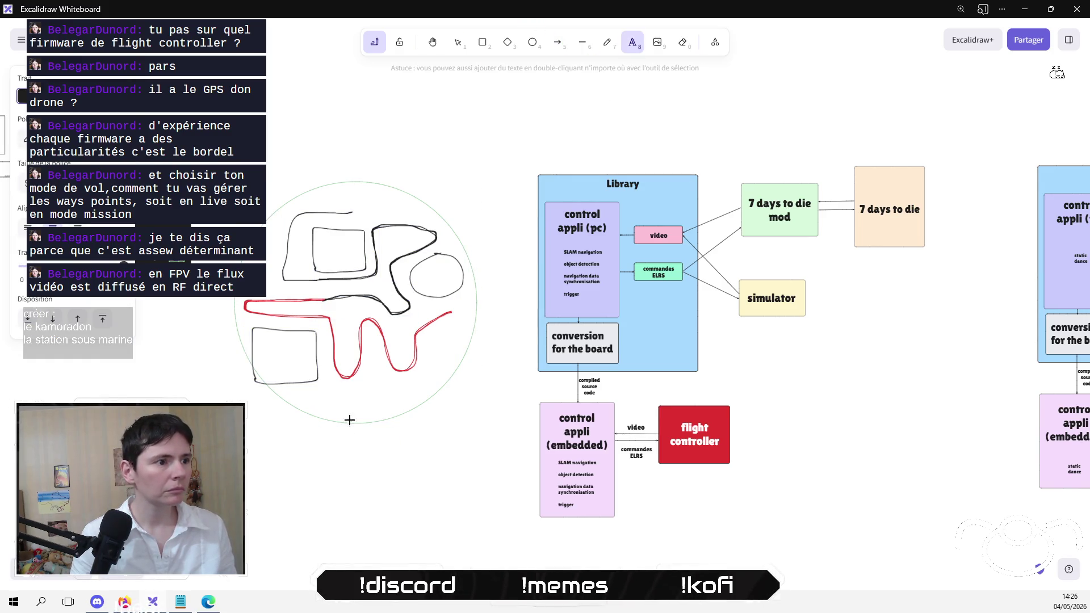
Step: Add a red 'drone 2 path' label below the red route, enlarged and positioned under it
scroll(348, 418, "up", 5)
left_click(511, 418)
type("drone 1")
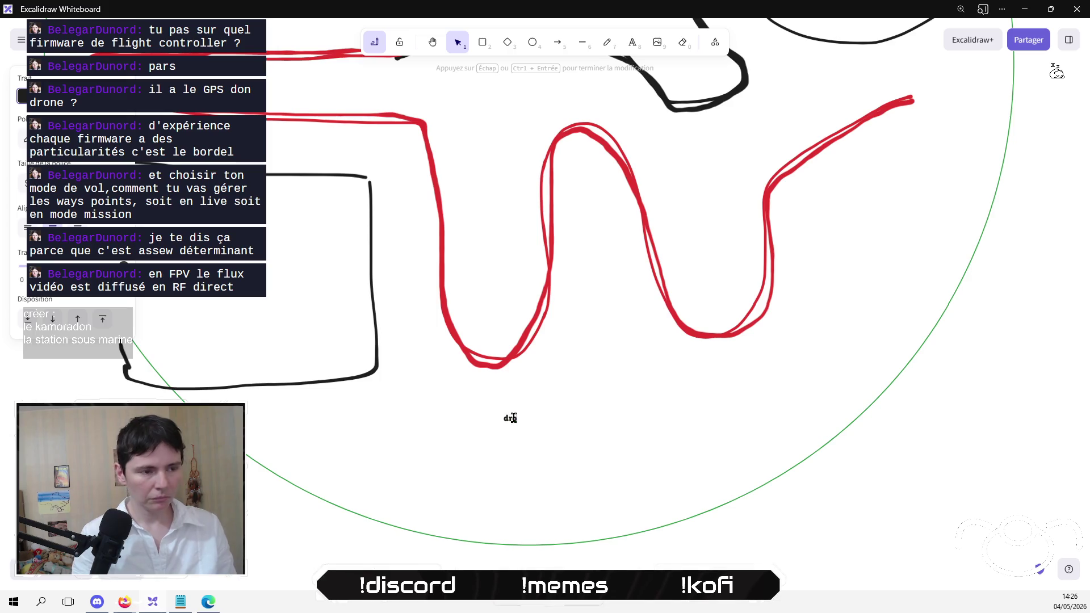
key("BackSpace")
type("2")
left_click(36, 95)
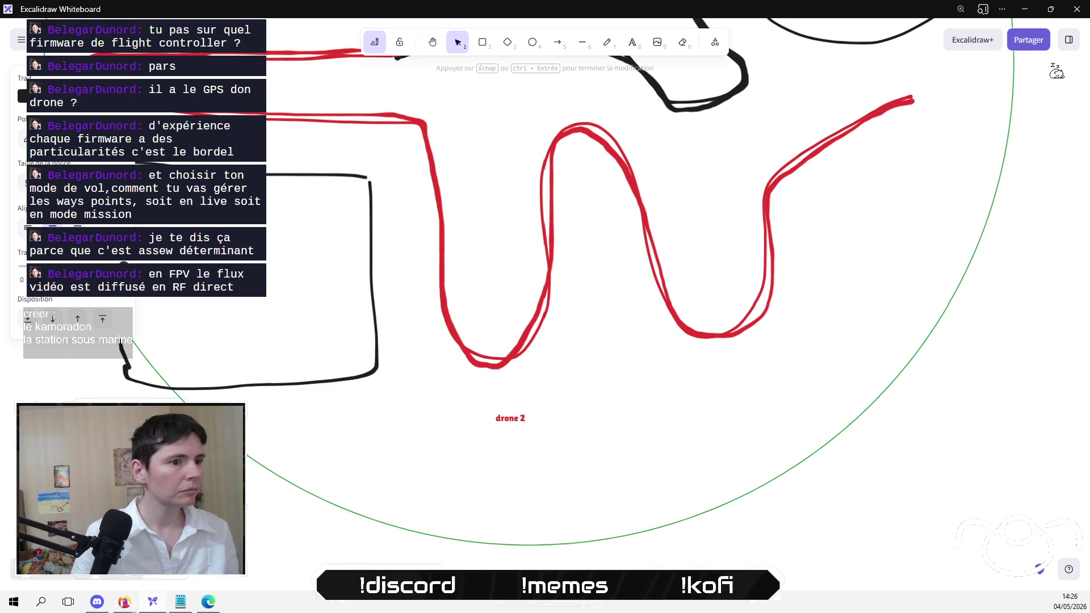
type(" path")
left_click(596, 470)
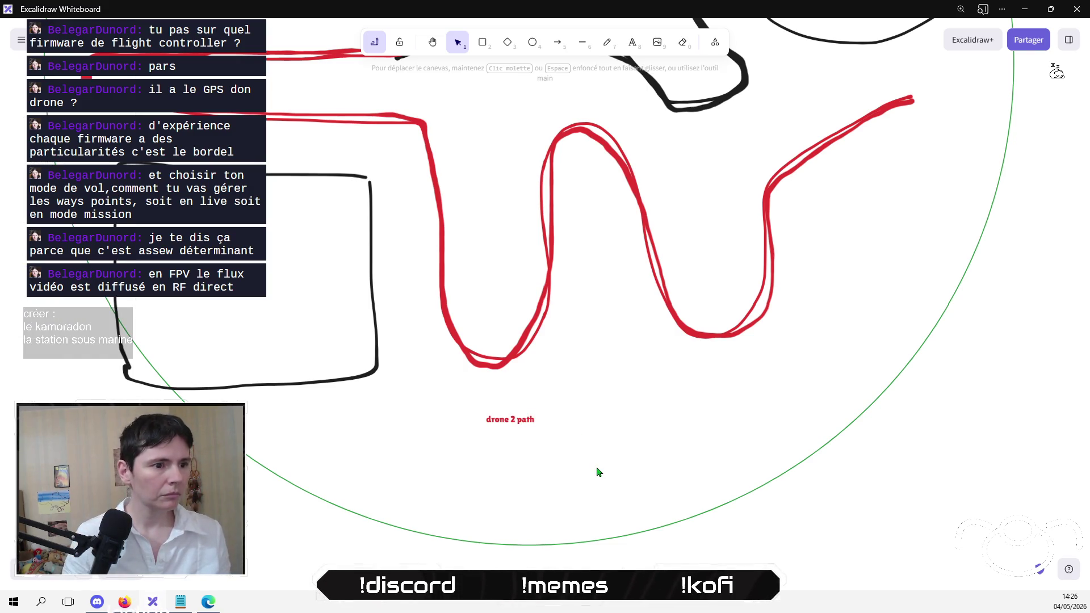
left_click(523, 421)
mouse_move(542, 431)
left_mouse_down()
mouse_move(588, 446)
mouse_move(545, 373)
mouse_move(551, 385)
left_mouse_up()
left_click(669, 372)
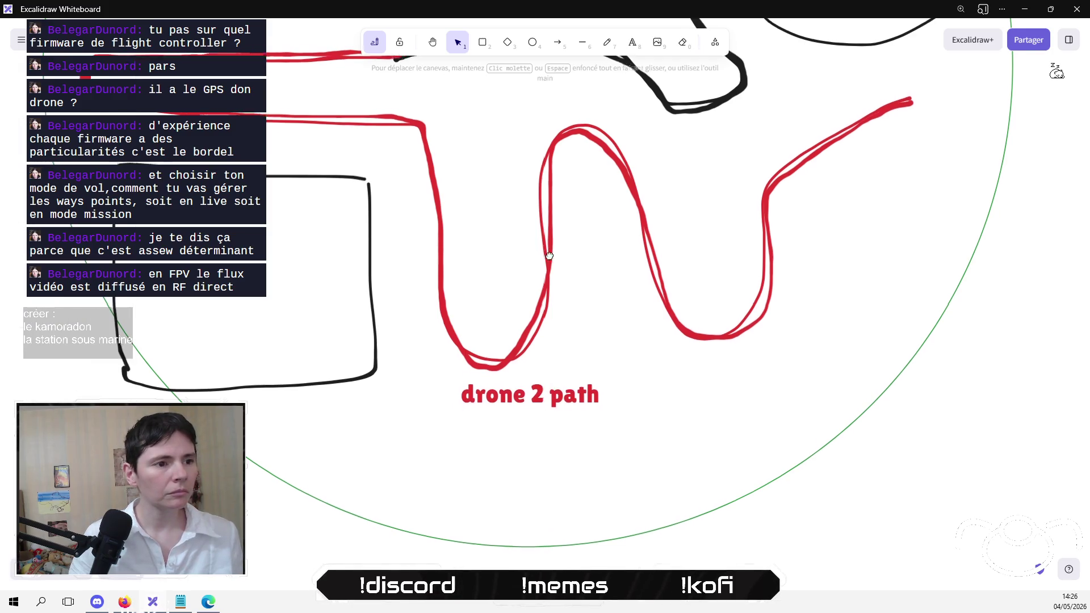
Step: Copy the label above the black route and change it to a black 'drone 1 path'
scroll(459, 266, "down", 3)
left_click(462, 378)
key("ctrl+c")
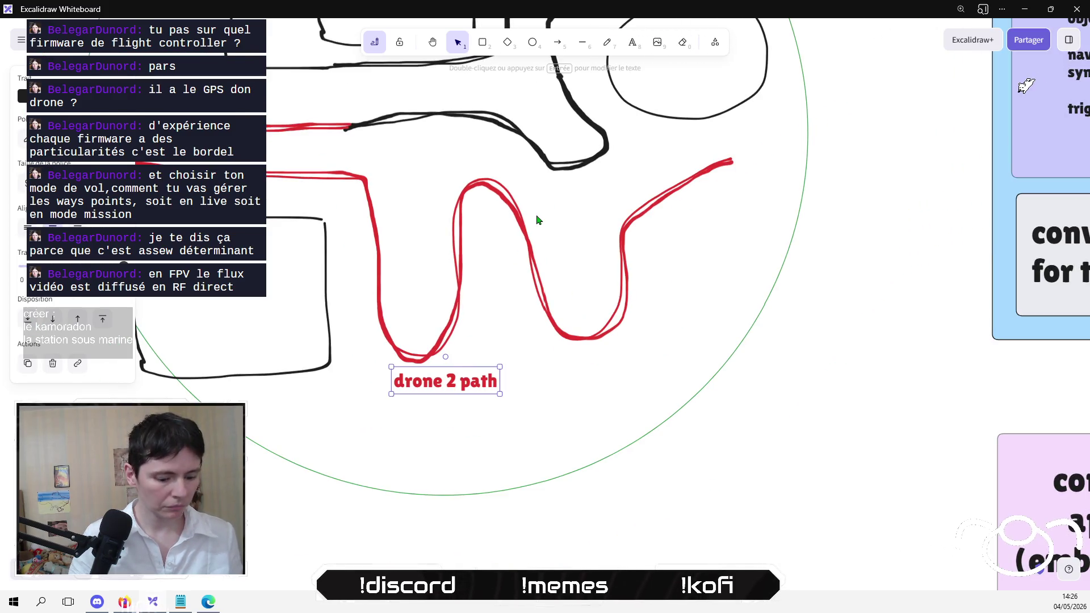
scroll(548, 479, "up", 5)
key("ctrl+v")
left_click_drag(618, 234, 631, 249)
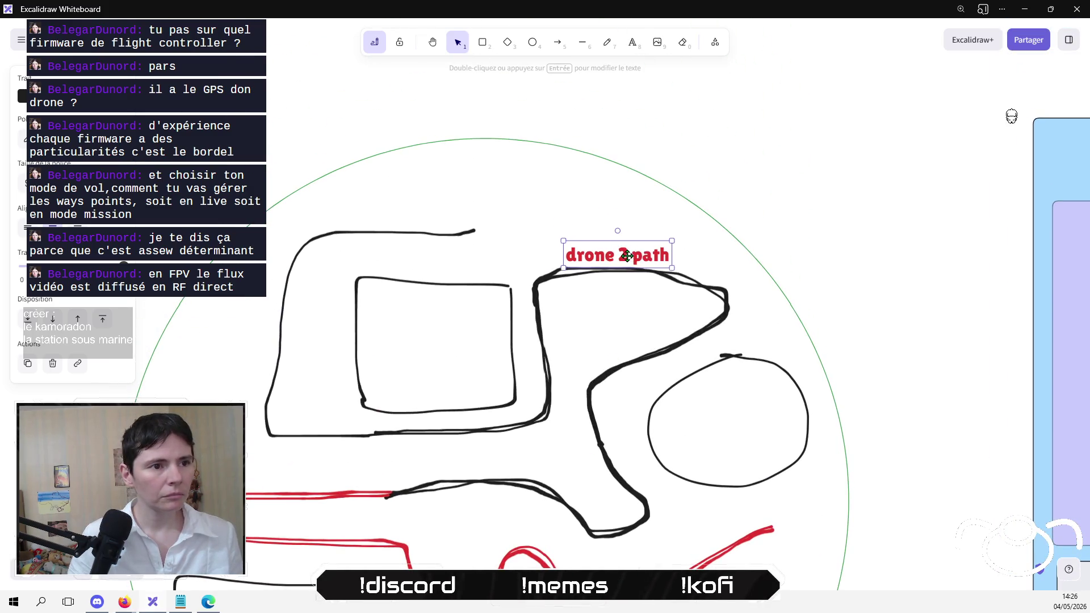
double_click(632, 248)
left_click(631, 246)
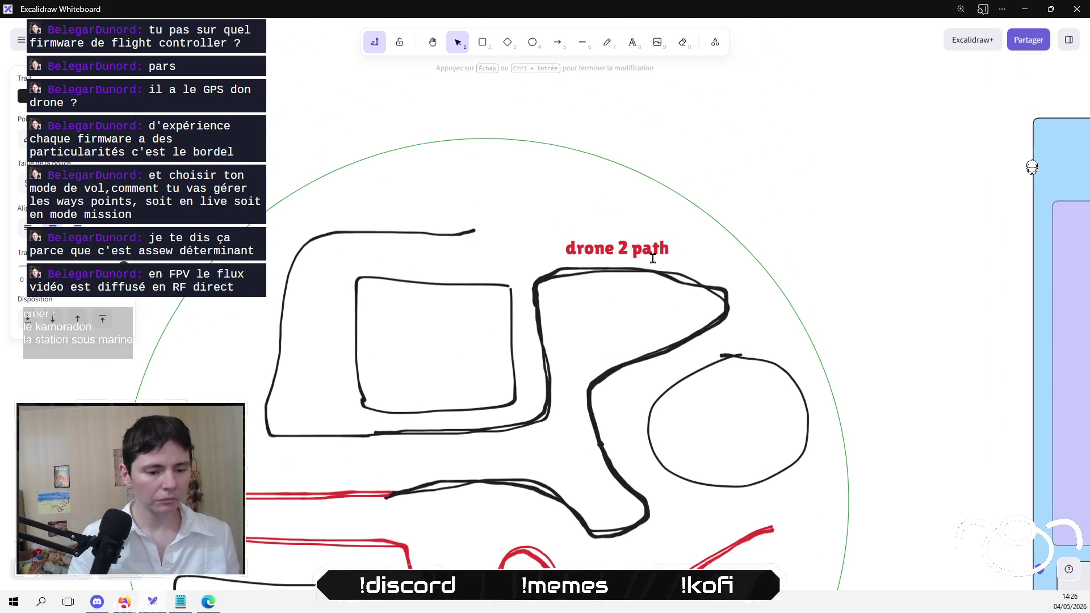
key("BackSpace")
type("1")
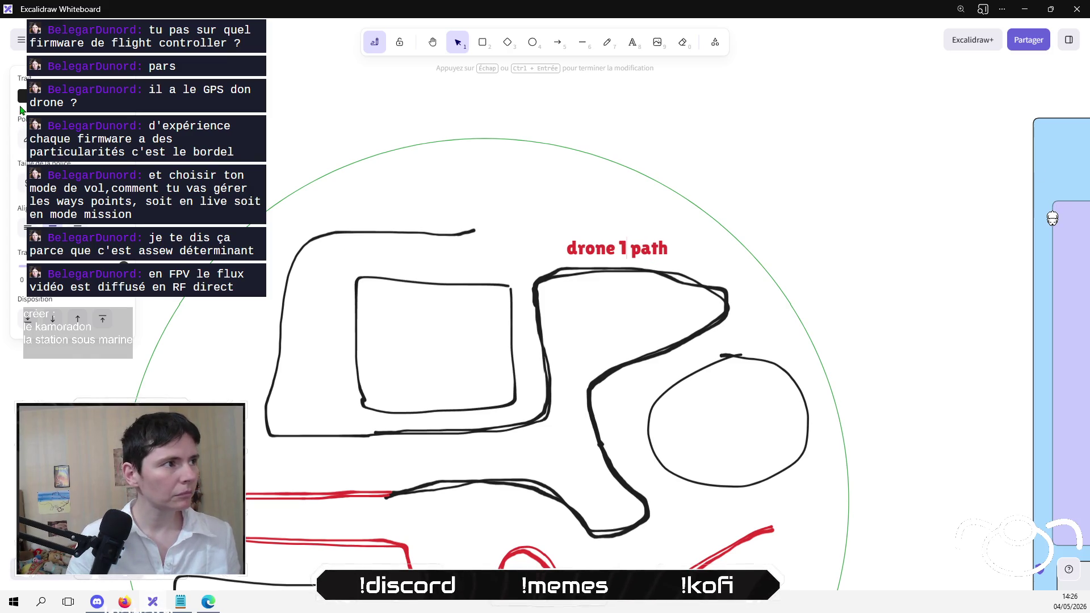
left_click(22, 96)
key("Escape")
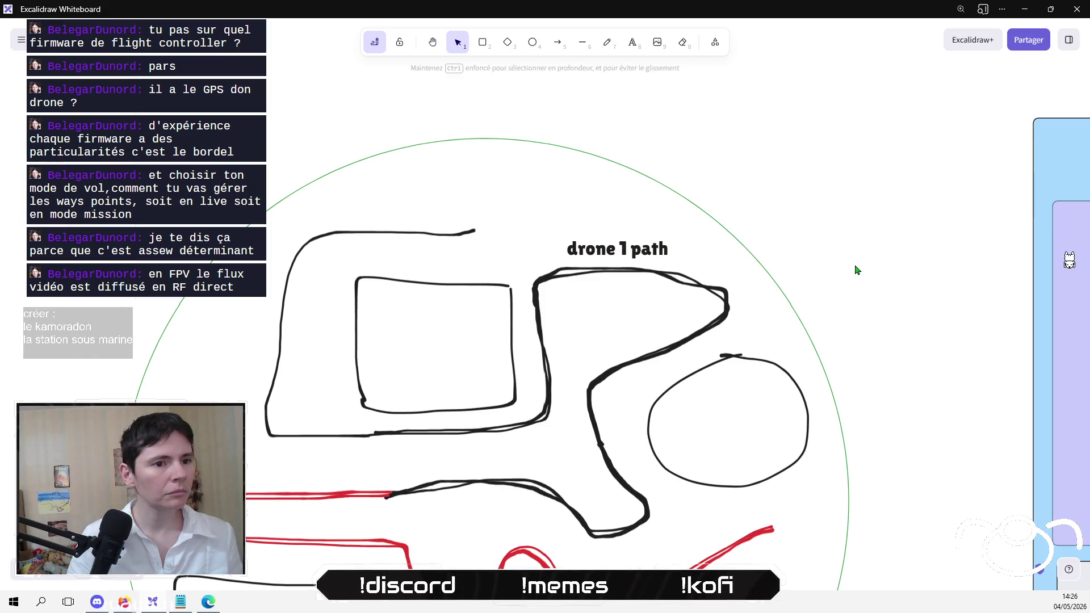
Step: Make the outlines of the nested rectangles and the round shape grey
left_click(491, 282)
mouse_move(337, 245)
left_mouse_down()
mouse_move(440, 377)
mouse_move(523, 424)
left_mouse_up()
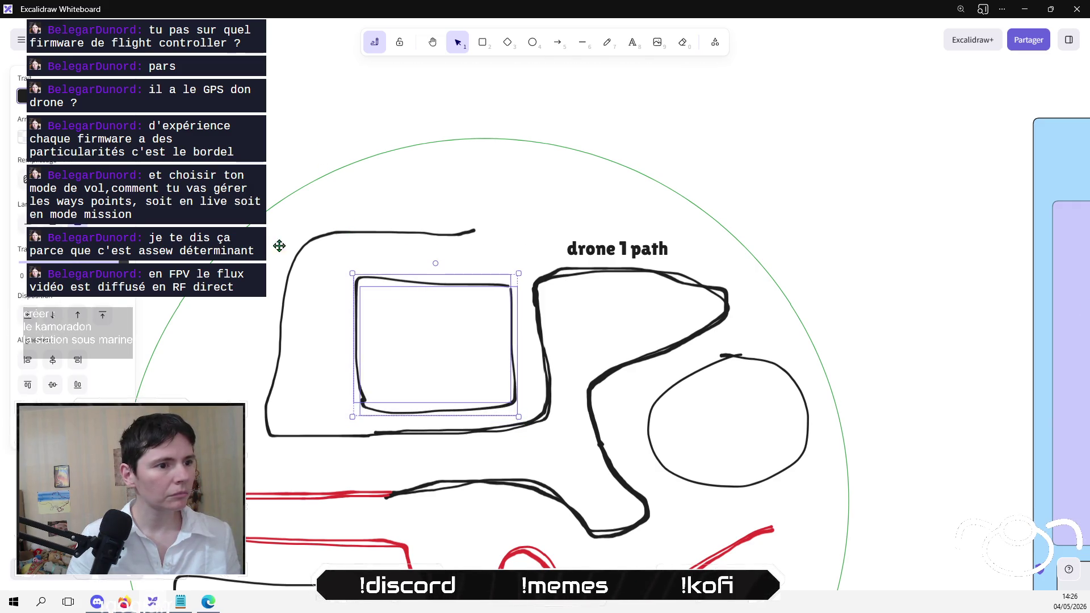
key("s")
key("e")
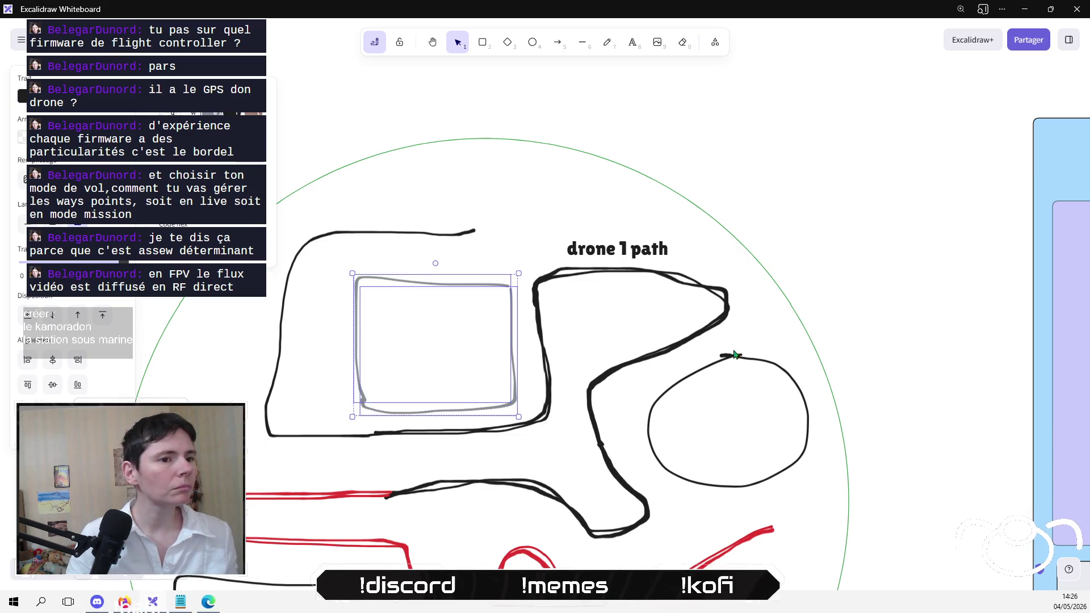
mouse_move(904, 326)
left_mouse_down()
mouse_move(897, 349)
mouse_move(639, 514)
left_mouse_up()
key("s")
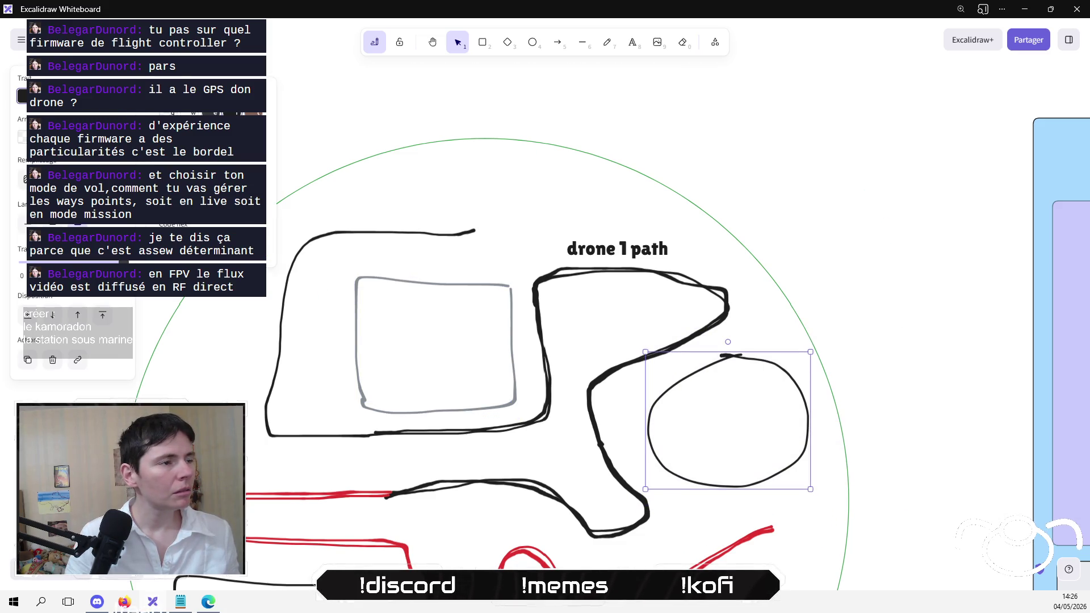
key("e")
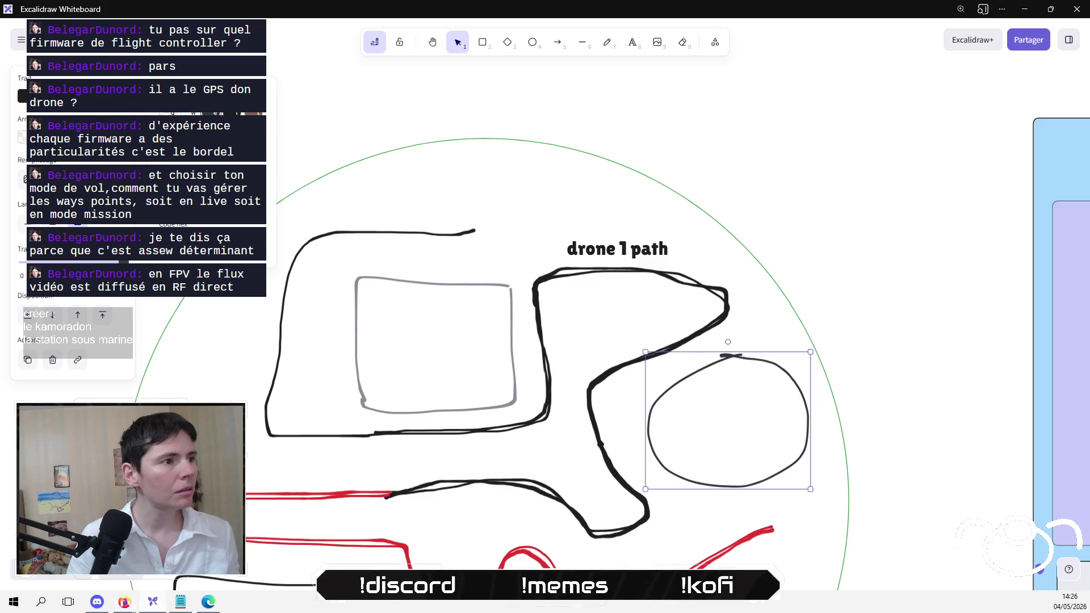
Step: Select the lower-left square and view its outline colour choices, leaving it unchanged
scroll(881, 146, "down", 5)
scroll(409, 350, "left", 3)
mouse_move(298, 495)
left_mouse_down()
mouse_move(530, 316)
mouse_move(538, 270)
left_mouse_up()
left_click_drag(538, 263, 538, 263)
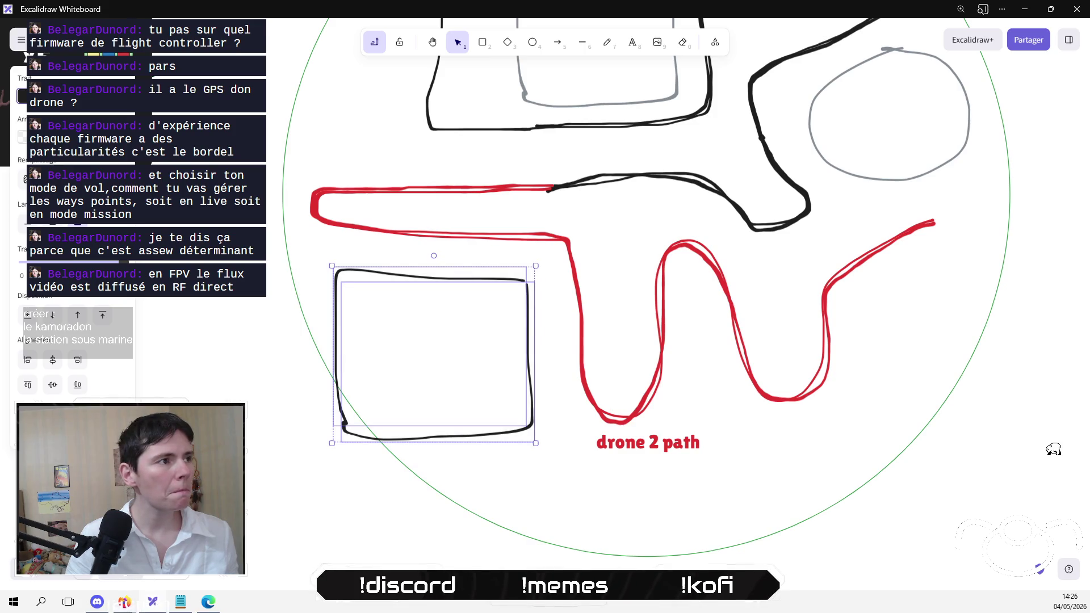
key("s")
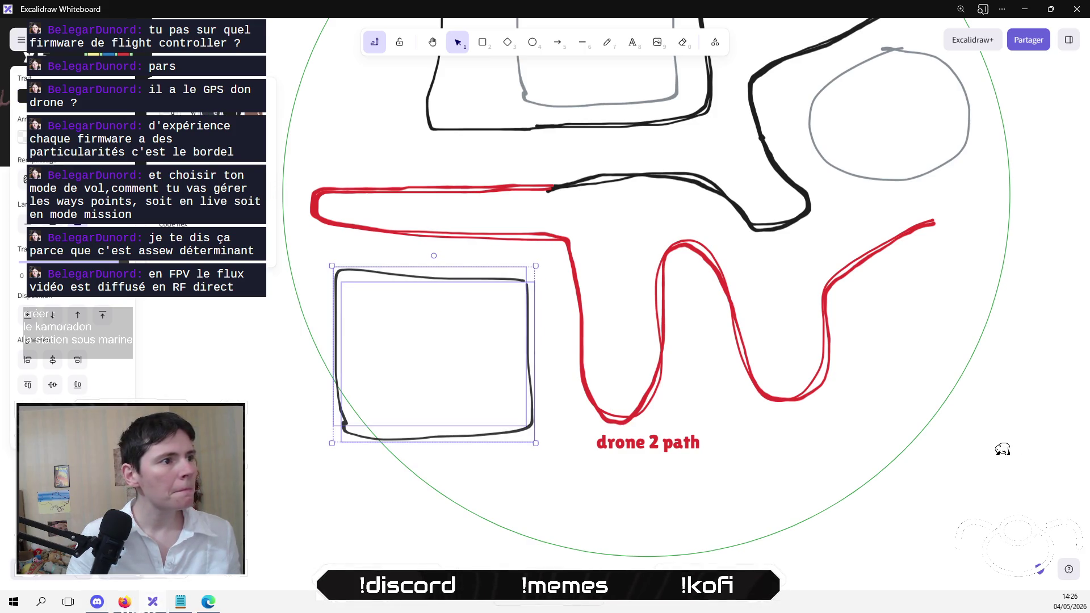
left_click(252, 393)
scroll(263, 372, "down", 5)
scroll(311, 352, "up", 5)
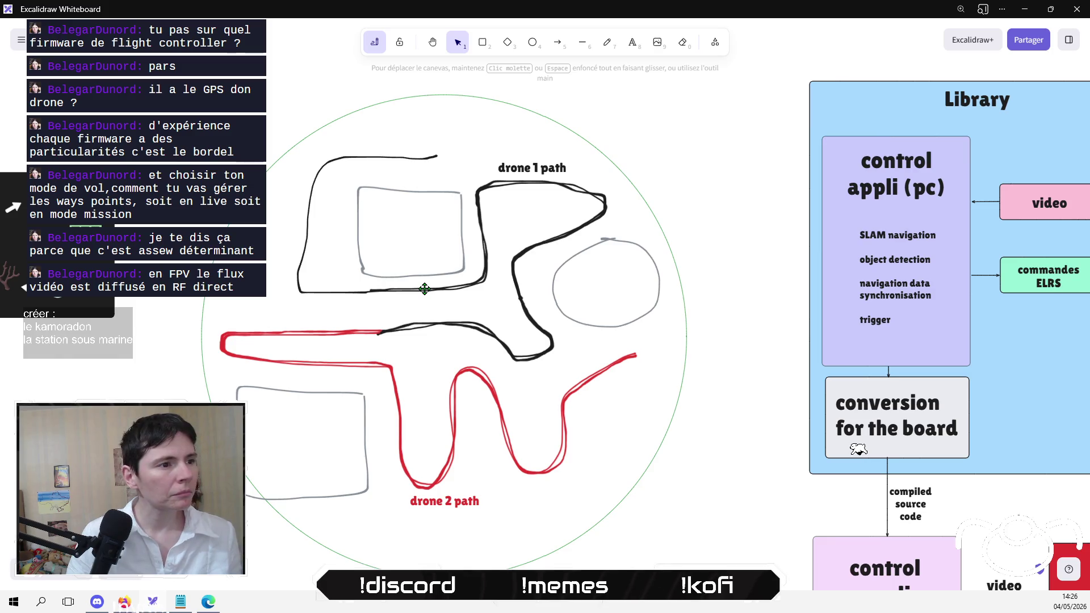
Step: Delete the red drone 2 path freehand stroke
left_click(342, 334)
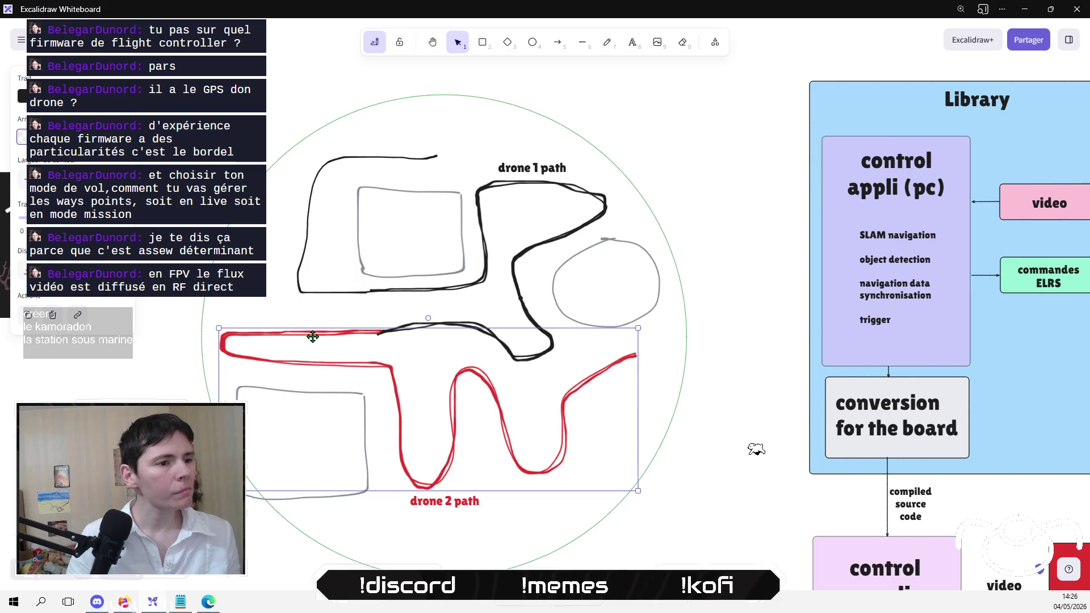
left_click(641, 172)
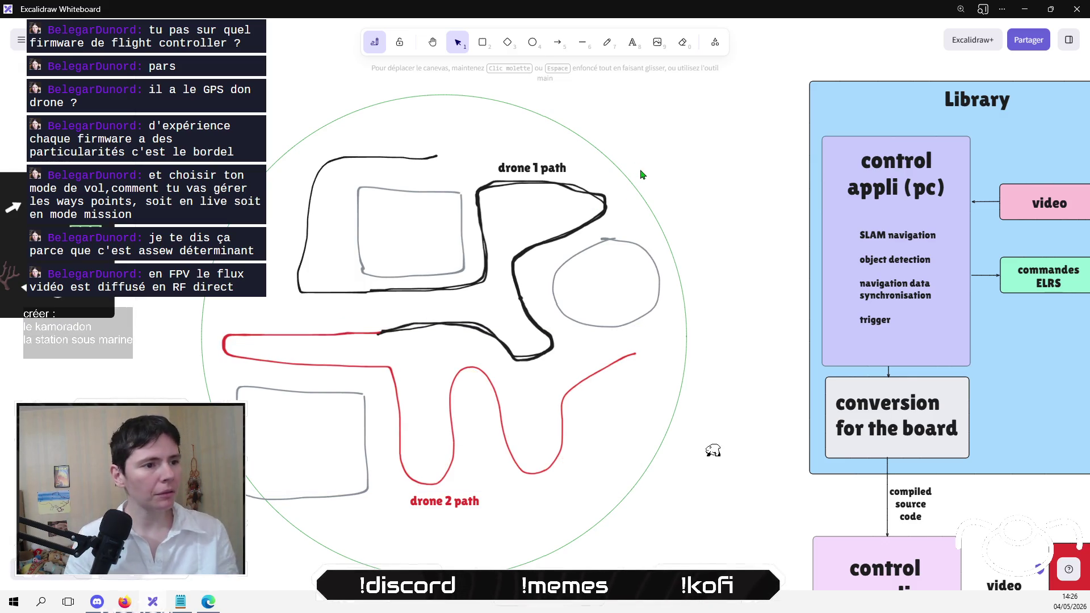
left_click(499, 417)
key("Delete")
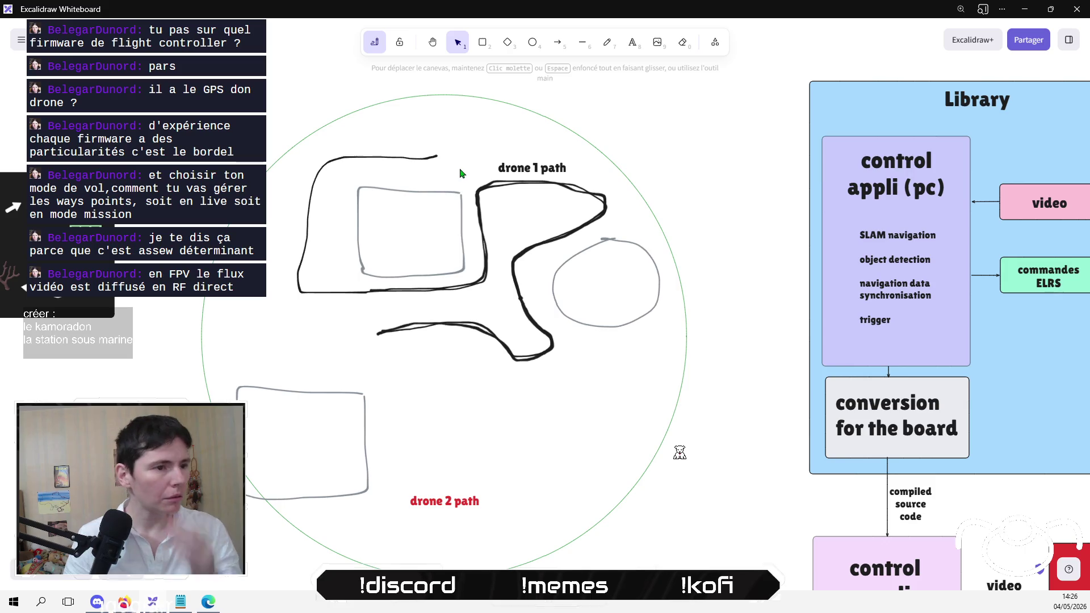
left_click(606, 42)
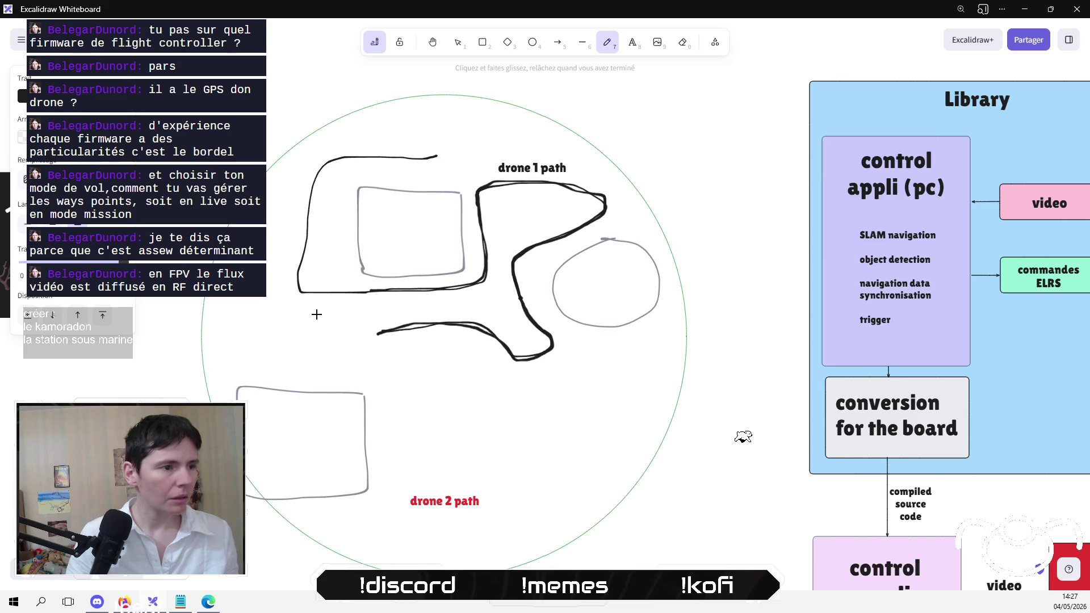
Step: Draw a new red freehand route branching from drone 1's path past its label, plus a small junction circle
mouse_move(381, 334)
left_mouse_down()
mouse_move(348, 328)
mouse_move(313, 292)
mouse_move(260, 338)
mouse_move(254, 359)
mouse_move(325, 377)
mouse_move(500, 358)
mouse_move(518, 368)
mouse_move(407, 421)
mouse_move(625, 343)
mouse_move(597, 413)
mouse_move(380, 493)
left_mouse_up()
left_click_drag(438, 526, 581, 486)
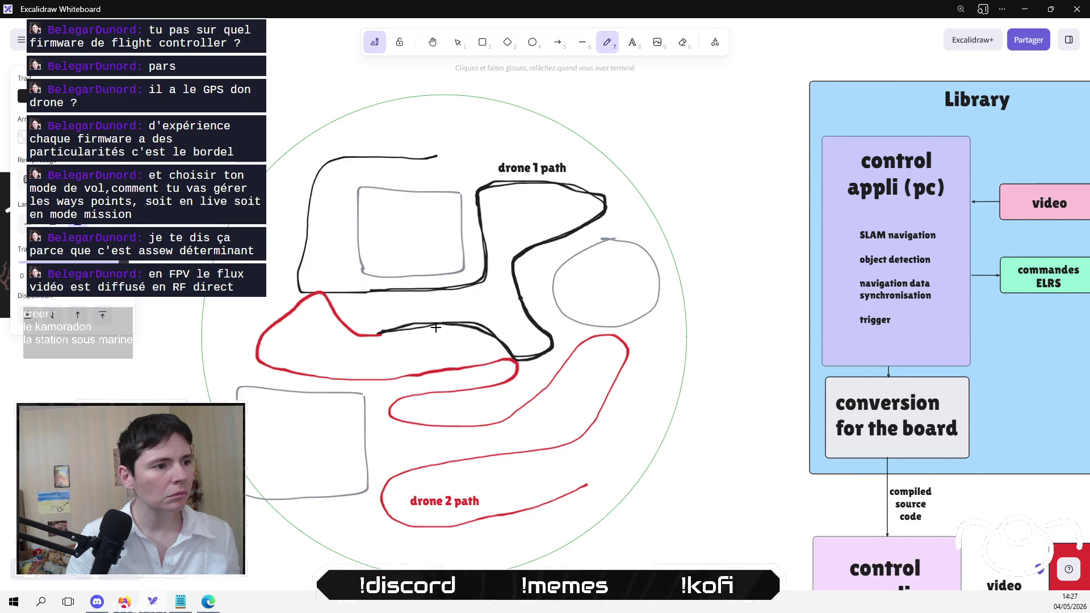
left_click(532, 42)
left_click_drag(363, 318, 393, 349)
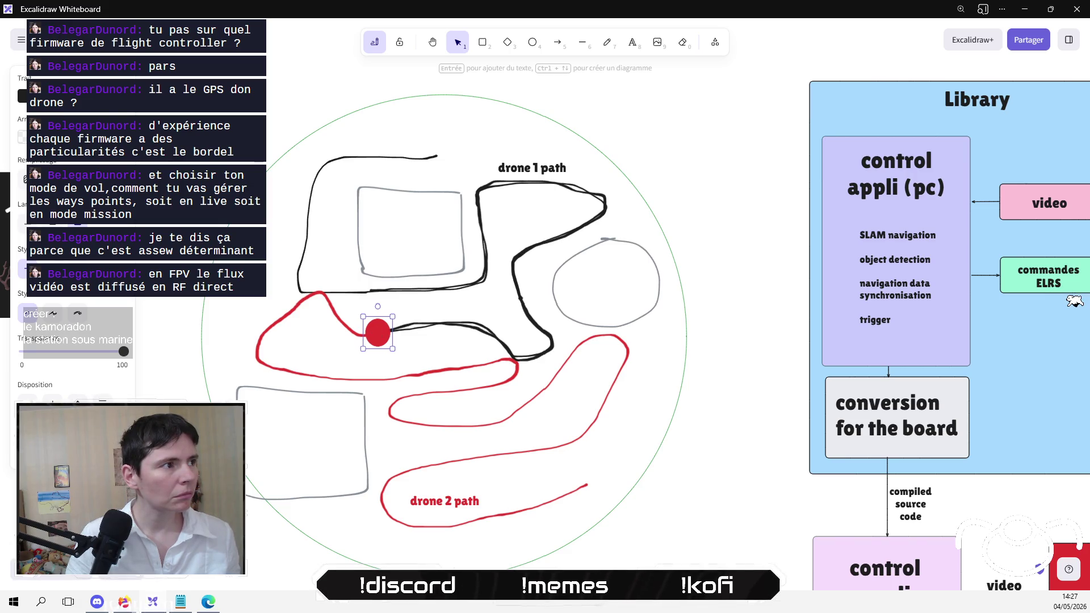
Step: Restyle the junction circle with a blue outline, light-blue semi-transparent fill, and slightly larger size
left_click(23, 137)
left_click(22, 97)
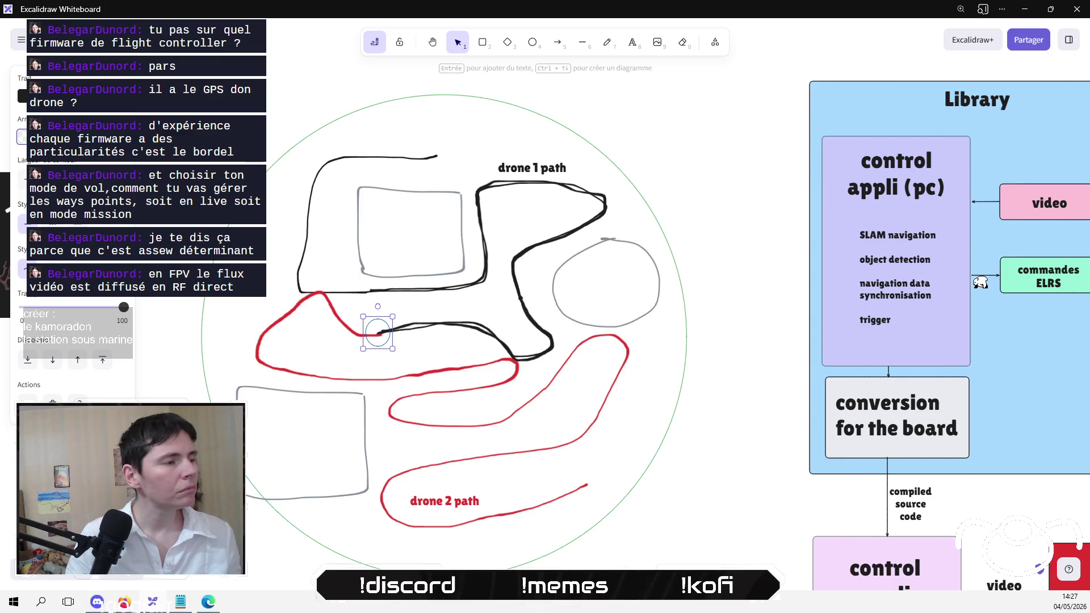
left_click_drag(393, 348, 396, 350)
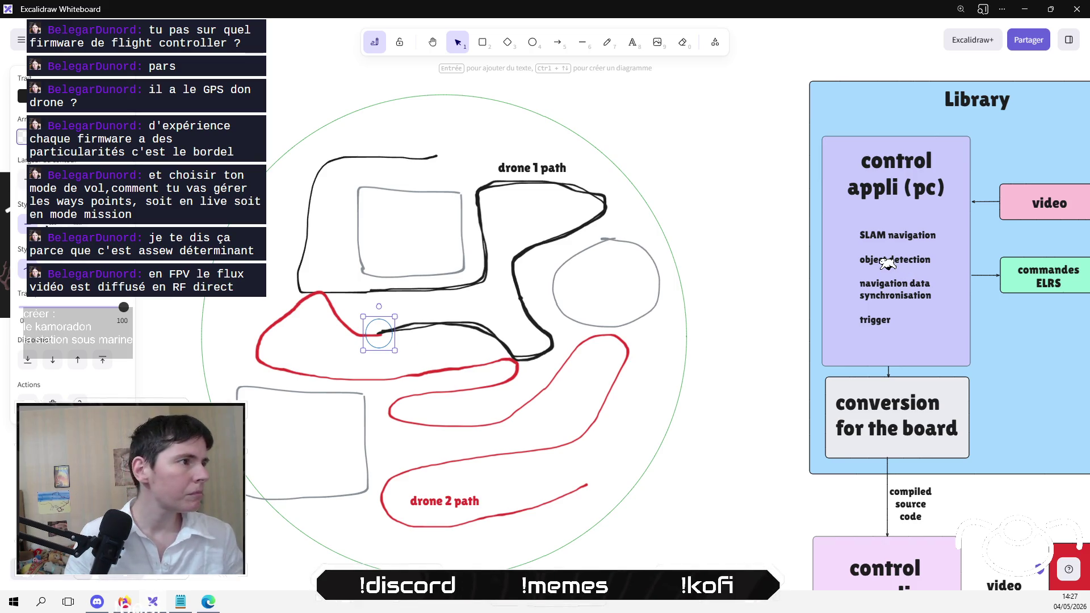
left_click(63, 137)
left_click_drag(123, 351, 74, 353)
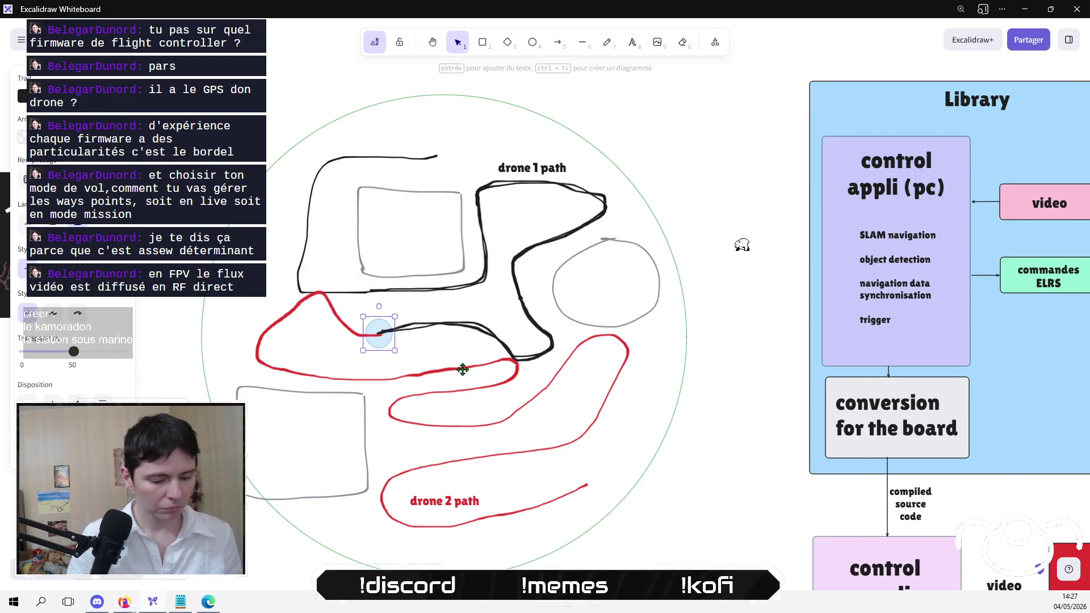
Step: Duplicate the junction circle to mark the second crossing of the red and black routes
key("ctrl+c")
key("ctrl+v")
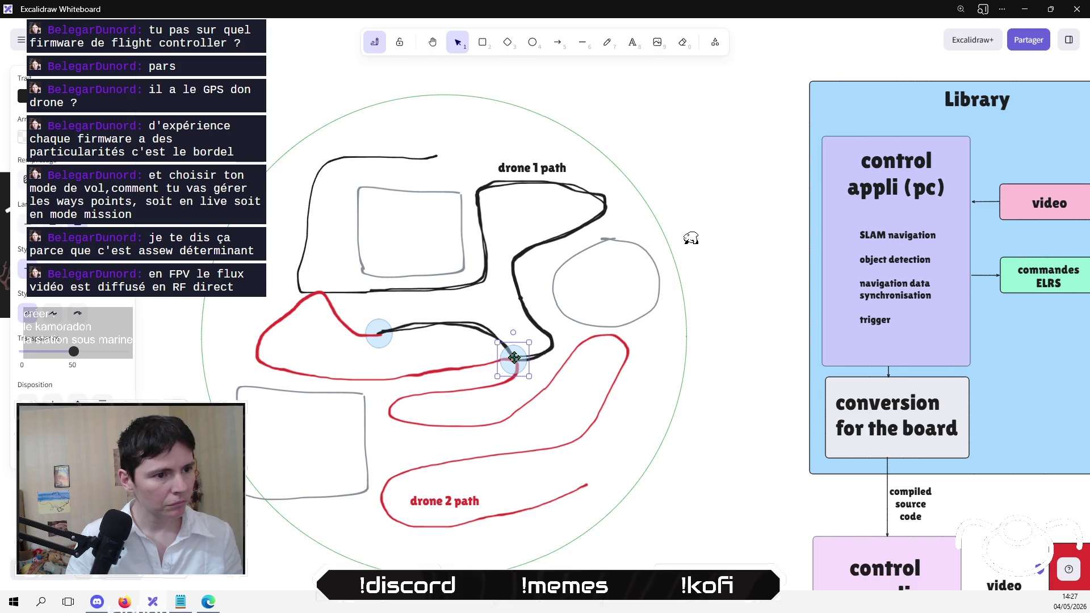
left_click(673, 448)
scroll(681, 426, "down", 2)
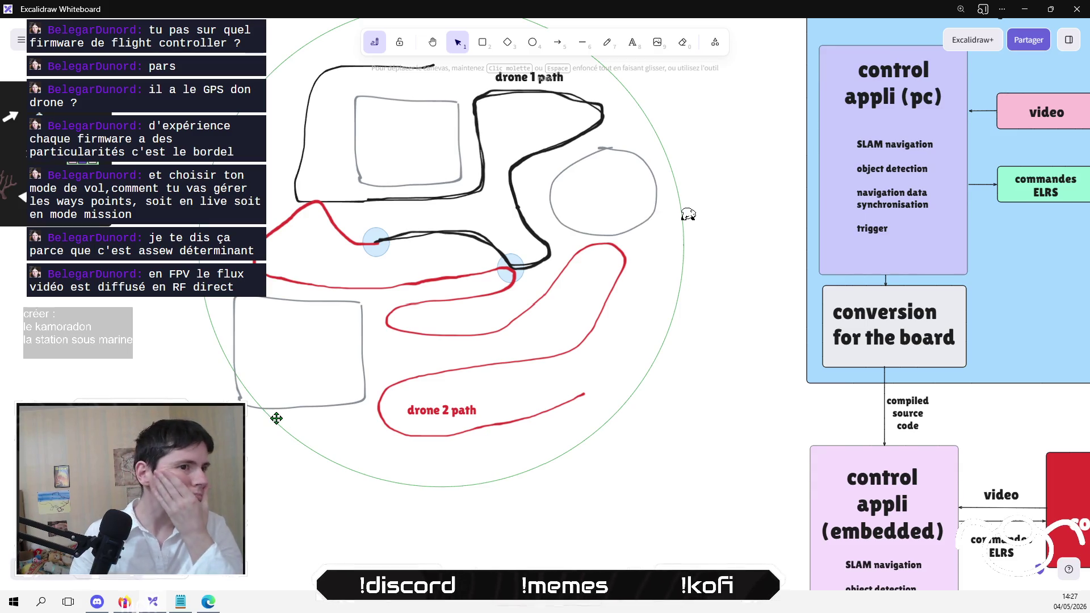
scroll(633, 61, "up", 2)
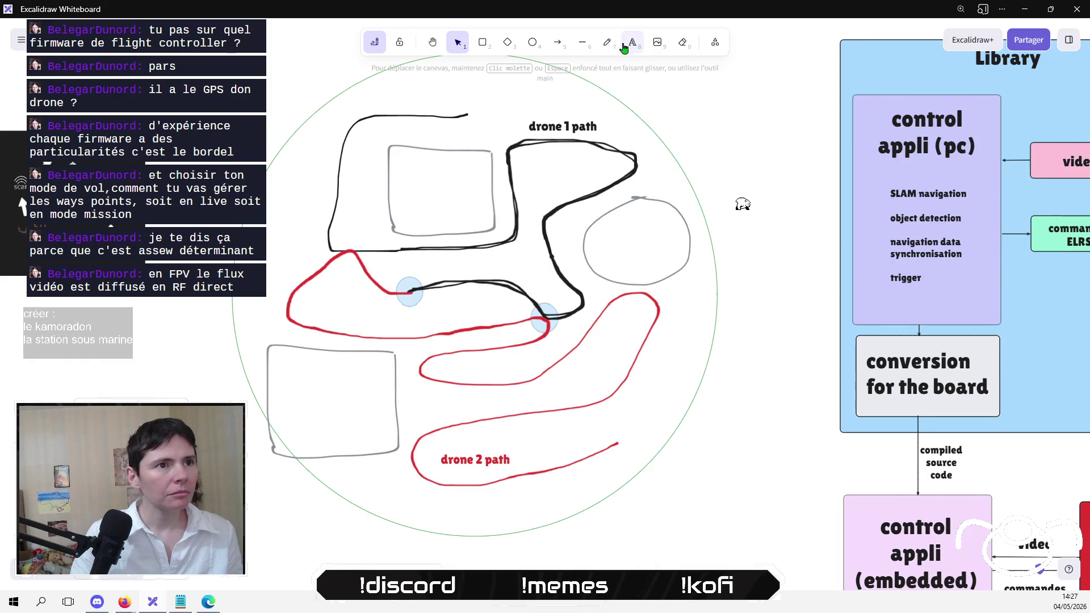
Step: Draw an arrow pointing to the first blue circle, with one arrowhead removed
left_click(556, 42)
mouse_move(396, 290)
left_mouse_down()
mouse_move(177, 331)
mouse_move(204, 340)
mouse_move(335, 316)
mouse_move(402, 285)
left_mouse_up()
scroll(391, 314, "up", 5)
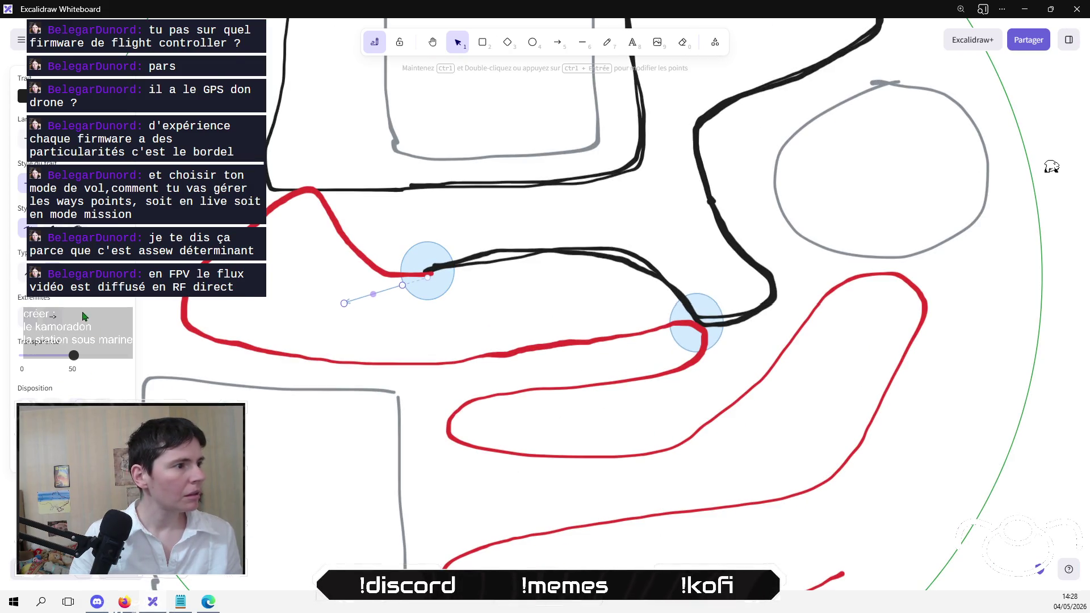
left_click(35, 325)
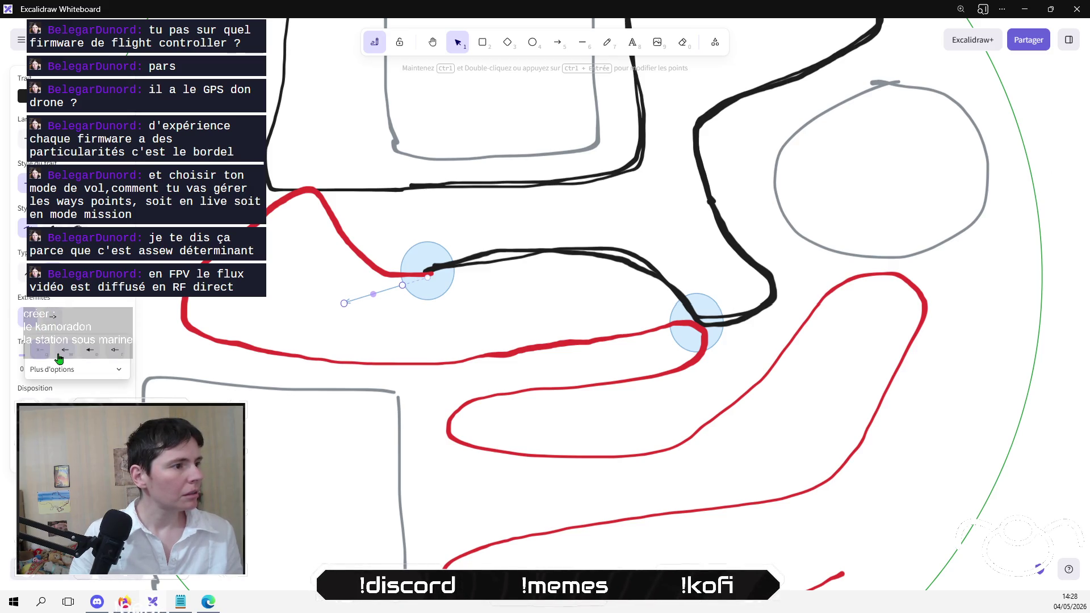
left_click(56, 320)
left_click(64, 357)
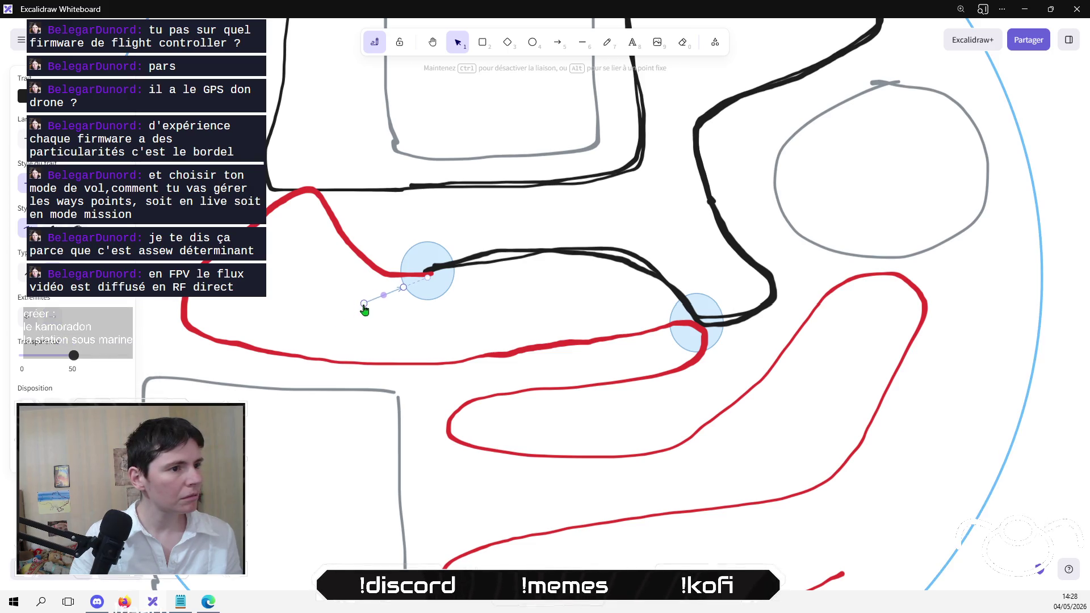
left_click(404, 321)
Step: Add a 'navigation data exchange' text label and place it at the arrow's tail
left_click(631, 42)
left_click(297, 288)
type("data exch")
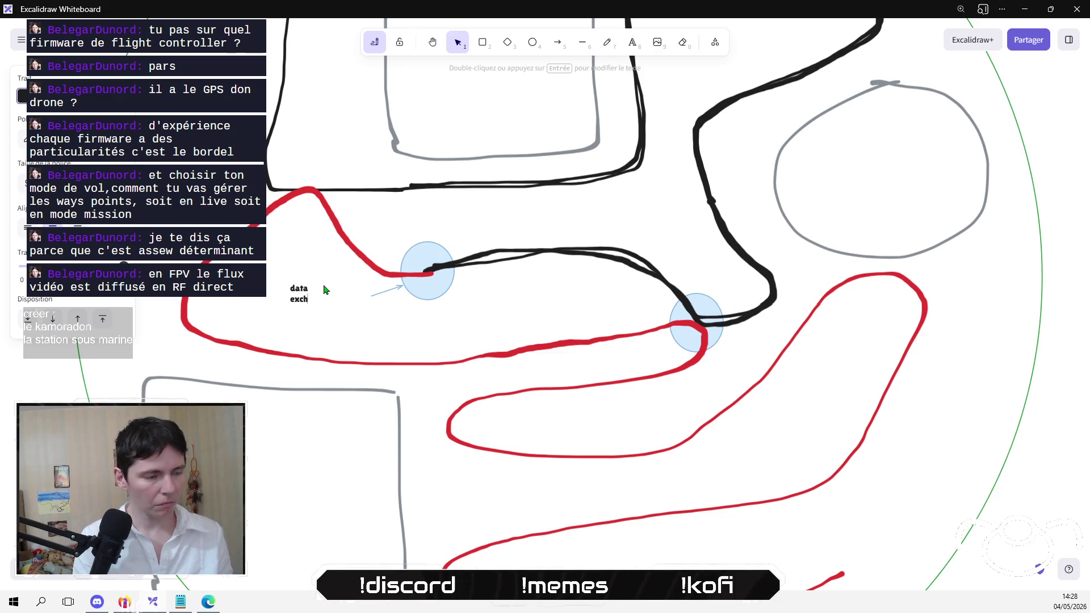
key("Return")
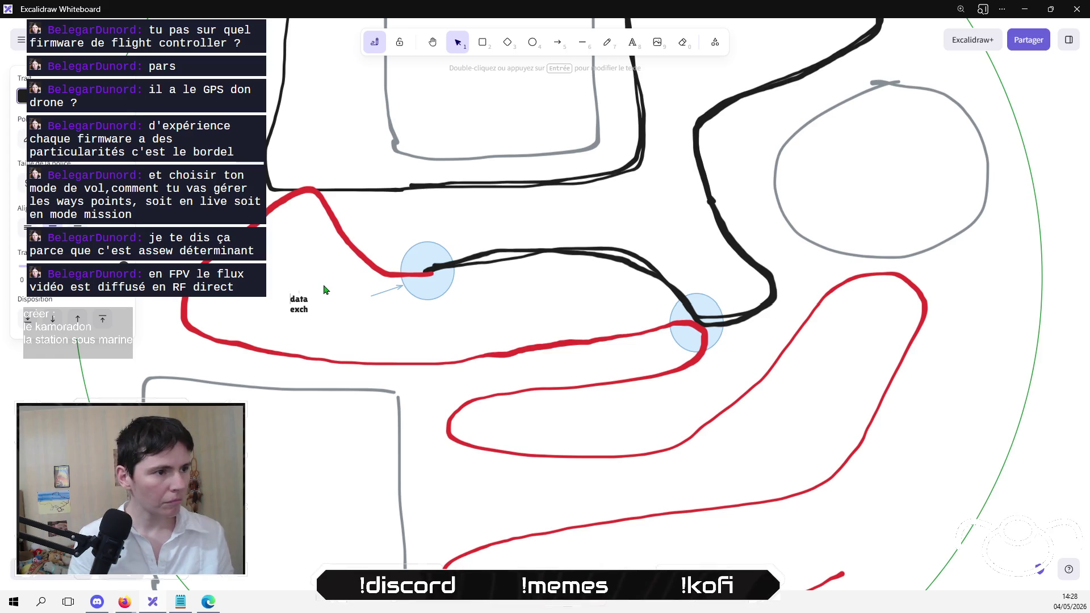
type("vavigation")
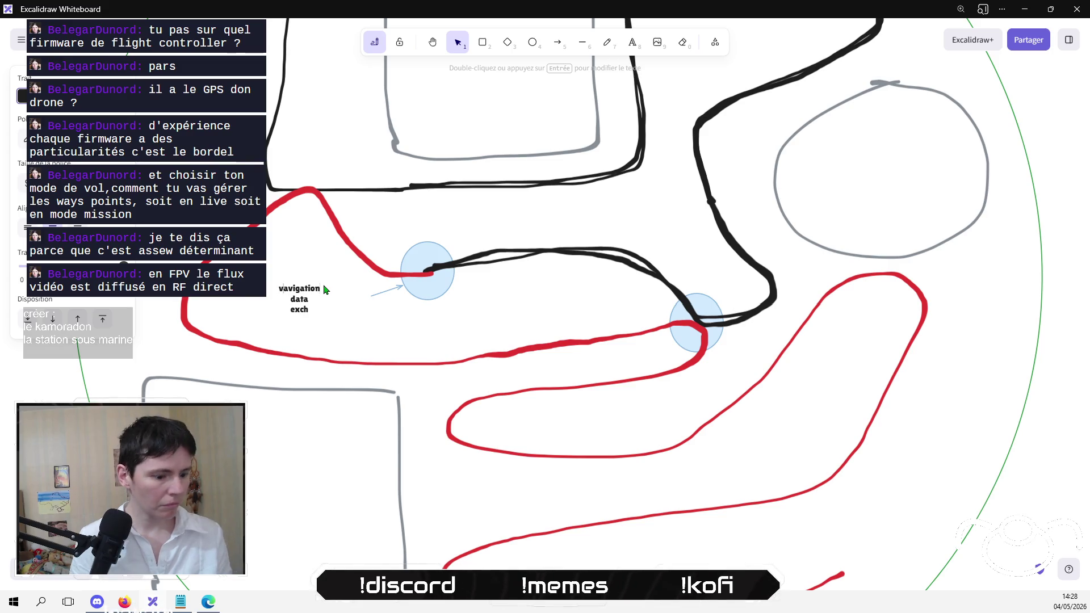
key("BackSpace")
type("n")
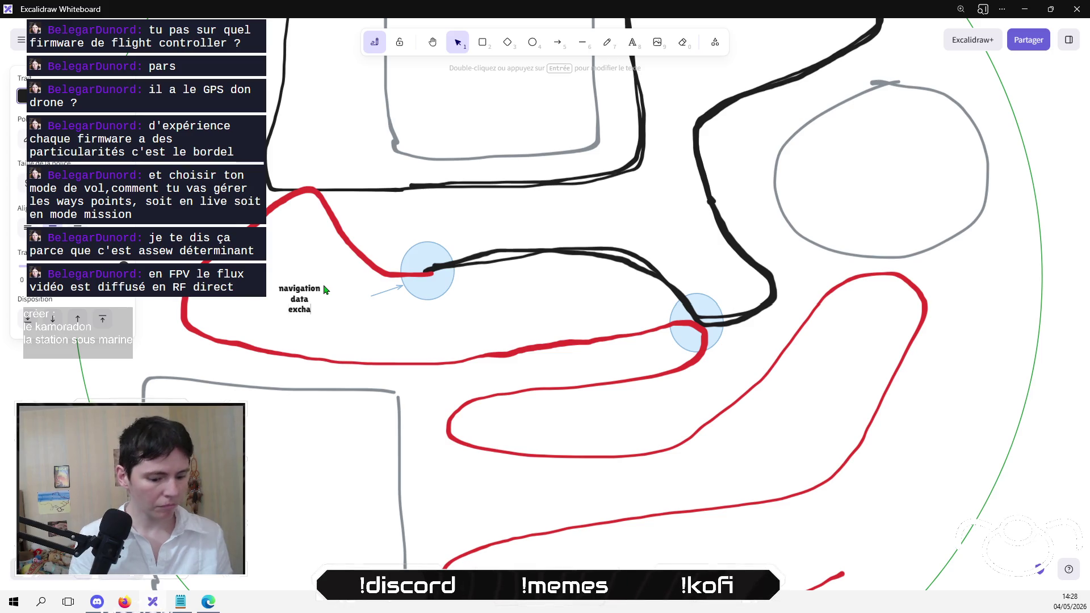
key("Escape")
left_click_drag(324, 299, 376, 297)
Step: Duplicate the label and arrow beside the second circle, attaching the arrow with full opacity
left_click(388, 292)
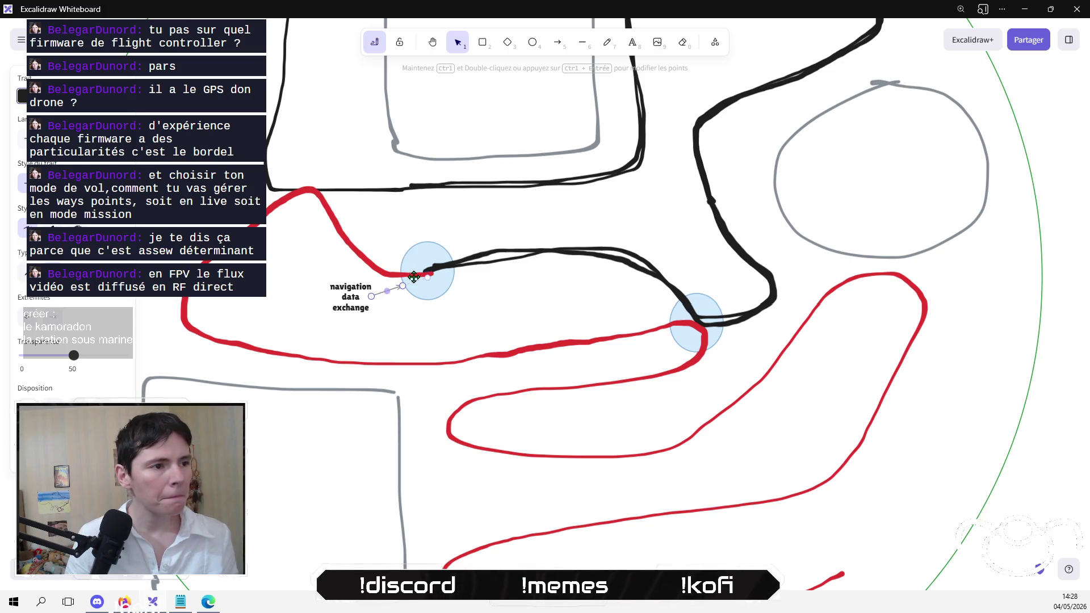
left_click(352, 300, "shift")
key("ctrl+c")
key("ctrl+v")
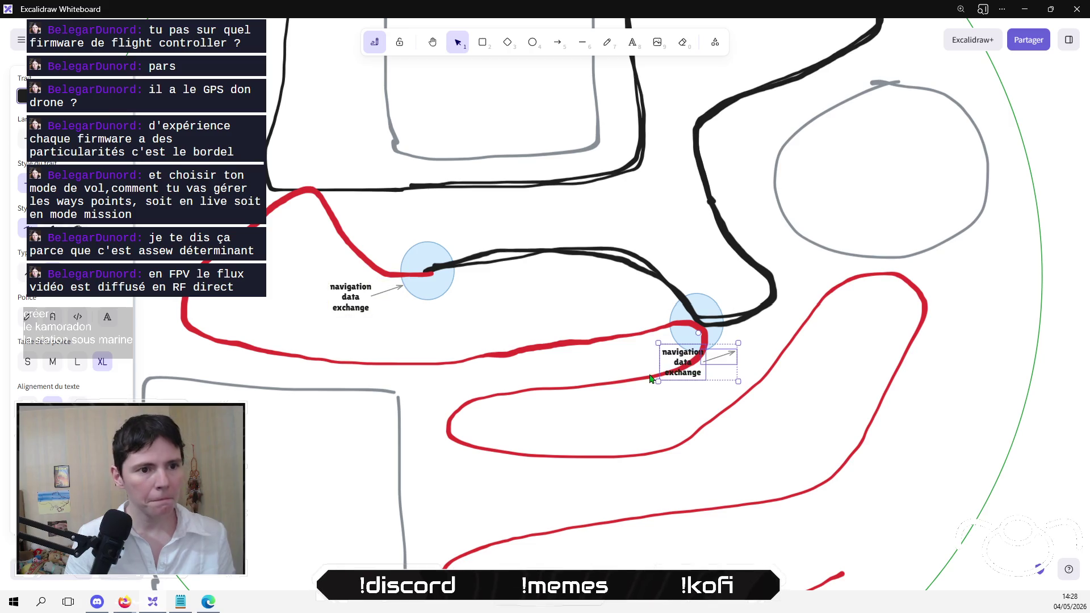
mouse_move(697, 361)
left_mouse_down()
mouse_move(638, 318)
mouse_move(773, 451)
mouse_move(664, 313)
mouse_move(622, 303)
mouse_move(630, 299)
left_mouse_up()
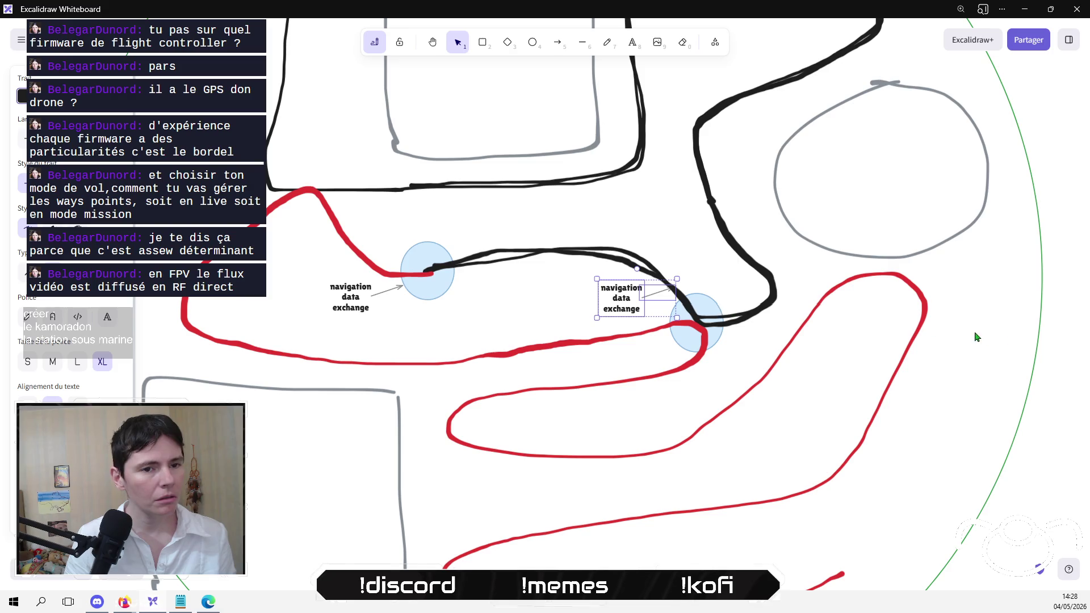
left_click(978, 356)
left_click(671, 300)
left_click_drag(674, 288, 696, 313)
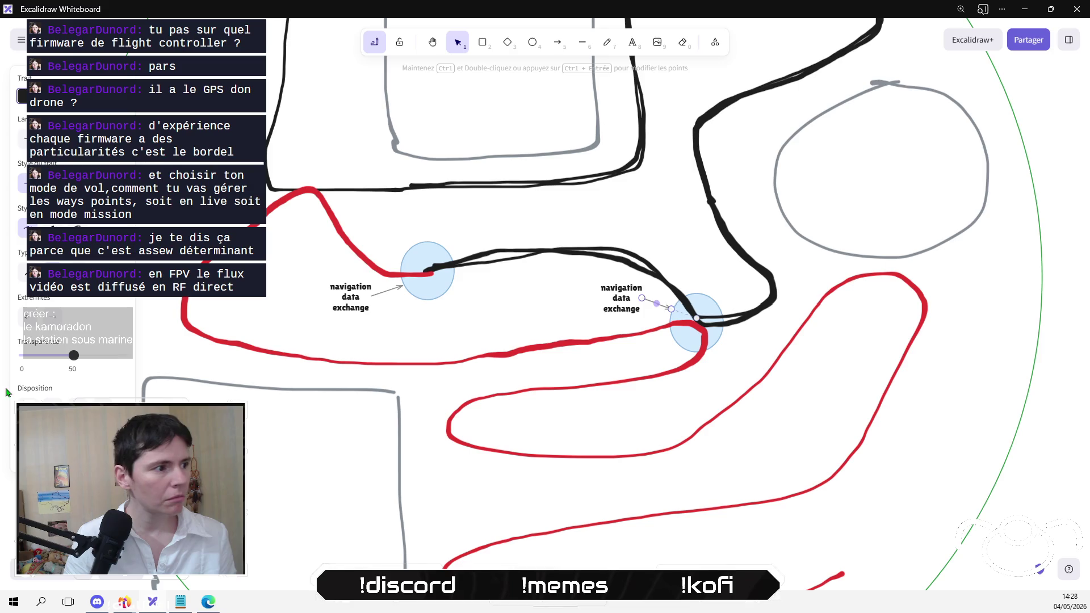
left_click_drag(72, 356, 124, 355)
left_click(379, 292)
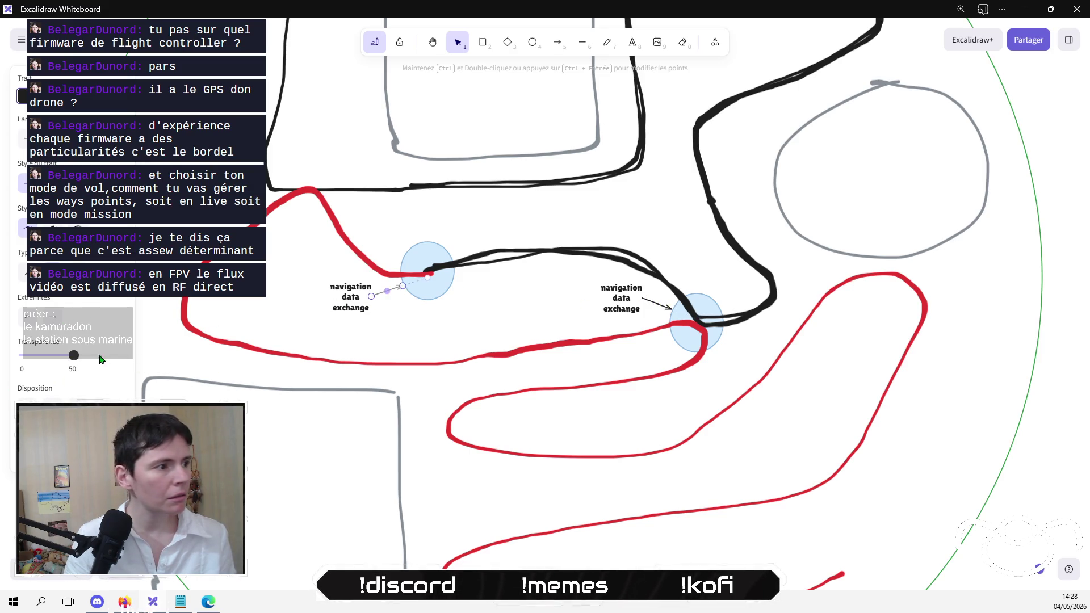
left_click(437, 392)
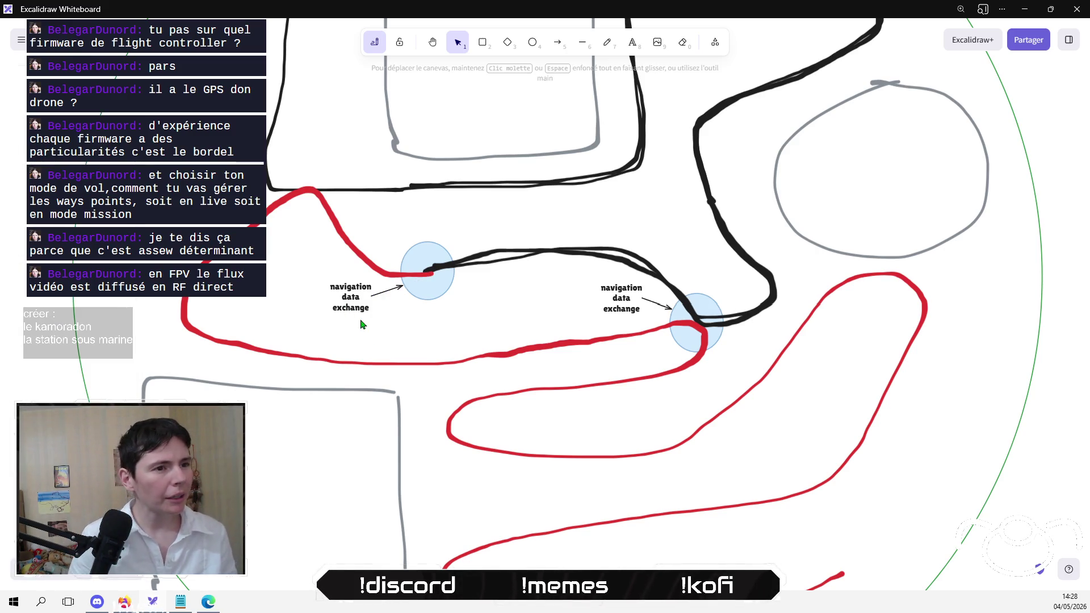
Step: Enlarge both 'navigation data exchange' labels to a matching size
scroll(431, 358, "down", 5)
scroll(437, 360, "up", 4)
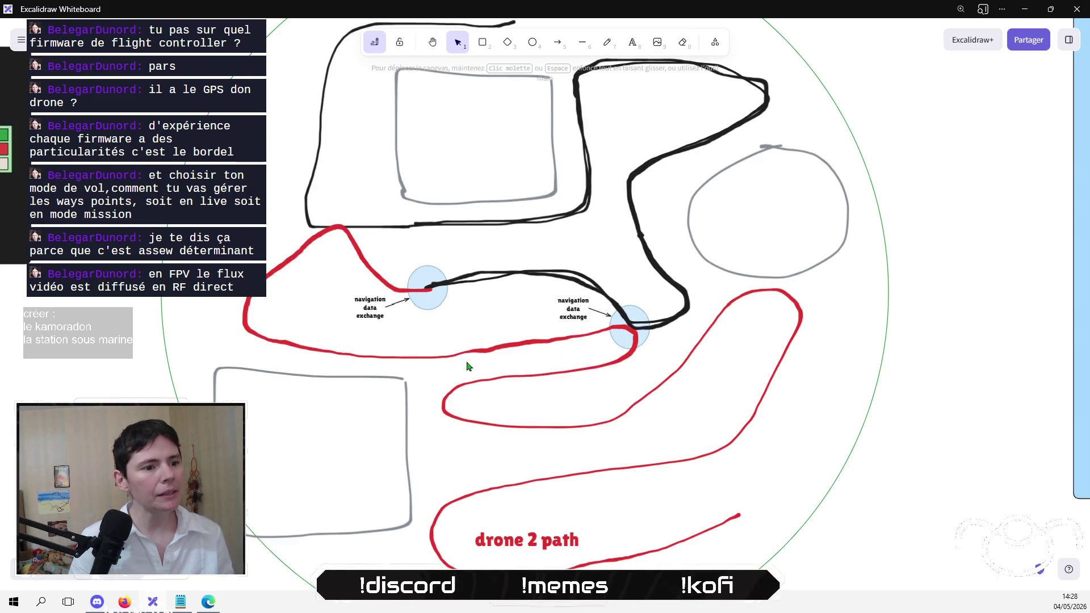
left_click(366, 304)
mouse_move(350, 290)
left_mouse_down()
mouse_move(331, 271)
mouse_move(342, 324)
mouse_move(391, 341)
left_mouse_up()
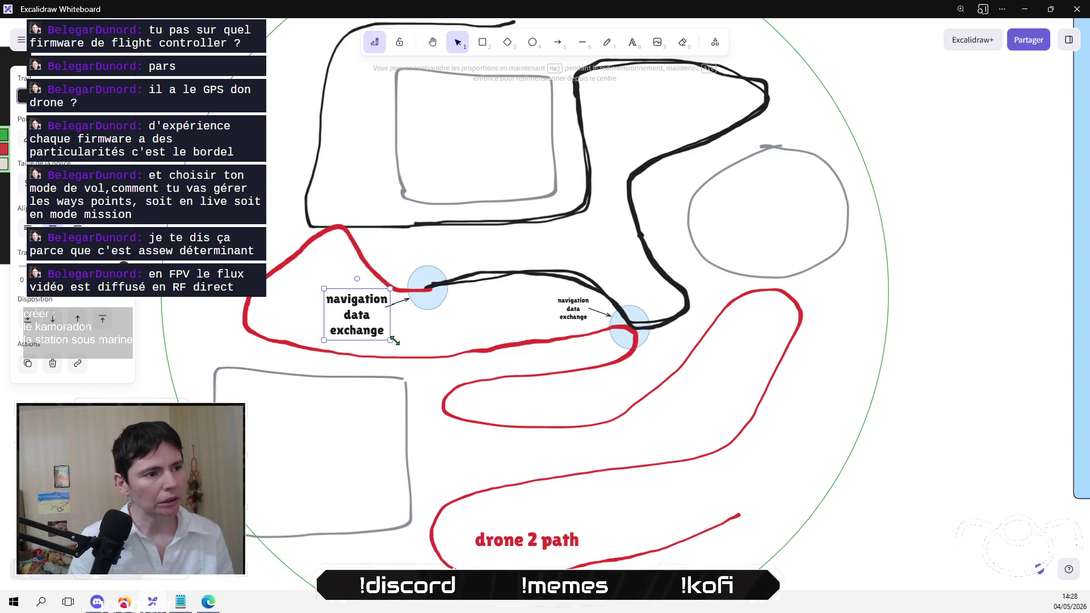
left_click(568, 311)
mouse_move(555, 311)
left_mouse_down()
mouse_move(506, 311)
mouse_move(535, 312)
mouse_move(501, 340)
left_mouse_up()
left_click_drag(536, 325, 546, 315)
left_click(902, 475)
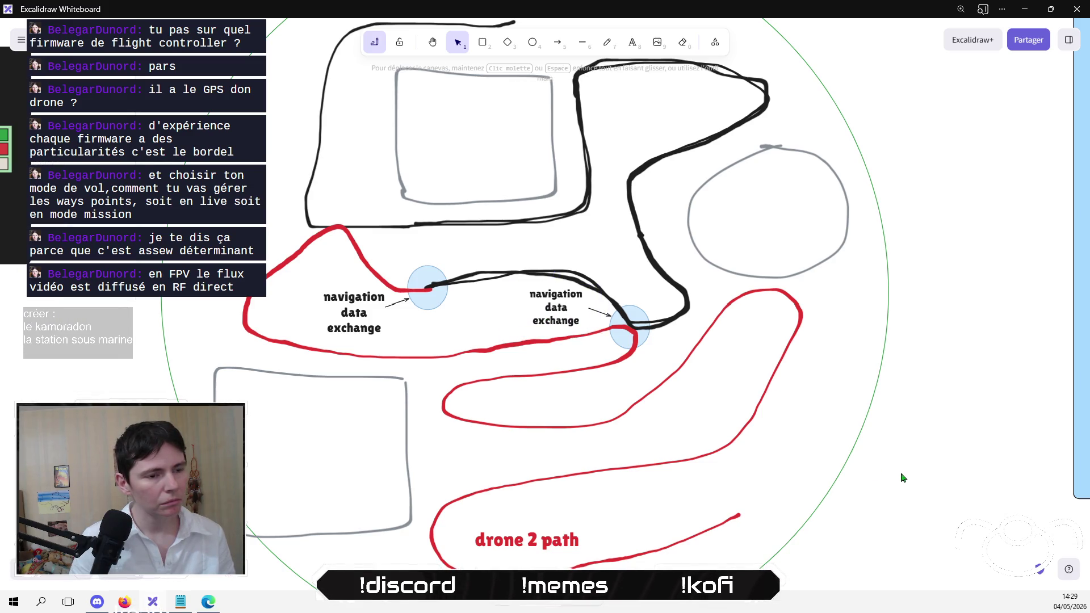
Step: Reattach each arrow's tail to its 'navigation data exchange' label
left_click(597, 307)
left_click(604, 312)
left_click_drag(588, 312, 576, 305)
left_click(905, 526)
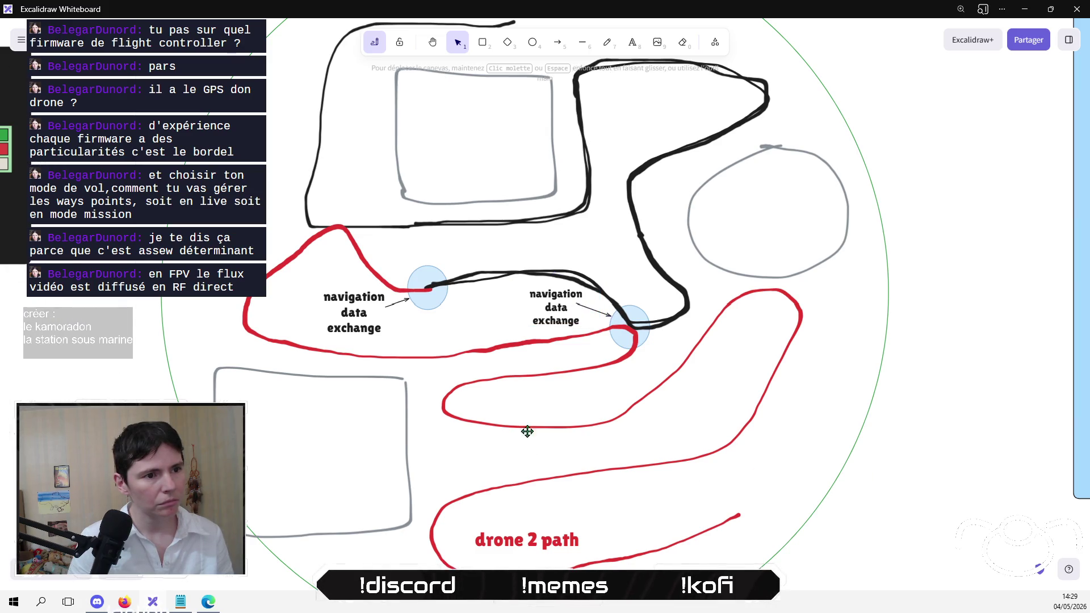
left_click(389, 314)
left_click_drag(386, 307, 377, 311)
left_click(791, 481)
scroll(737, 454, "down", 5)
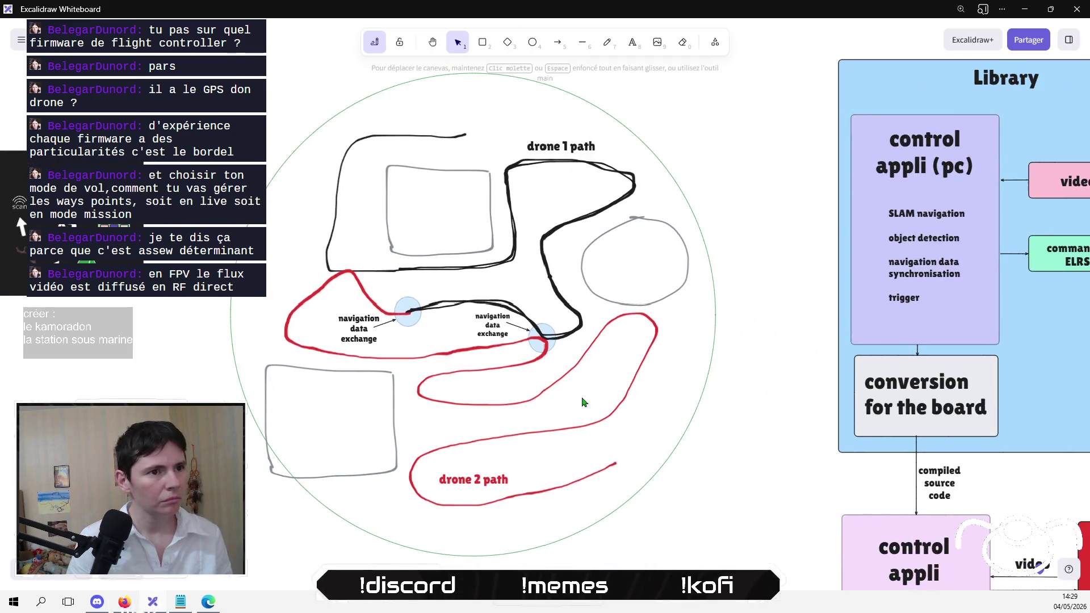
Step: Shrink the 'drone 1 path' and 'drone 2 path' labels
left_click(568, 157)
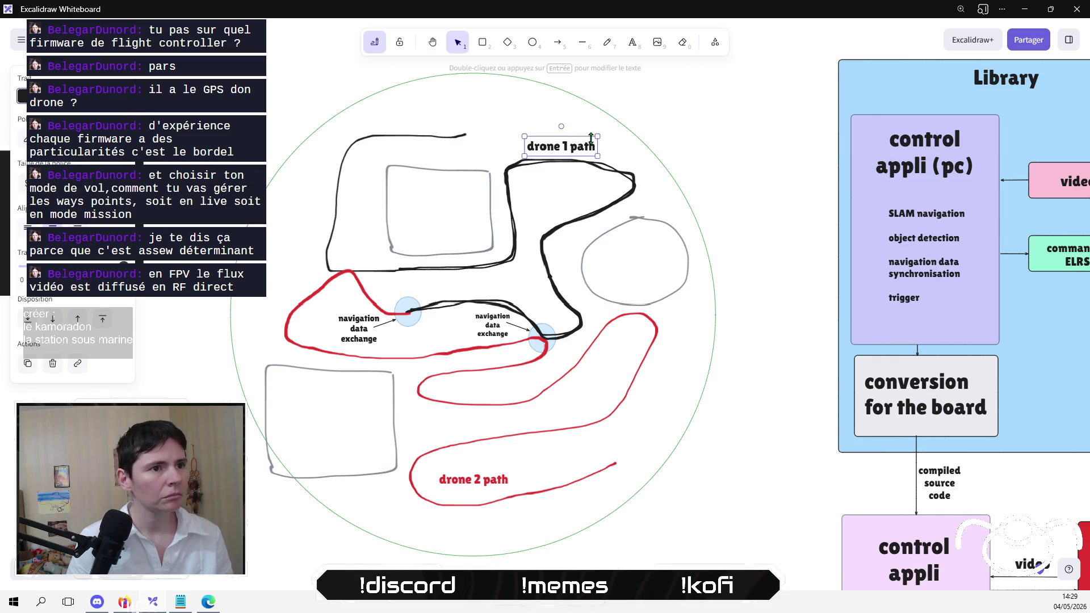
left_click_drag(602, 141, 588, 140)
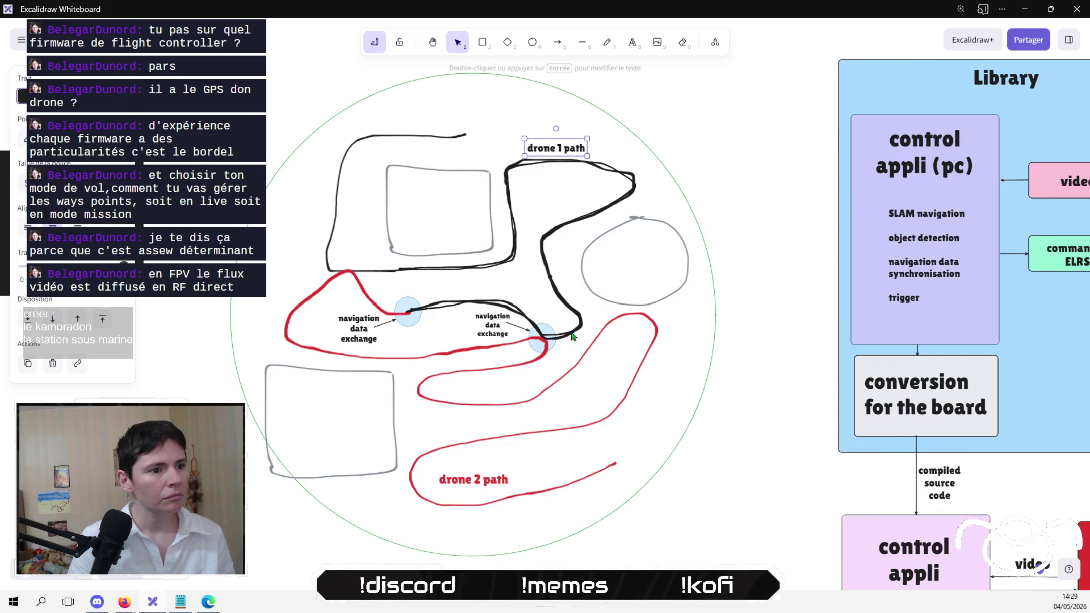
left_click(490, 481)
left_click_drag(510, 468, 494, 480)
left_click(742, 548)
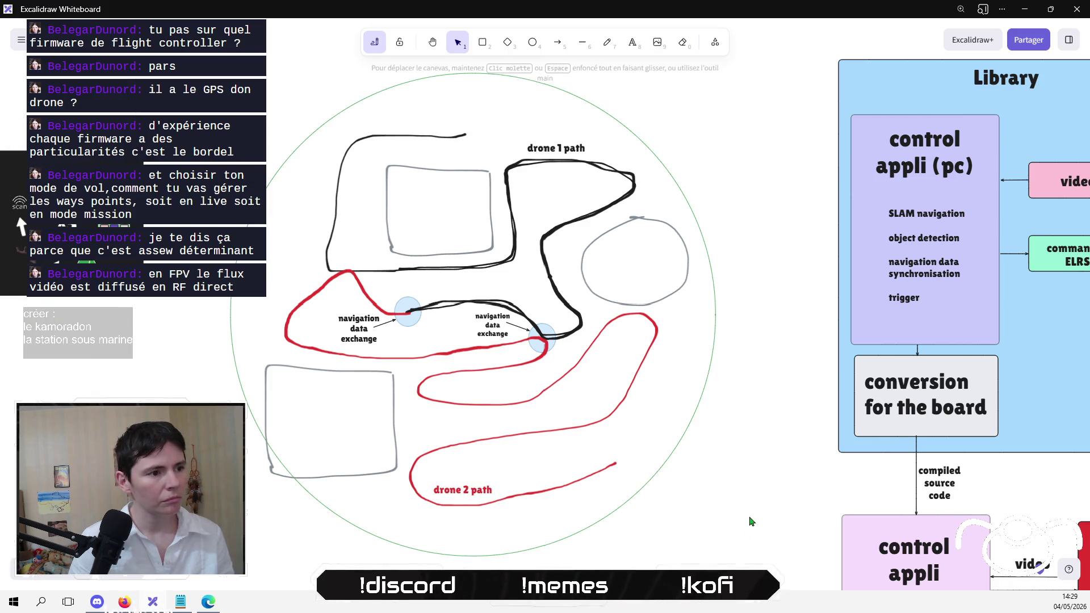
left_click_drag(695, 449, 678, 459)
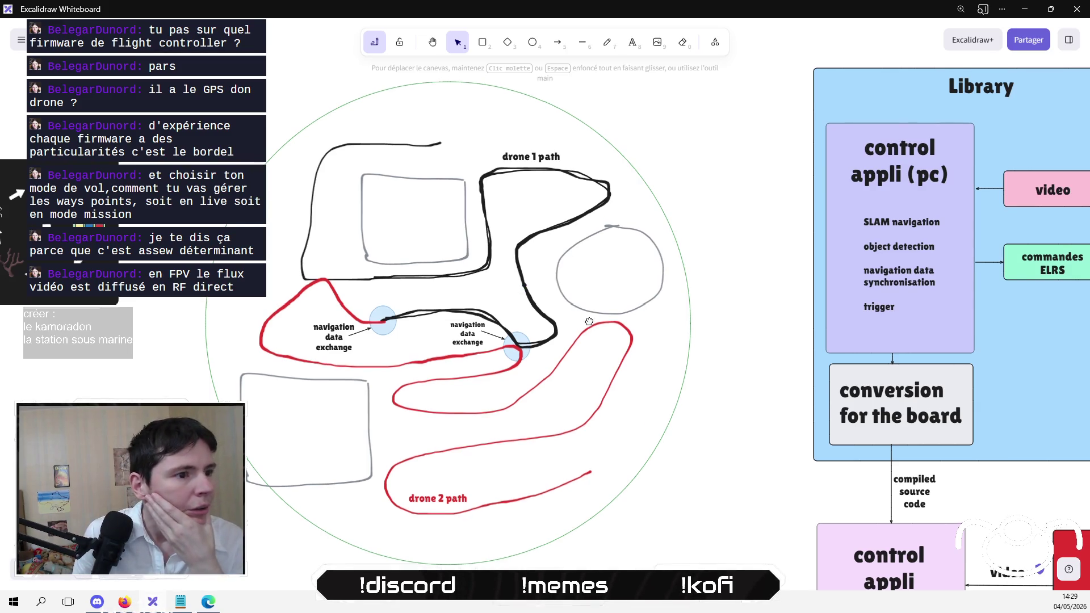
scroll(570, 295, "up", 1)
mouse_move(138, 77)
left_mouse_down()
mouse_move(695, 567)
mouse_move(714, 570)
left_mouse_up()
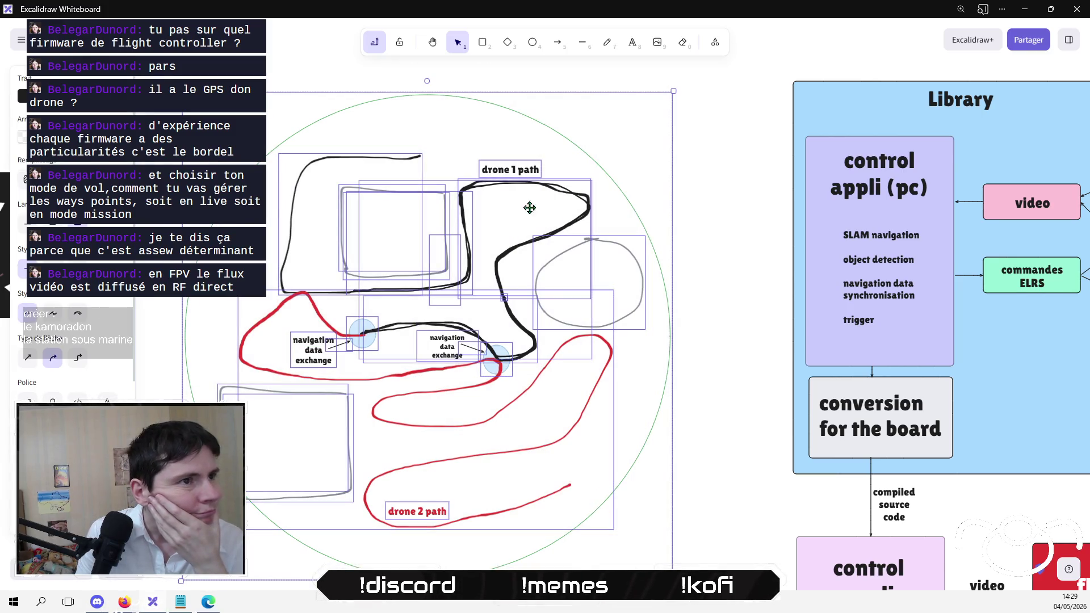
Step: Add an enlarged 'périmètre' label at the top of the circle
left_click(671, 87)
left_click(631, 42)
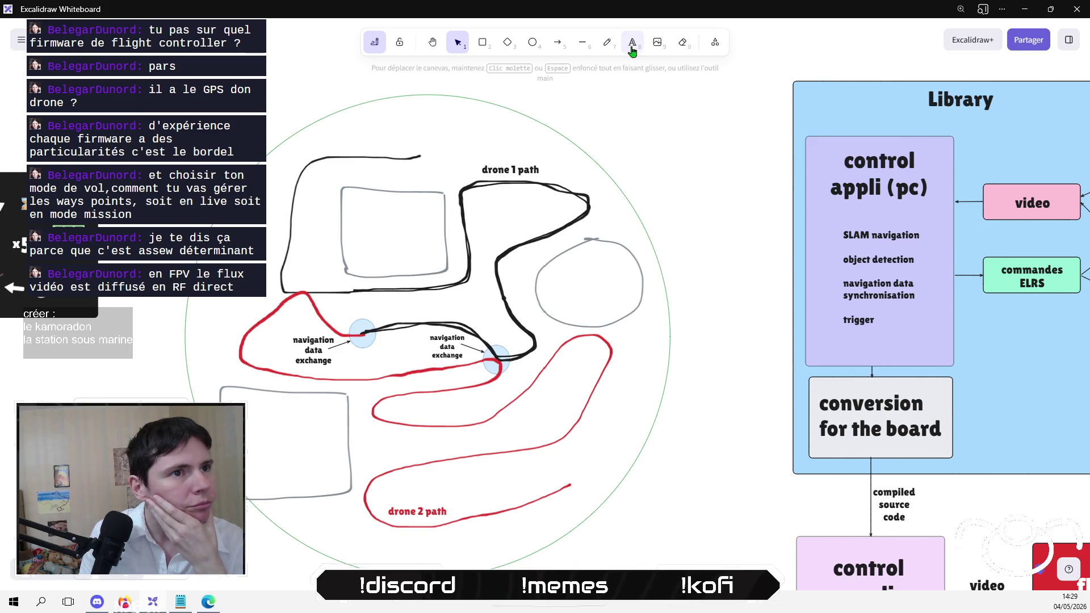
left_click(421, 98)
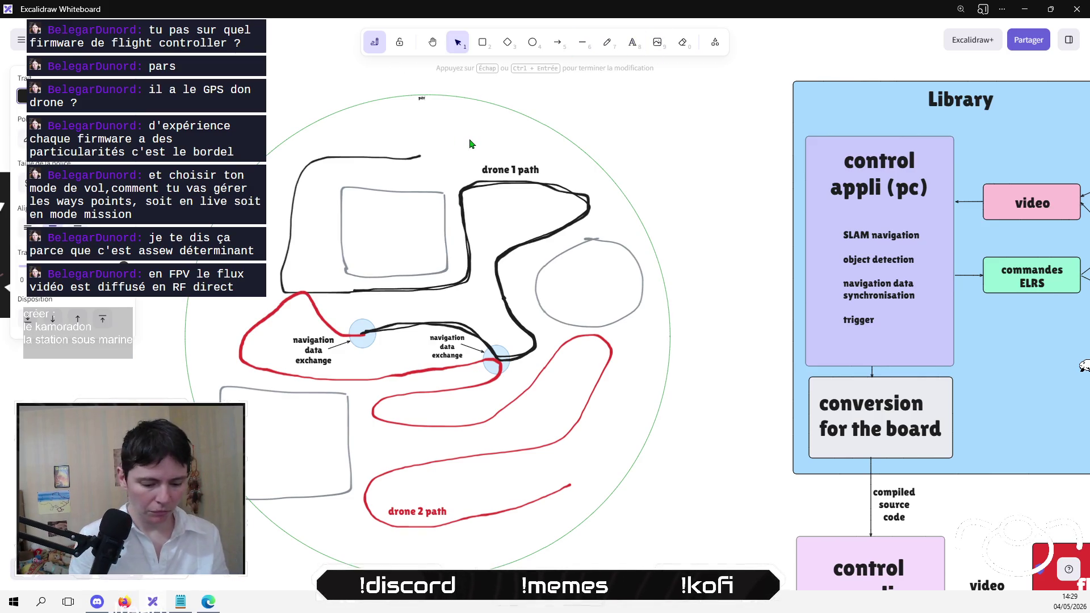
type("imètre")
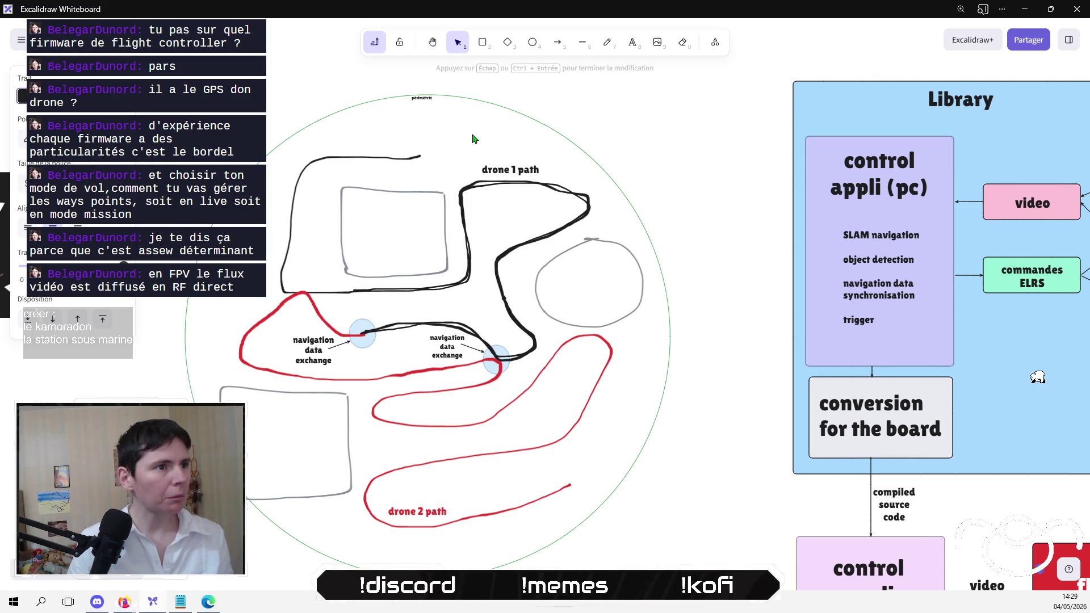
key("BackSpace")
key("BackSpace")
key("BackSpace")
type("mètre")
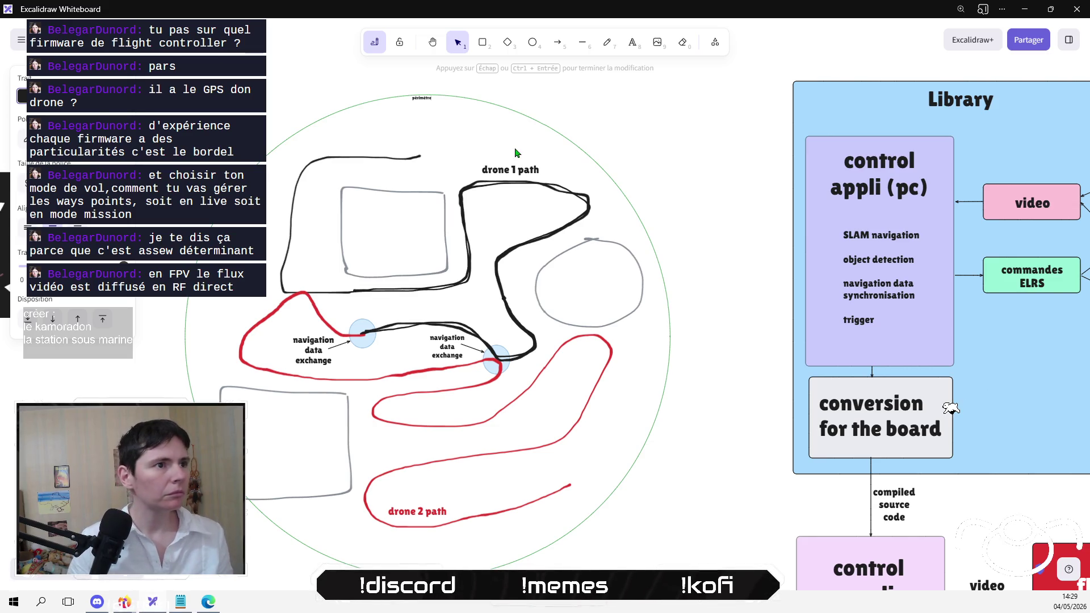
key("Escape")
mouse_move(434, 104)
left_mouse_down()
mouse_move(482, 120)
mouse_move(463, 114)
left_mouse_up()
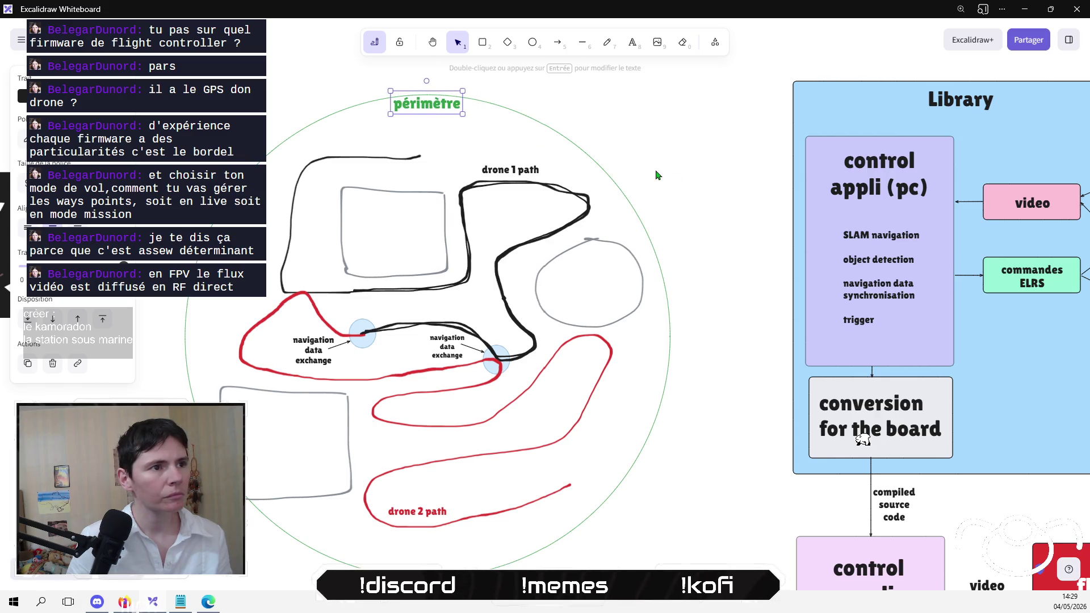
left_click(673, 162)
Step: Select the whole perimeter drawing and open the Export image dialog with Ctrl+Shift+E
scroll(649, 143, "down", 1)
mouse_move(151, 77)
left_mouse_down()
mouse_move(608, 499)
mouse_move(728, 585)
left_mouse_up()
key("ctrl+shift+e")
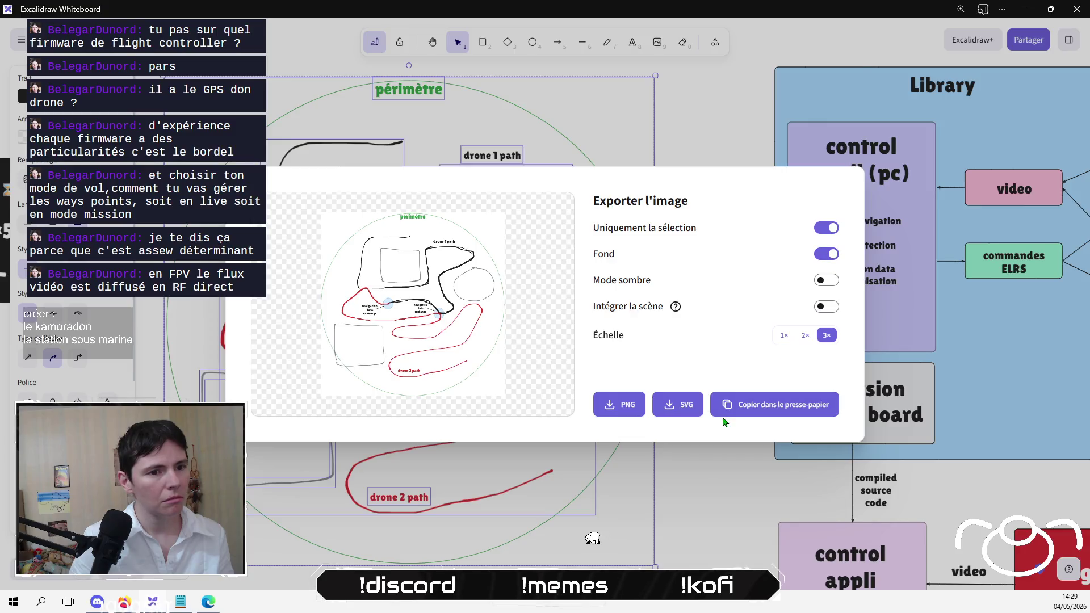
Step: Export the perimeter drawing as PNG into the Bureau folder, then close the export dialog
left_click(620, 407)
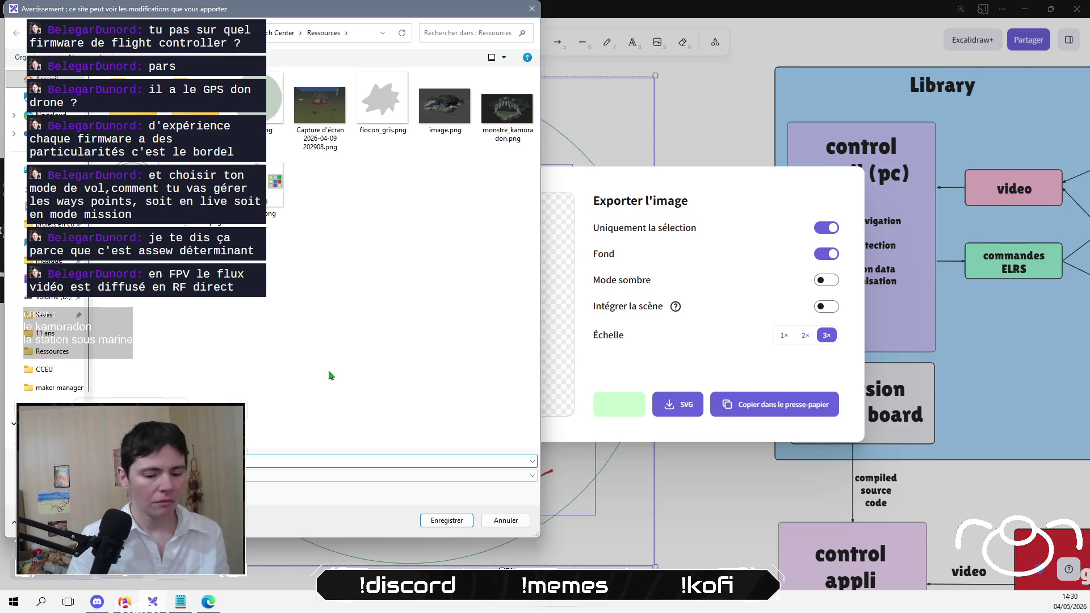
left_click(45, 169)
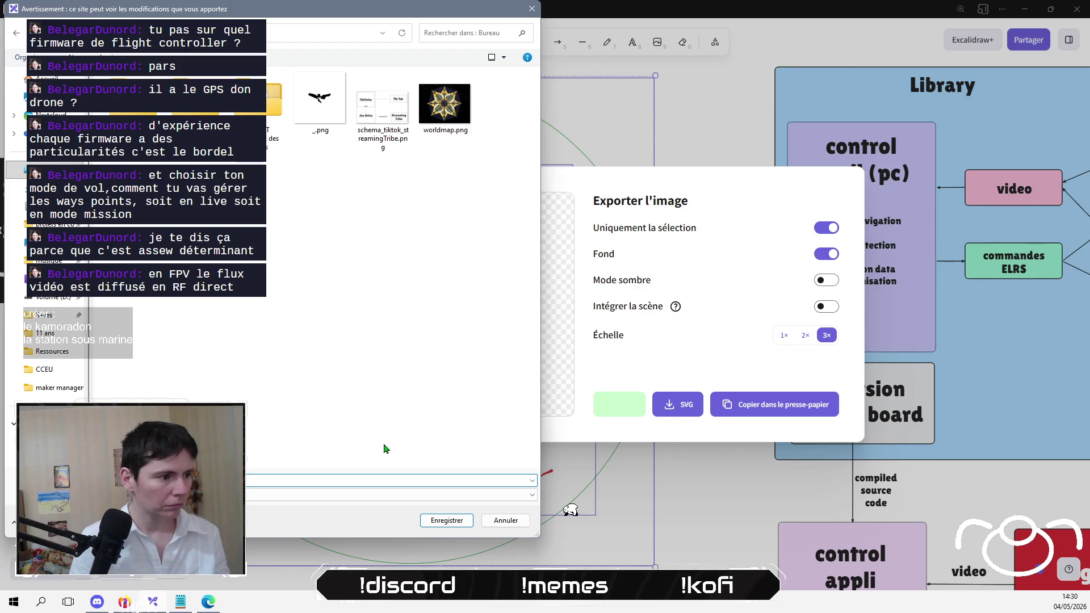
key("Return")
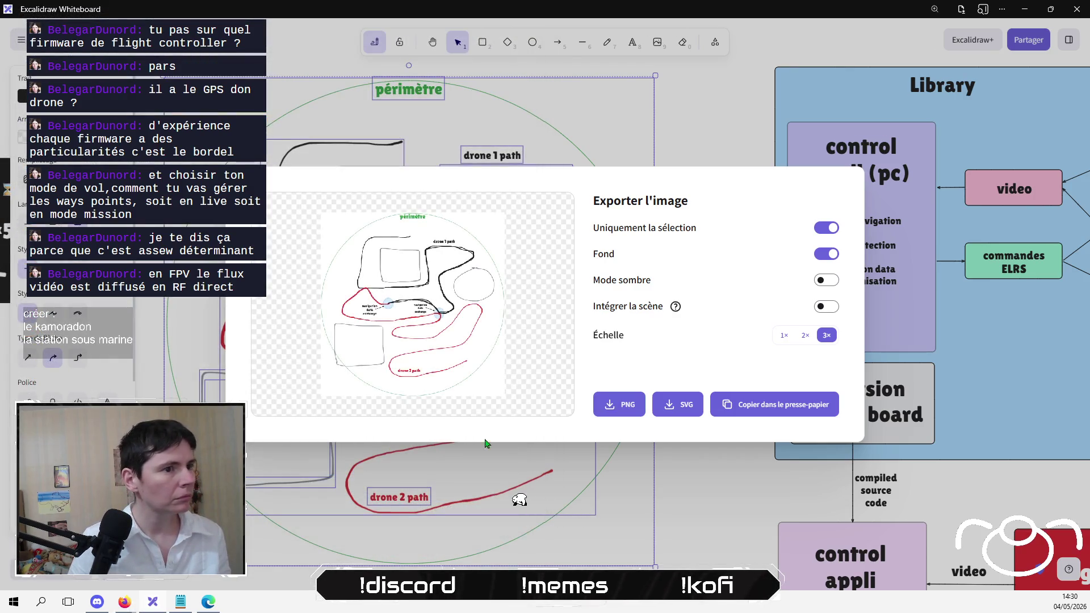
left_click(697, 153)
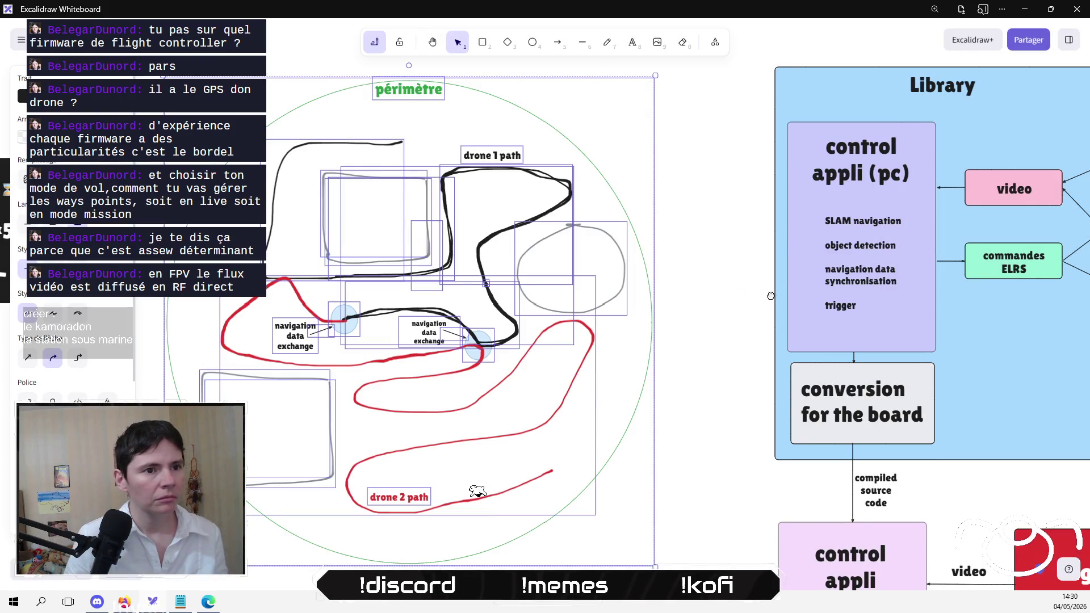
Step: Select the full architecture diagram and attempt a PNG export
left_click_drag(770, 296, 465, 272)
scroll(465, 272, "down", 5)
left_click_drag(428, 108, 898, 543)
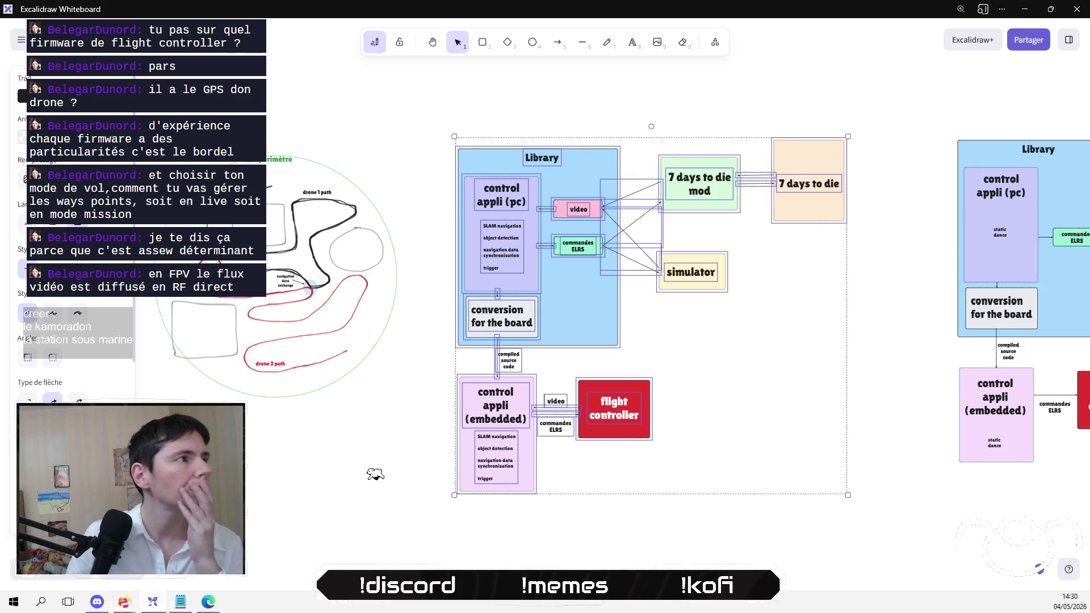
key("ctrl+shift+e")
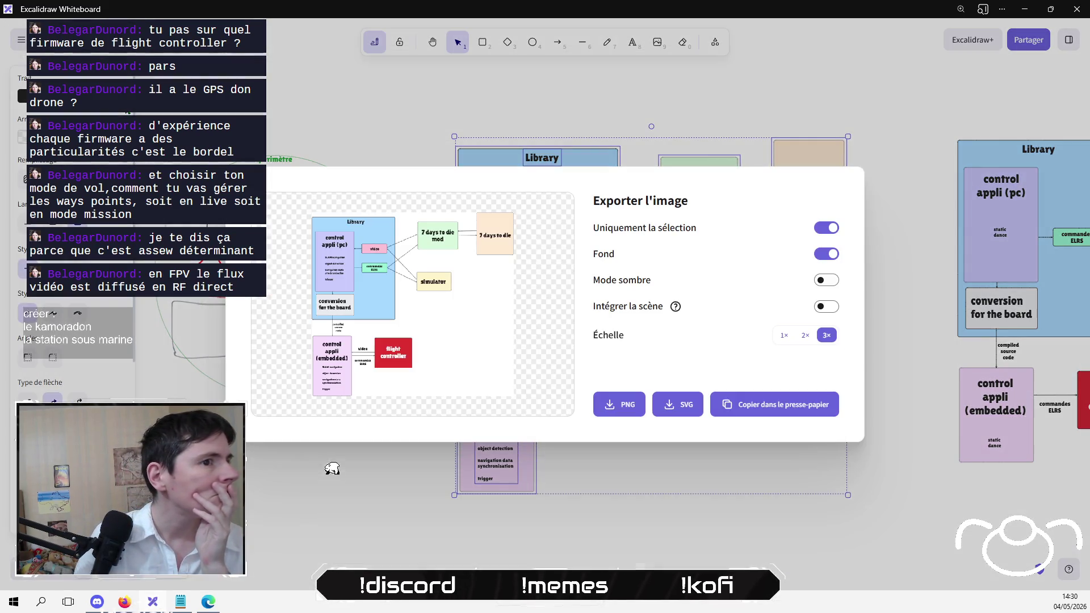
left_click(628, 408)
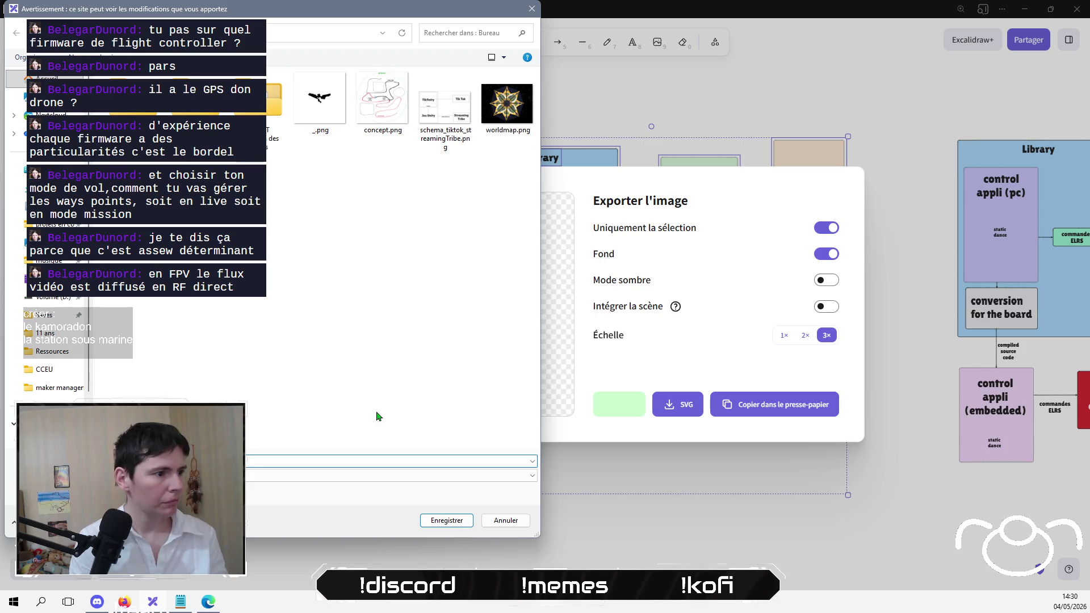
key("Return")
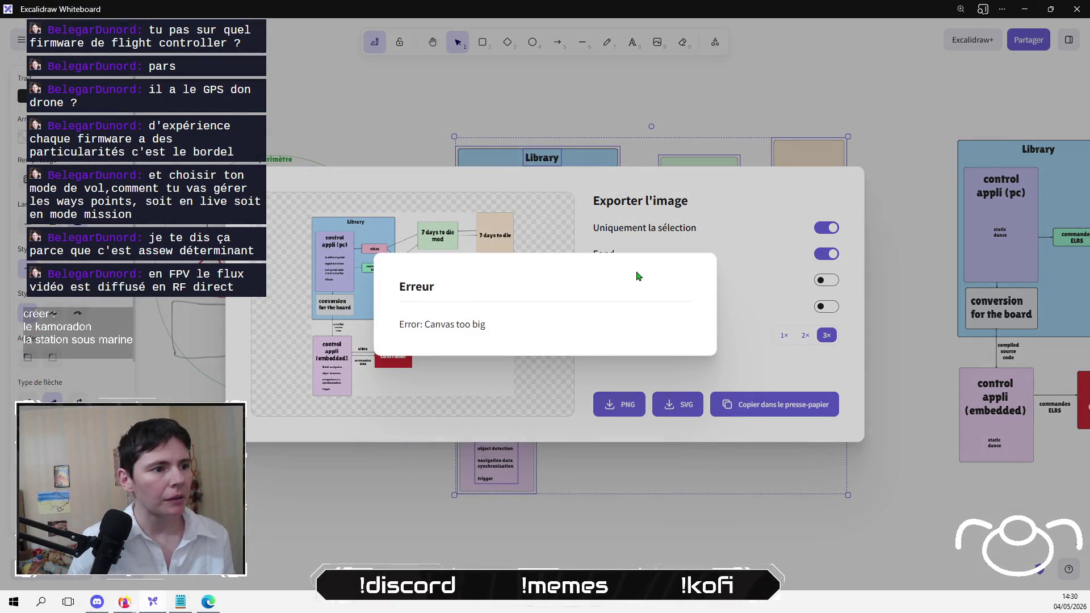
Step: After the 'Canvas too big' error, re-export at 1× scale, replacing full_implementation.png
left_click(760, 366)
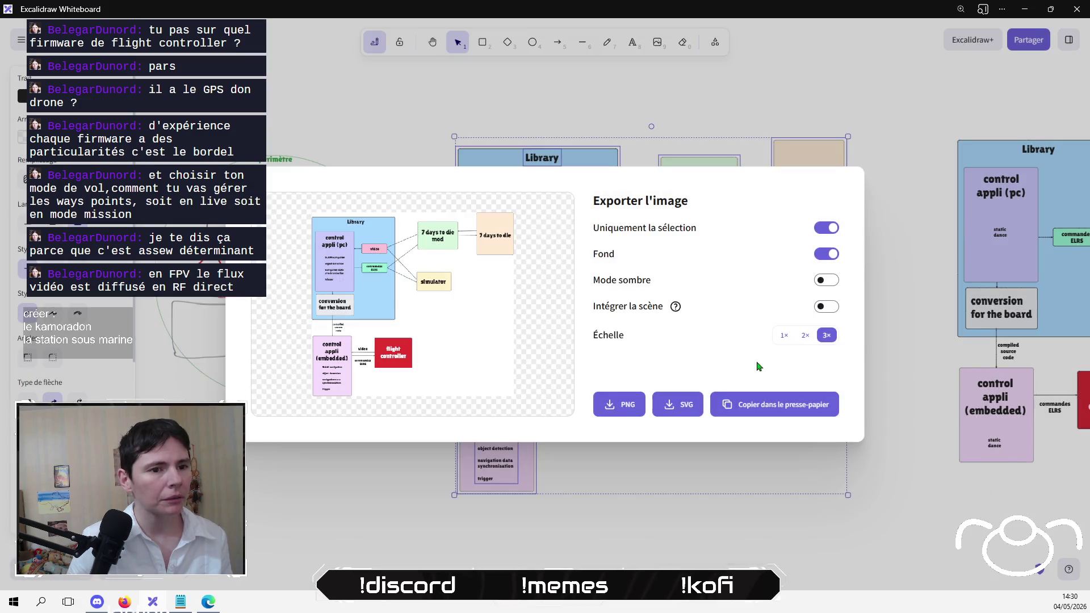
left_click(789, 338)
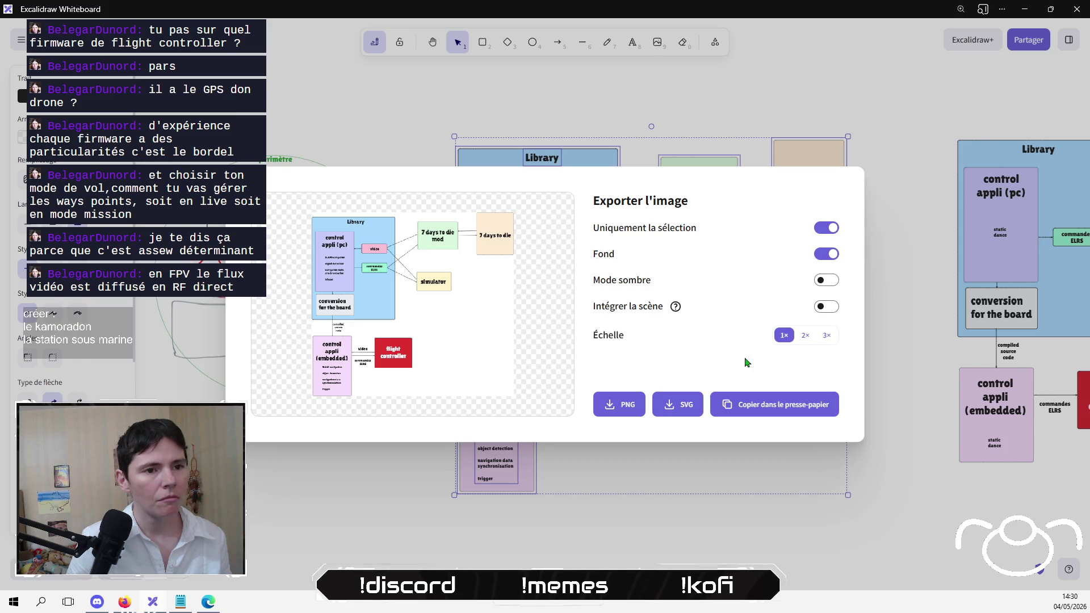
left_click(619, 404)
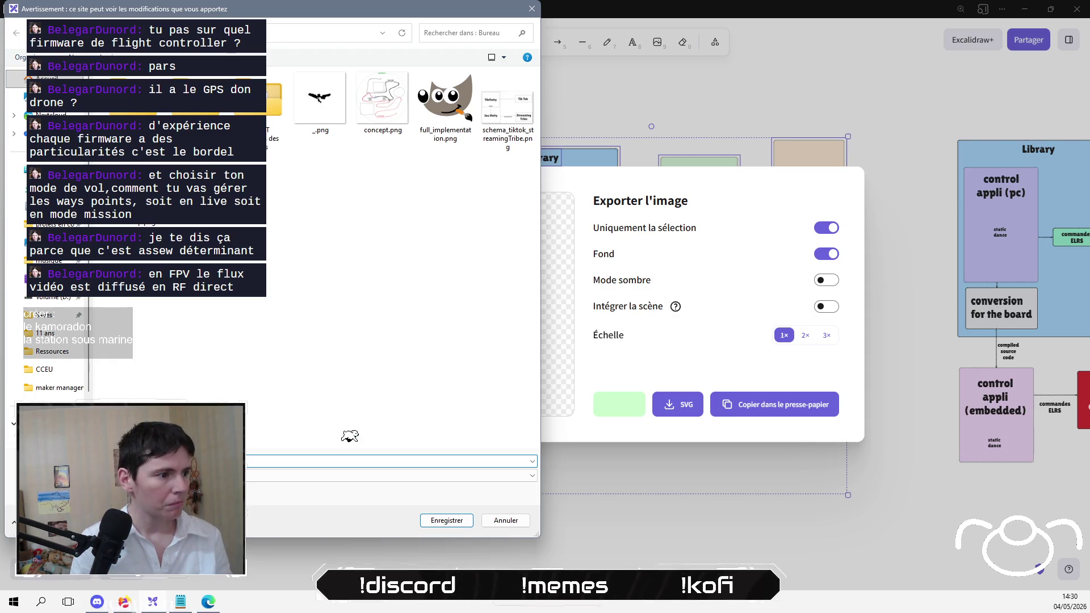
key("Return")
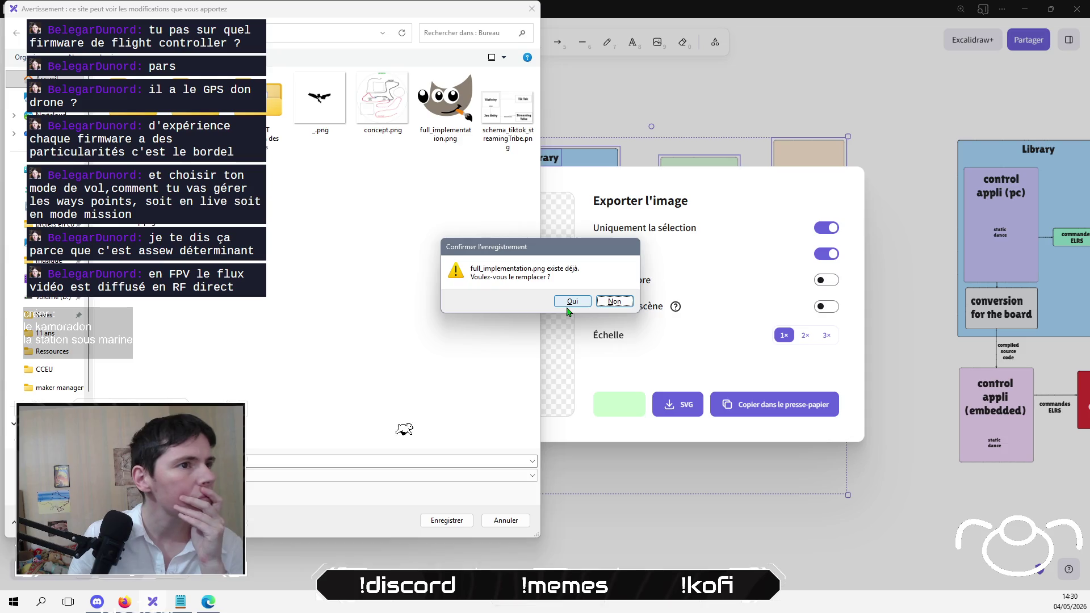
left_click(569, 302)
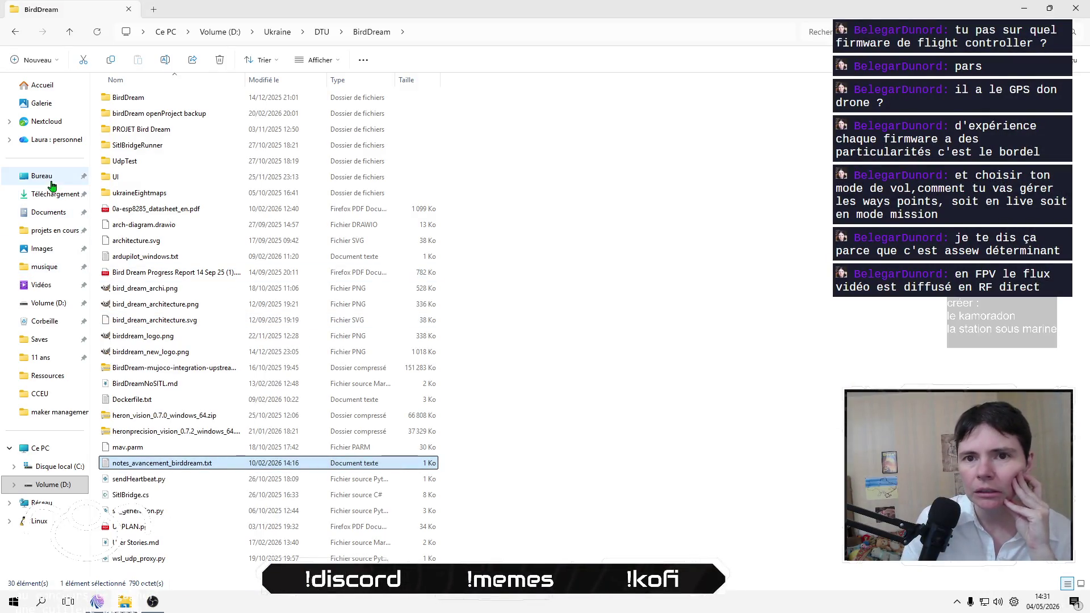
Step: Open full_implementation.png from the Bureau folder in an image viewer, then close the preview
left_click(41, 176)
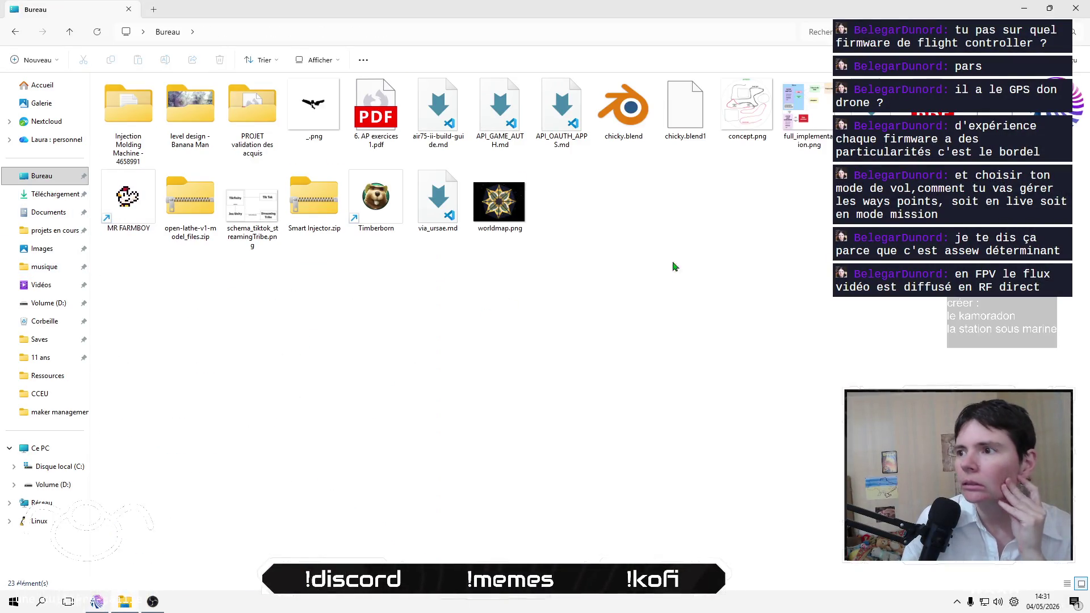
left_click(795, 118)
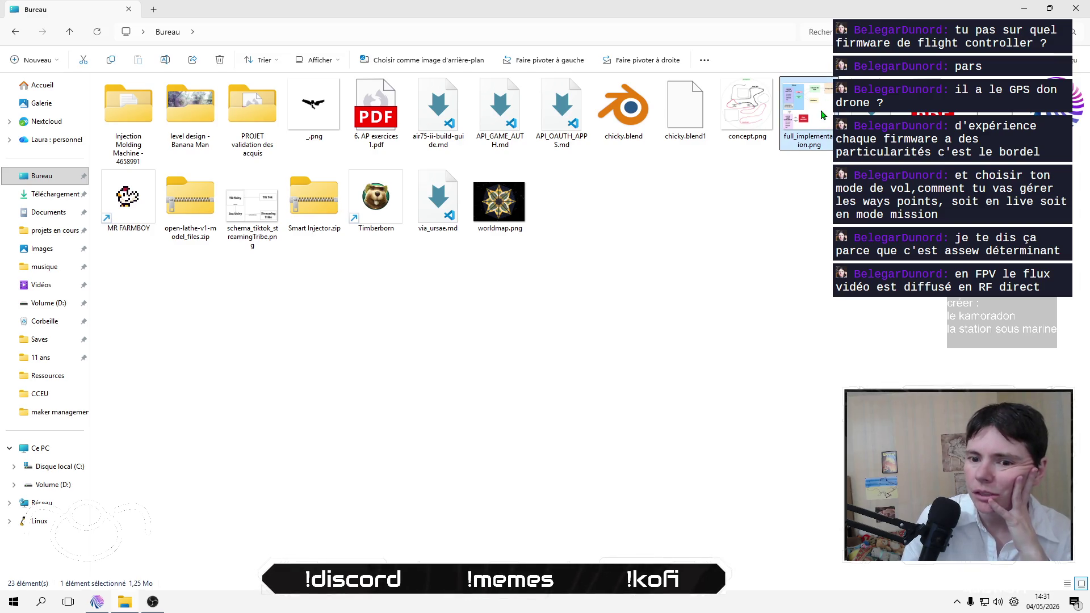
right_click(821, 115)
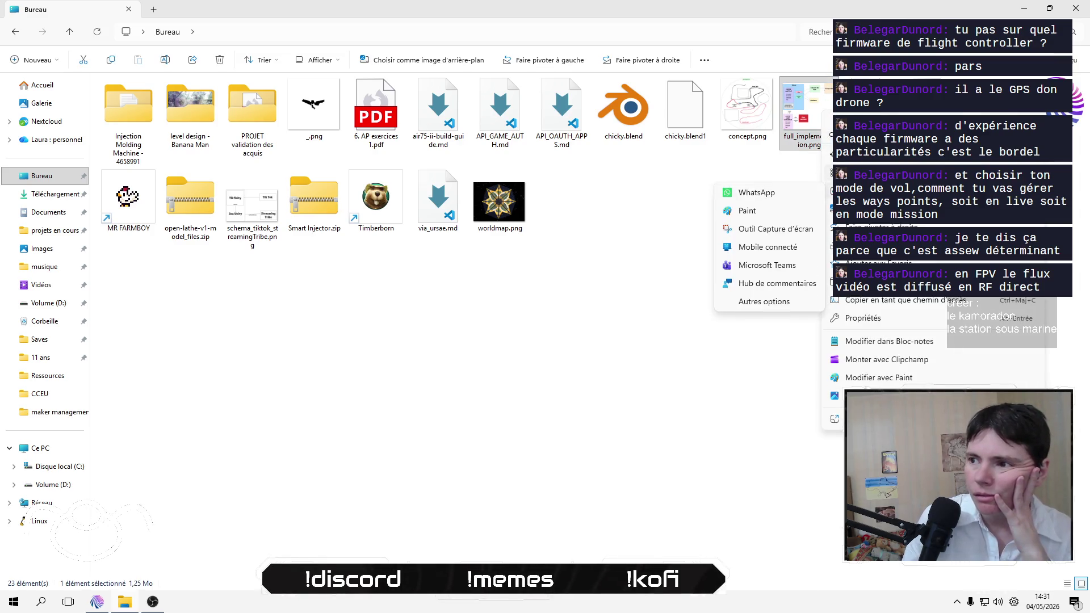
mouse_move(852, 173)
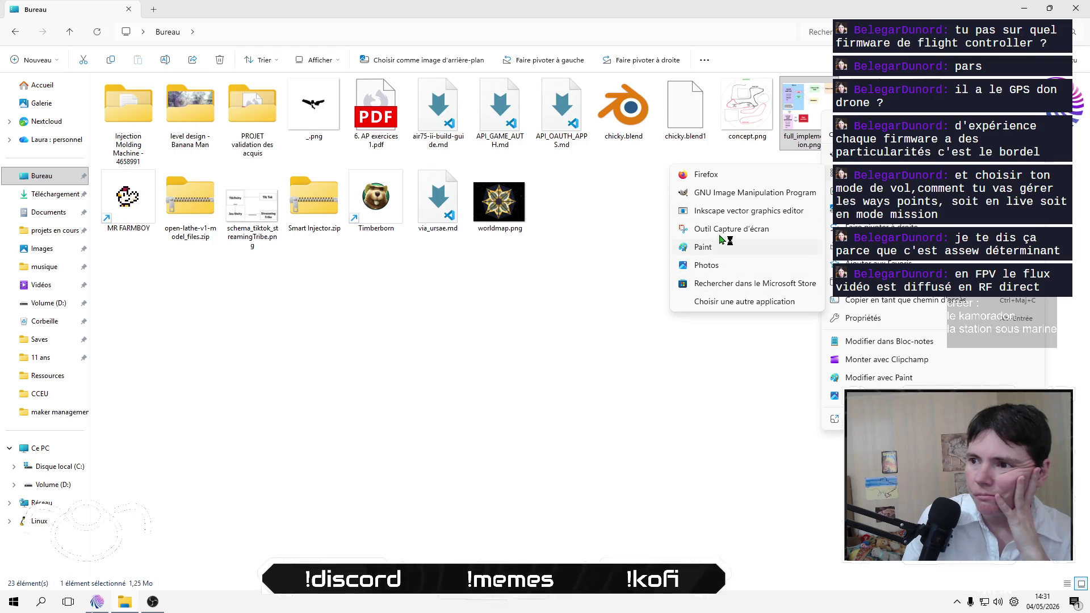
left_click(727, 266)
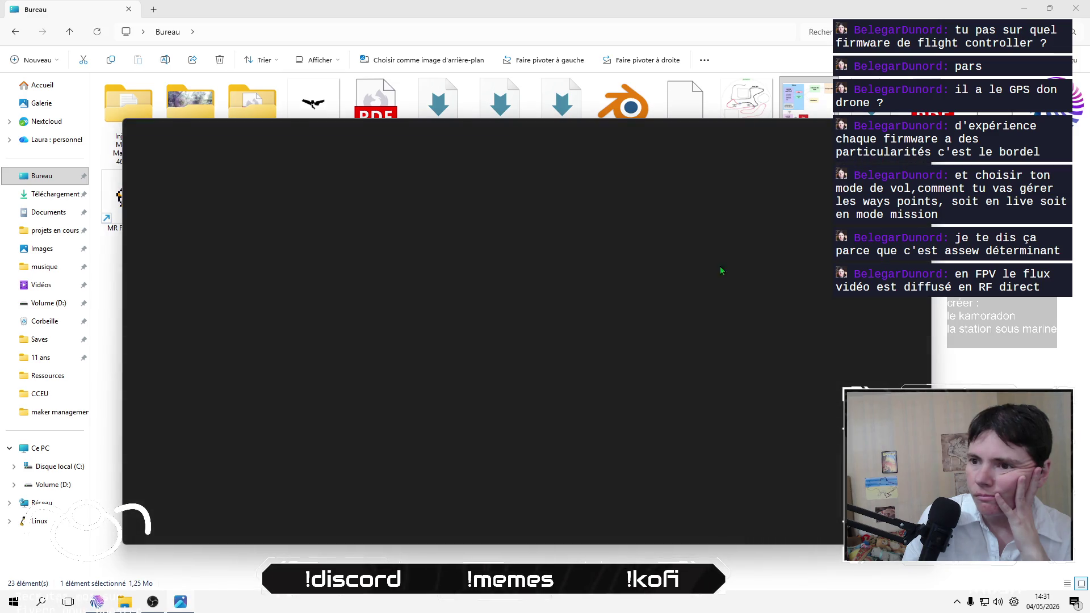
scroll(498, 343, "up", 2)
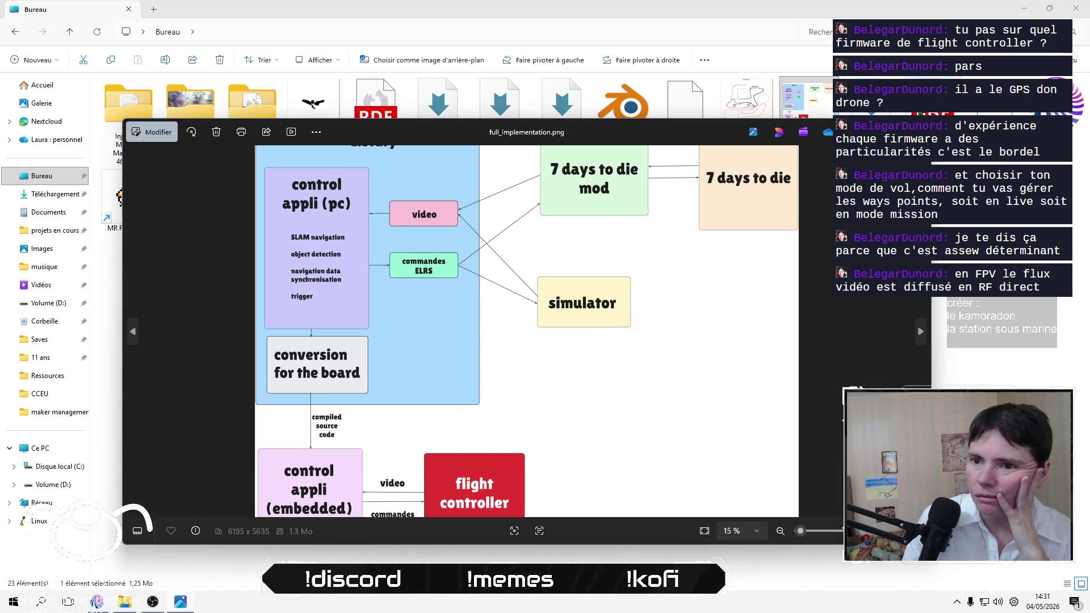
key("alt+F4")
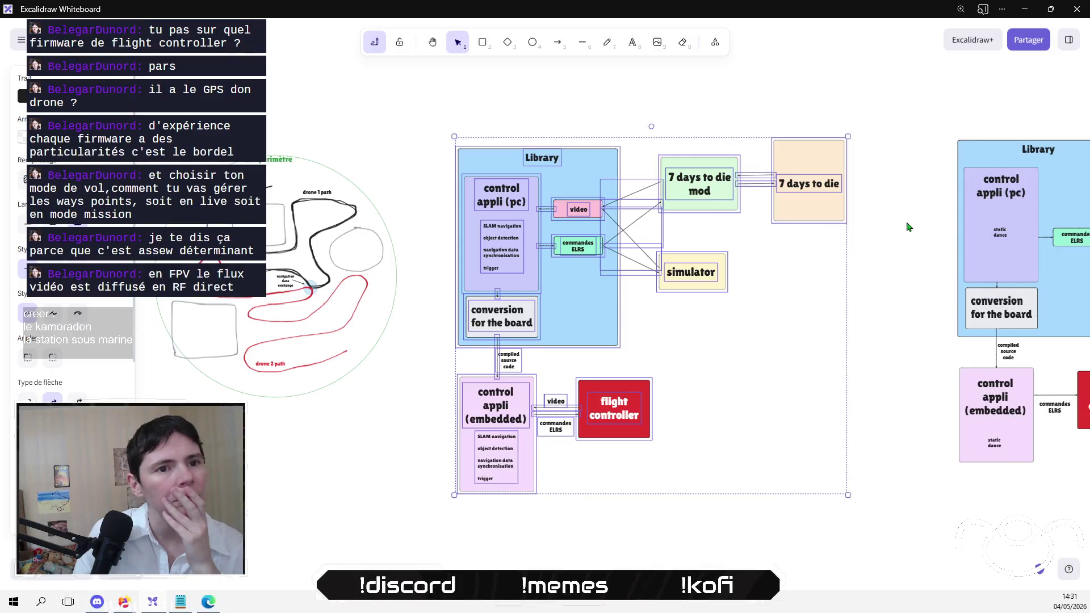
Step: Select the whole diagram and export it as a PNG image to the Desktop
mouse_move(261, 107)
left_mouse_down()
mouse_move(722, 518)
mouse_move(786, 511)
left_mouse_up()
left_click(21, 37)
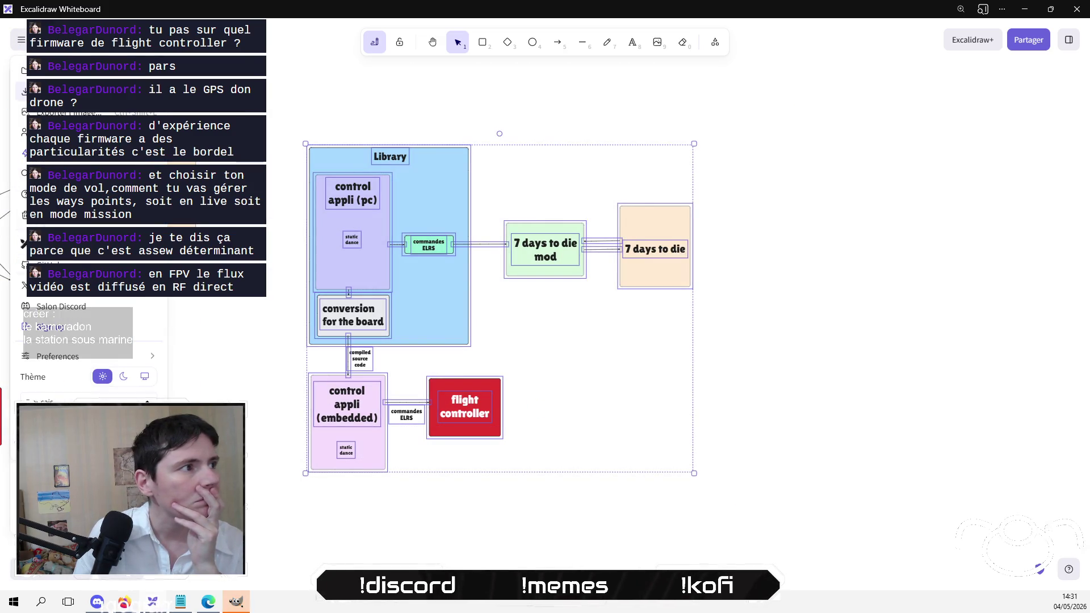
left_click(45, 112)
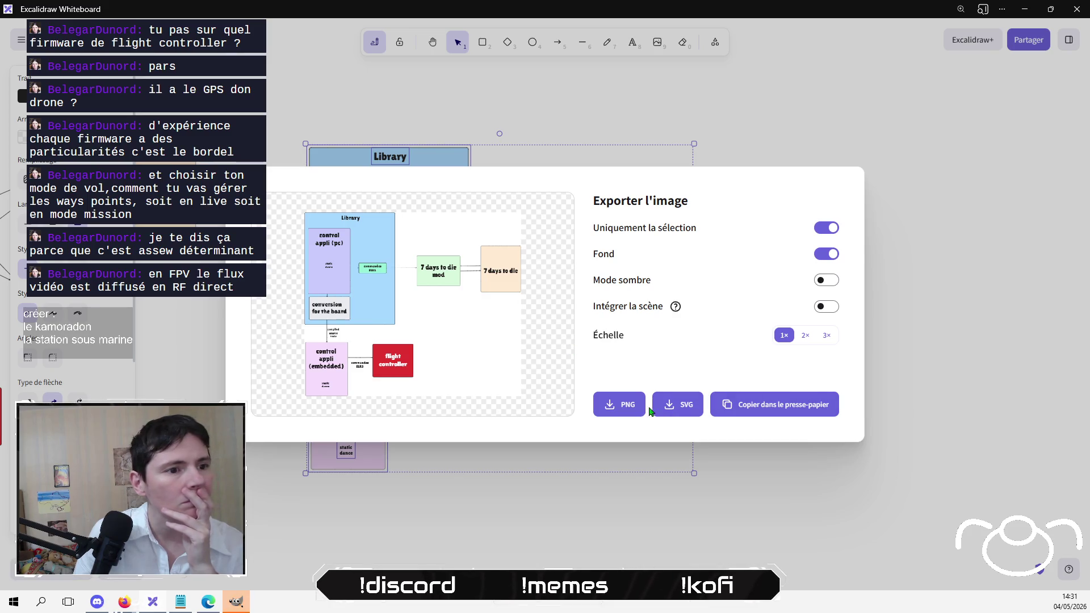
left_click(628, 406)
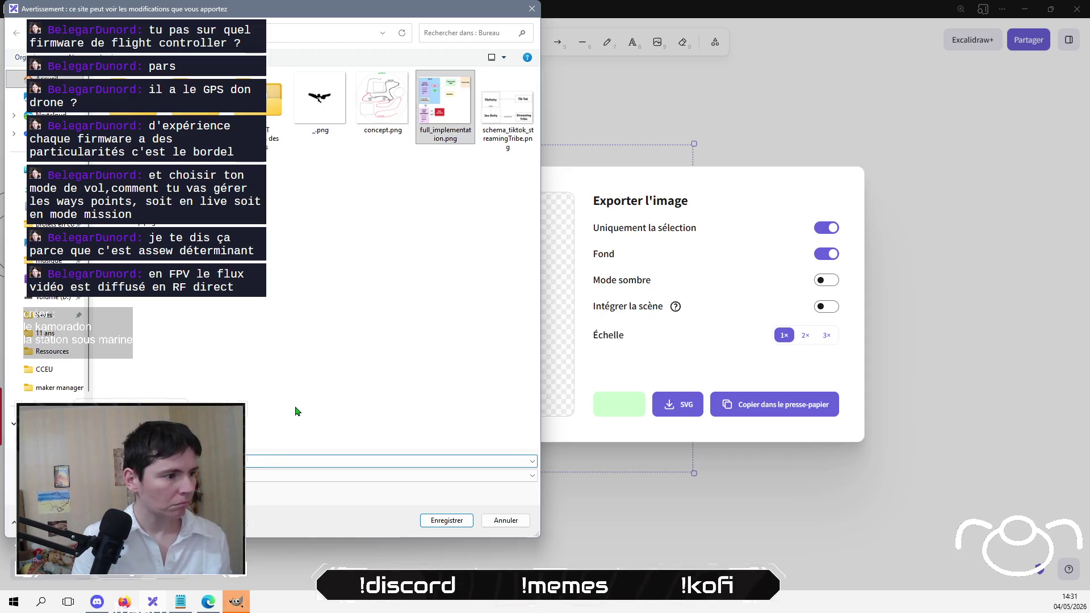
key("Return")
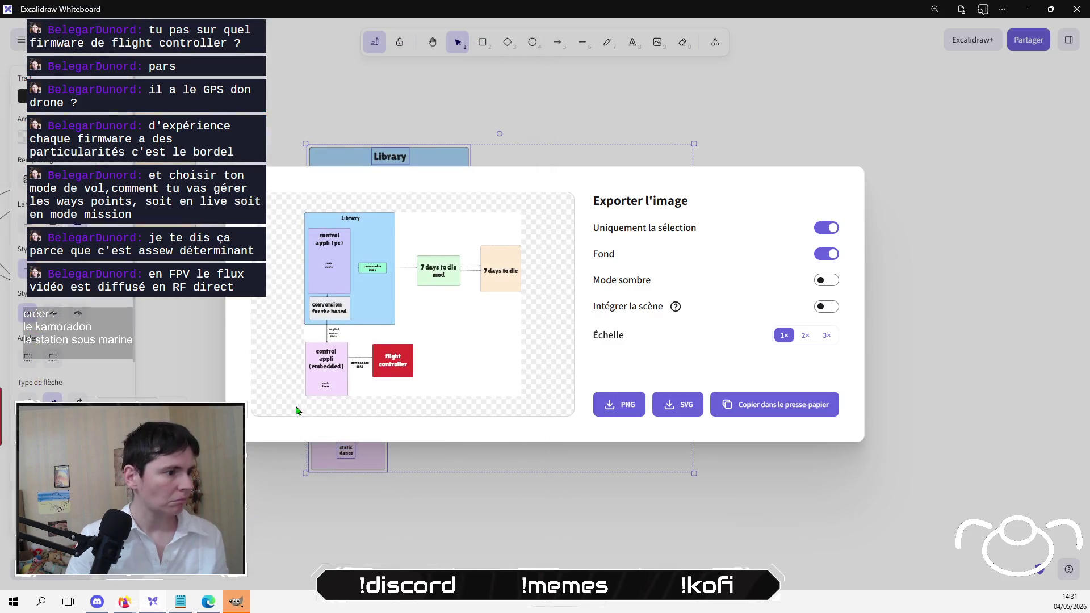
left_click(941, 346)
Step: Clear the selection, pan to the other diagram and minimise the Excalidraw window
left_click(944, 340)
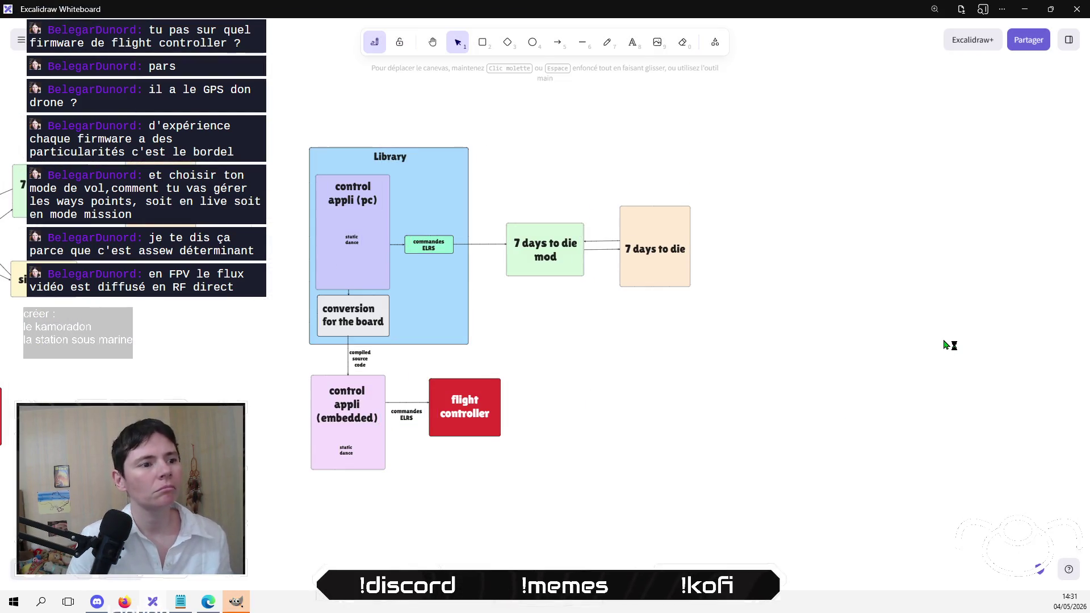
left_click(235, 596)
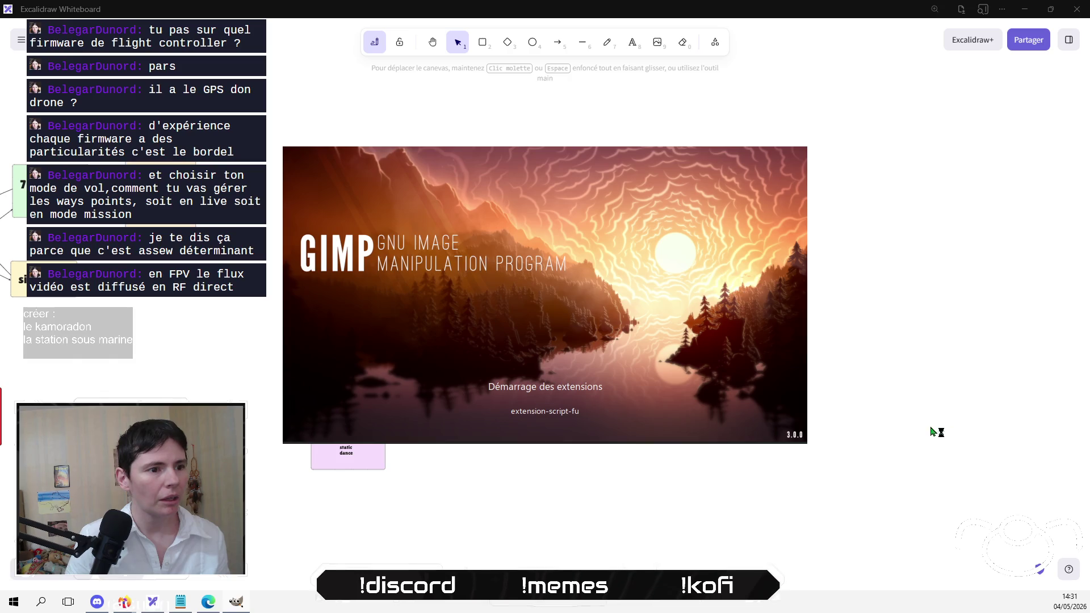
left_click(878, 353)
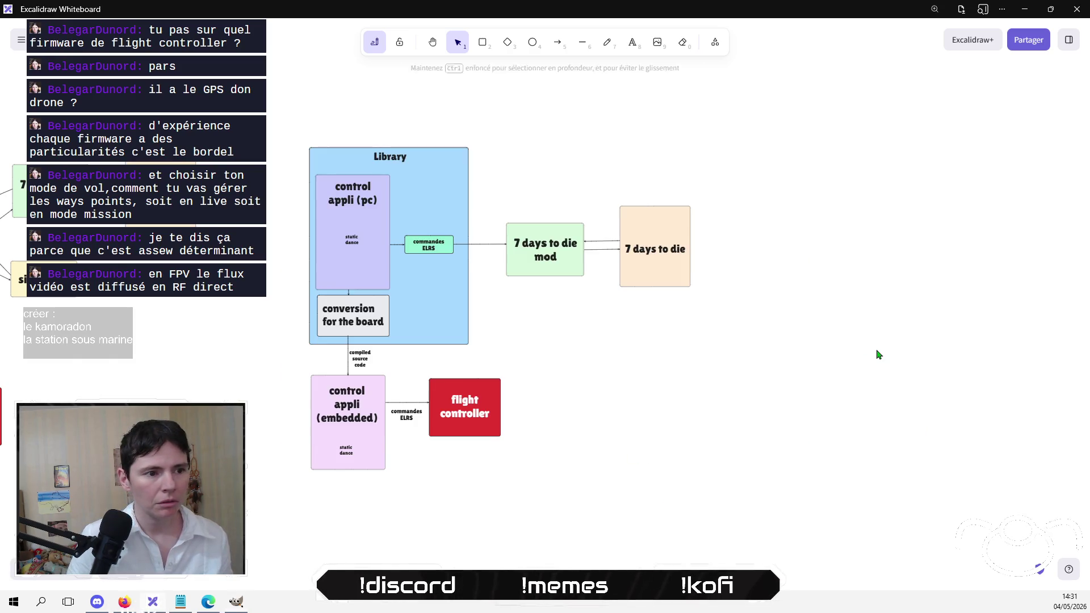
mouse_move(508, 476)
left_mouse_down()
mouse_move(673, 506)
mouse_move(720, 467)
left_mouse_up()
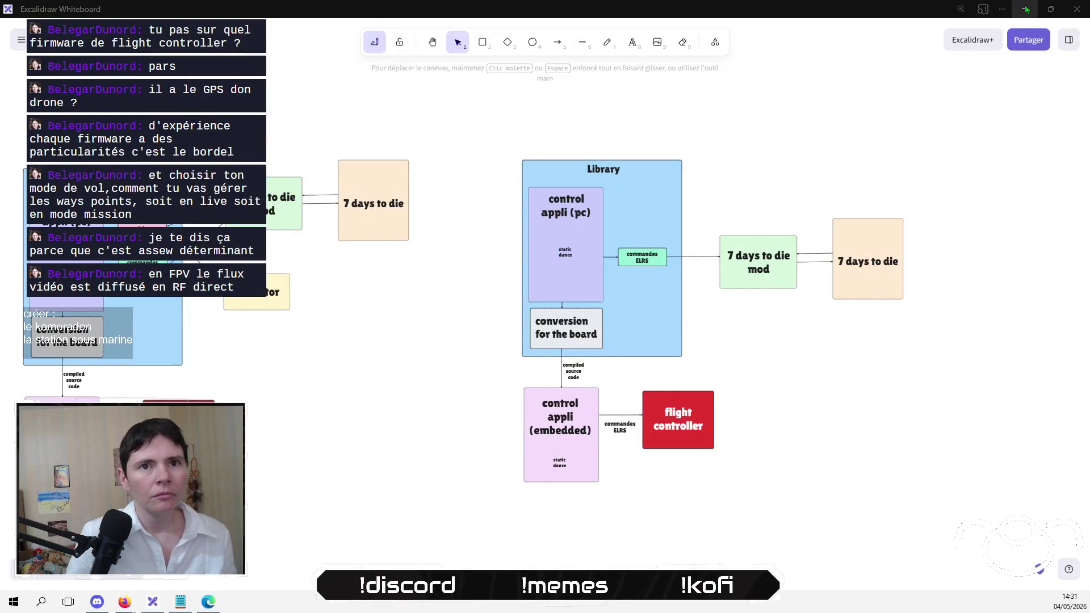
left_click(1026, 9)
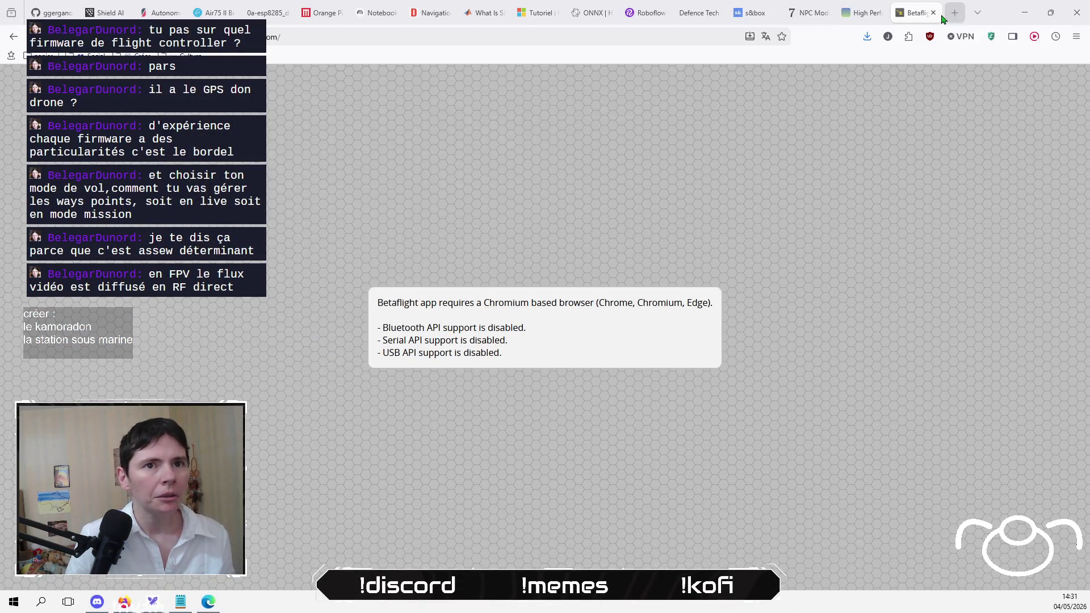
Step: Close the Betaflight tab and upload basic_implementation.png and full_implementation.png from Bureau as sources
middle_click(940, 17)
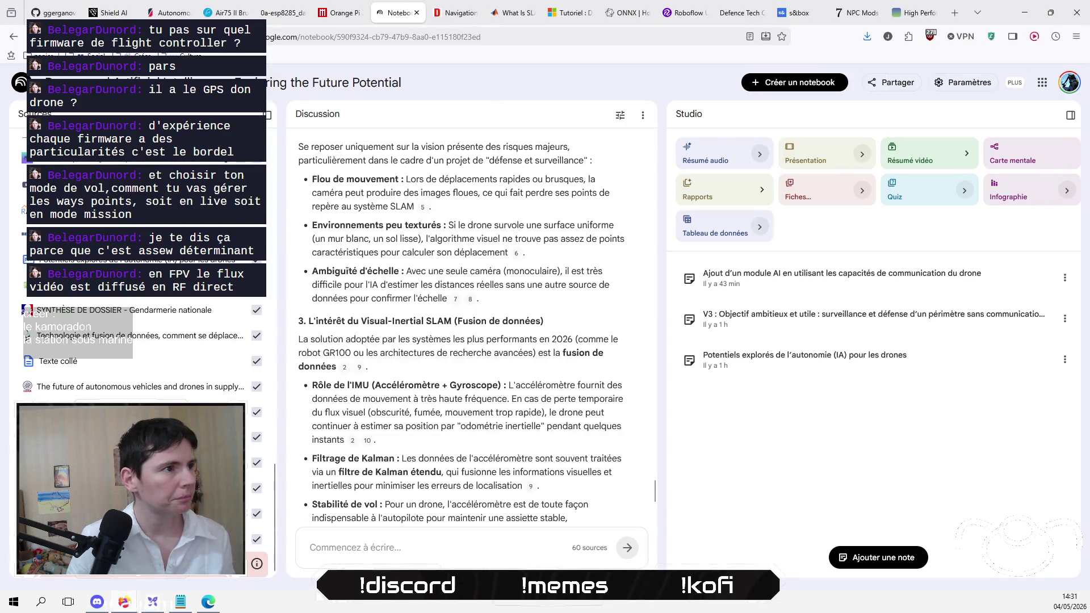
scroll(22, 258, "up", 15)
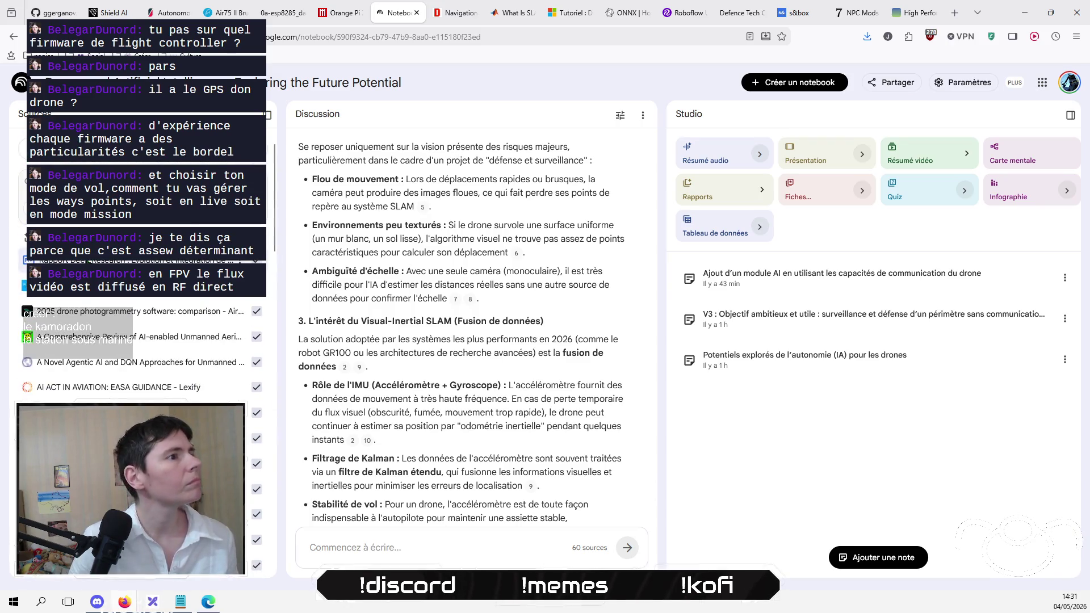
left_click(23, 148)
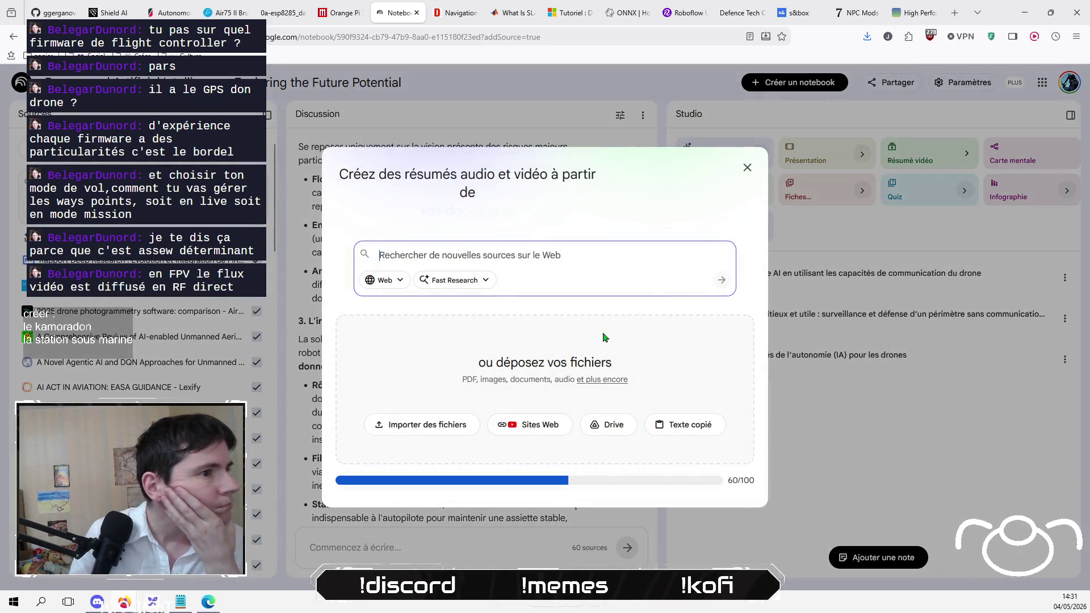
left_click(433, 434)
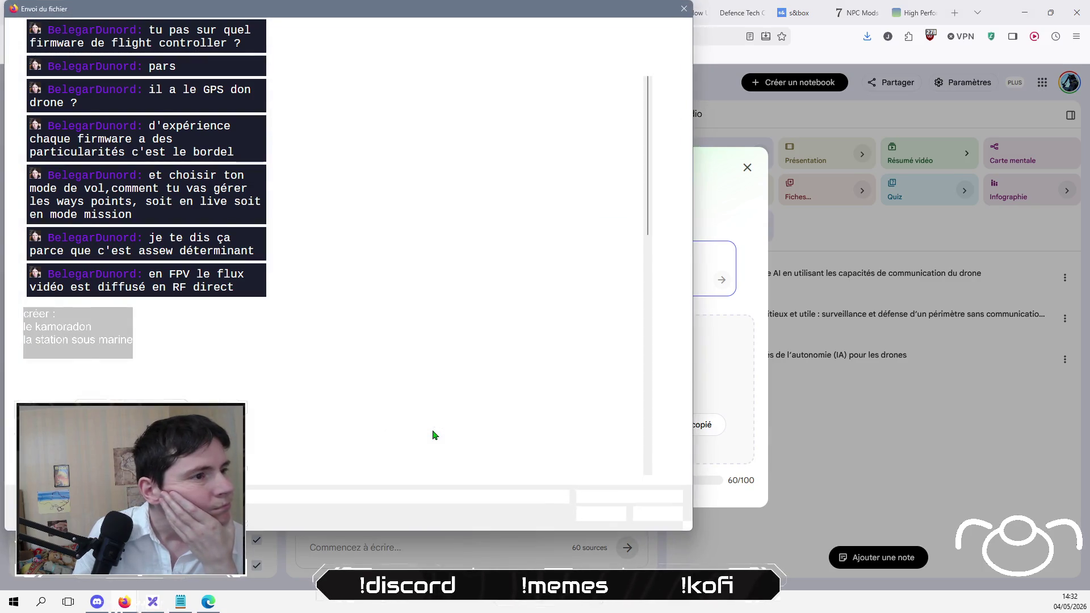
left_click(17, 169)
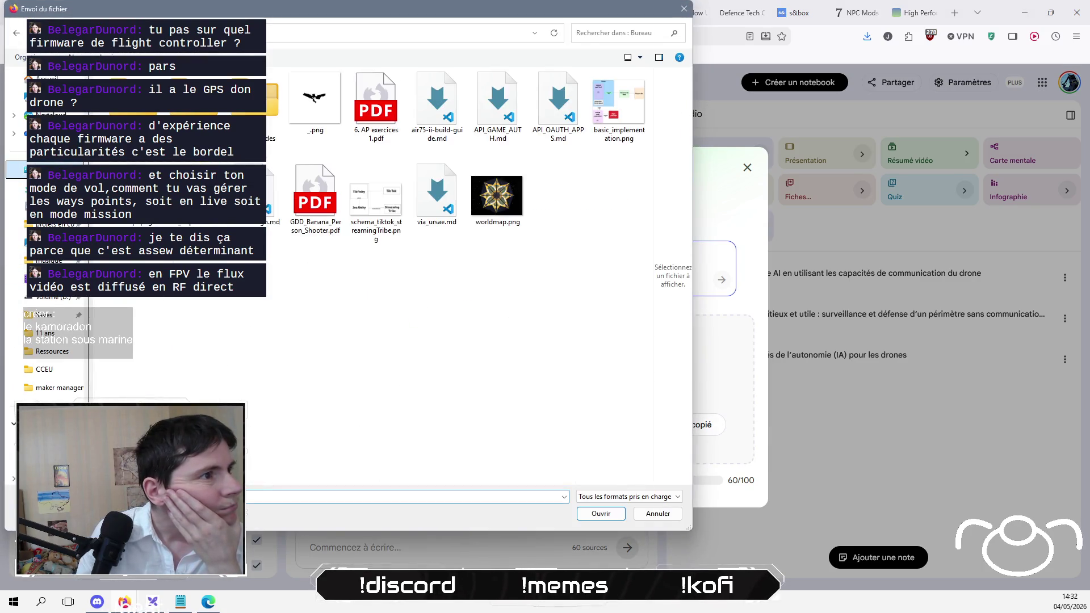
left_click(619, 108)
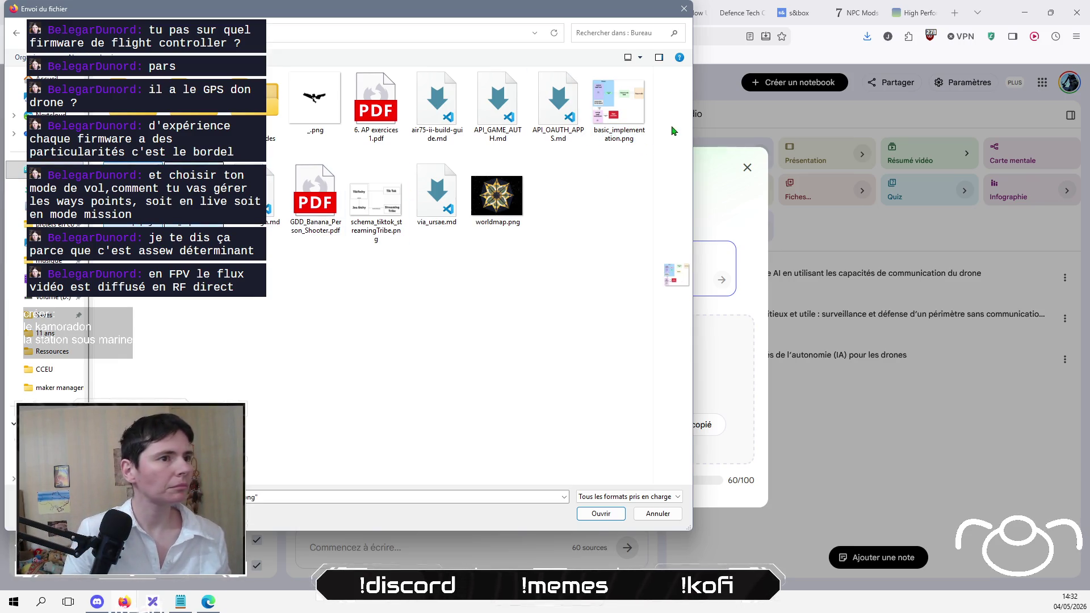
left_click(619, 108, "ctrl")
left_click(607, 516)
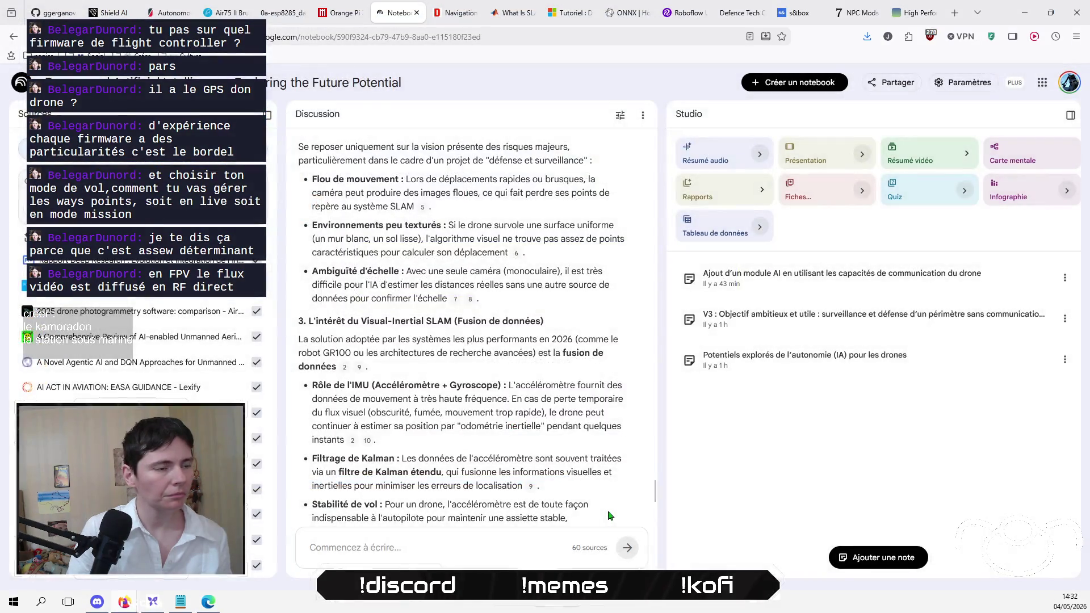
scroll(152, 340, "down", 20)
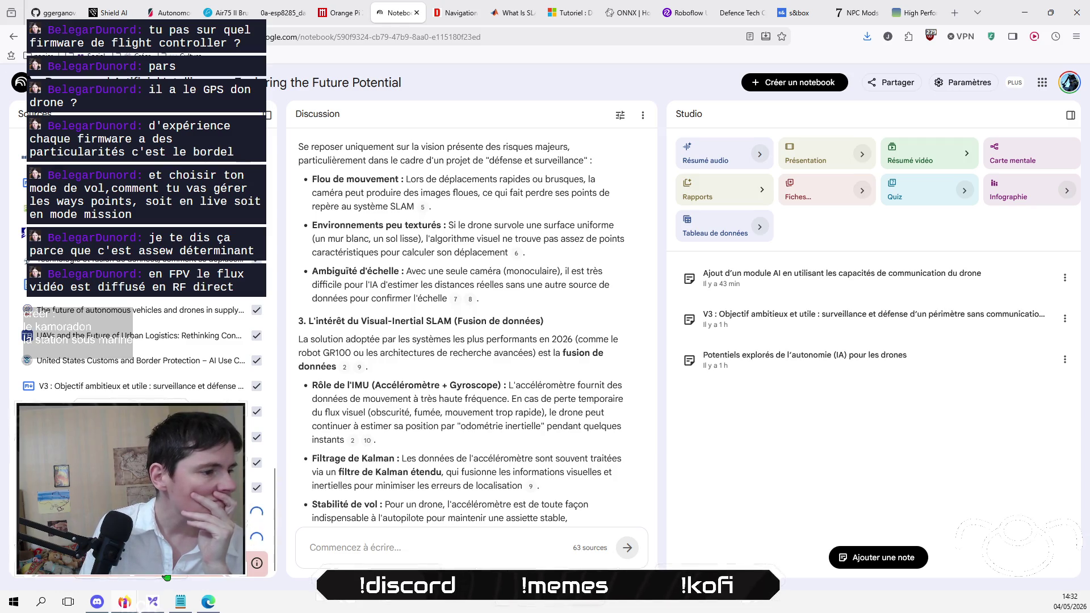
mouse_move(257, 569)
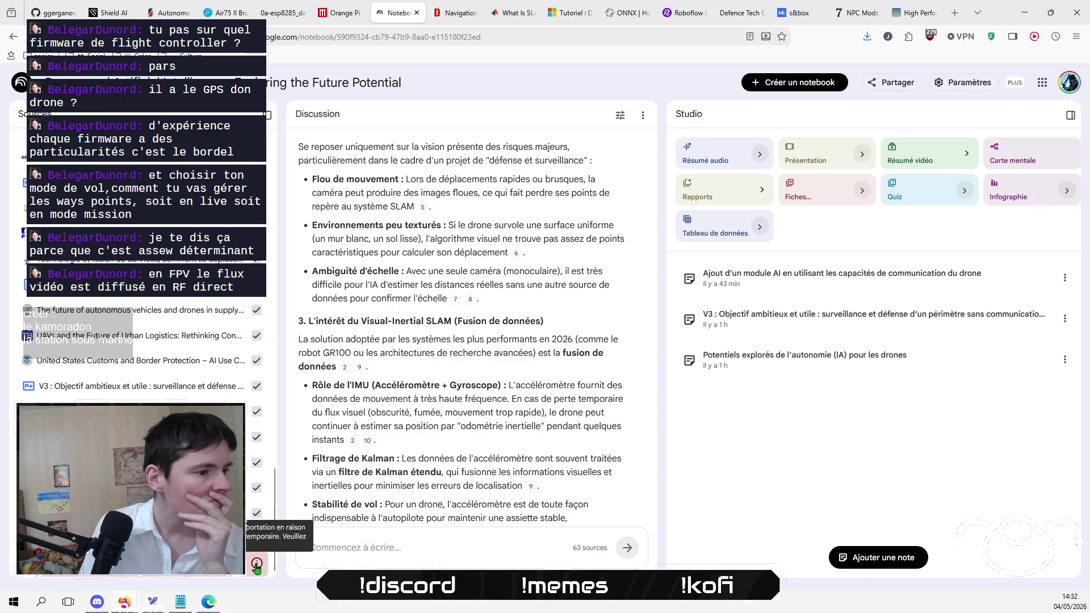
left_click(257, 564)
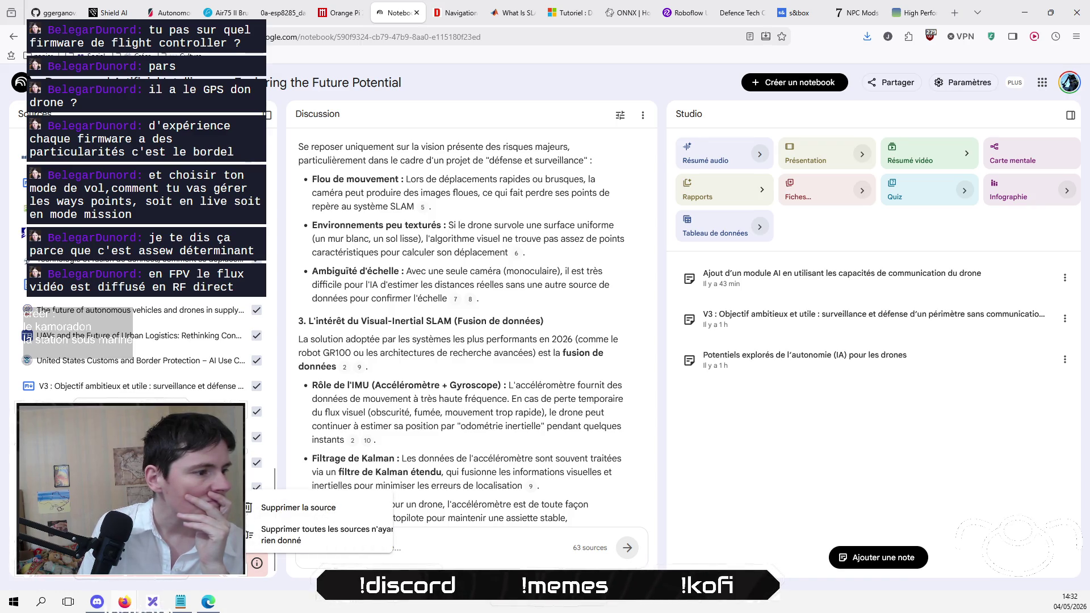
key("Escape")
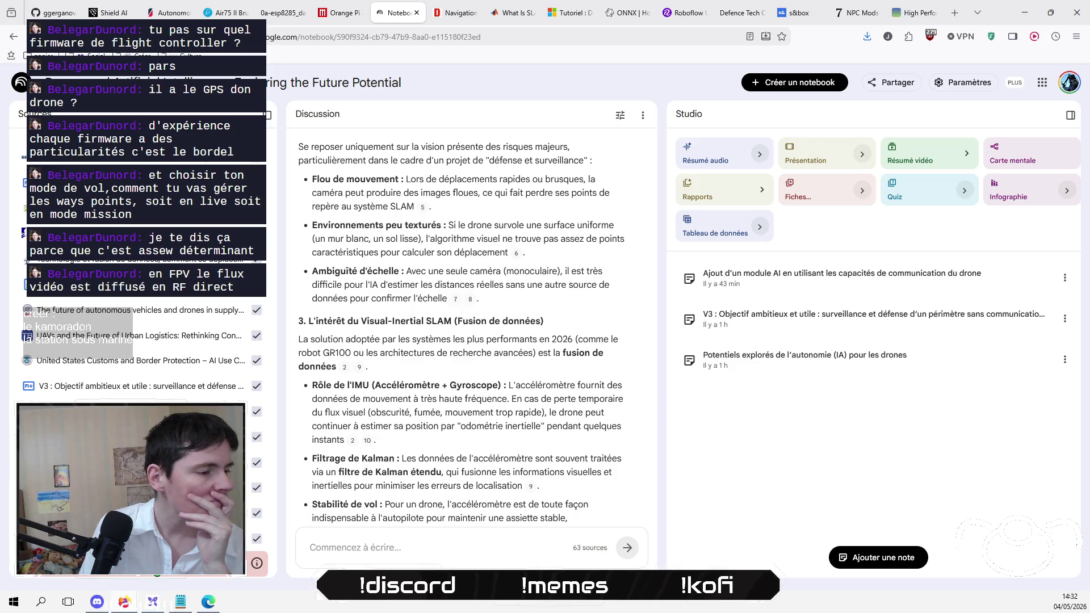
right_click(157, 311)
left_click(193, 326)
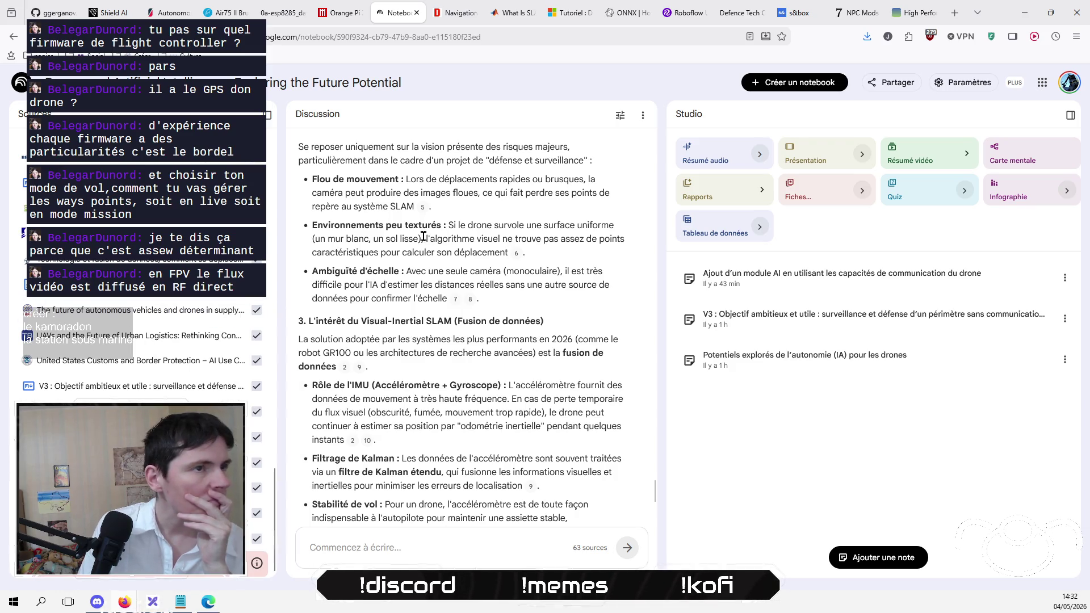
left_click(953, 13)
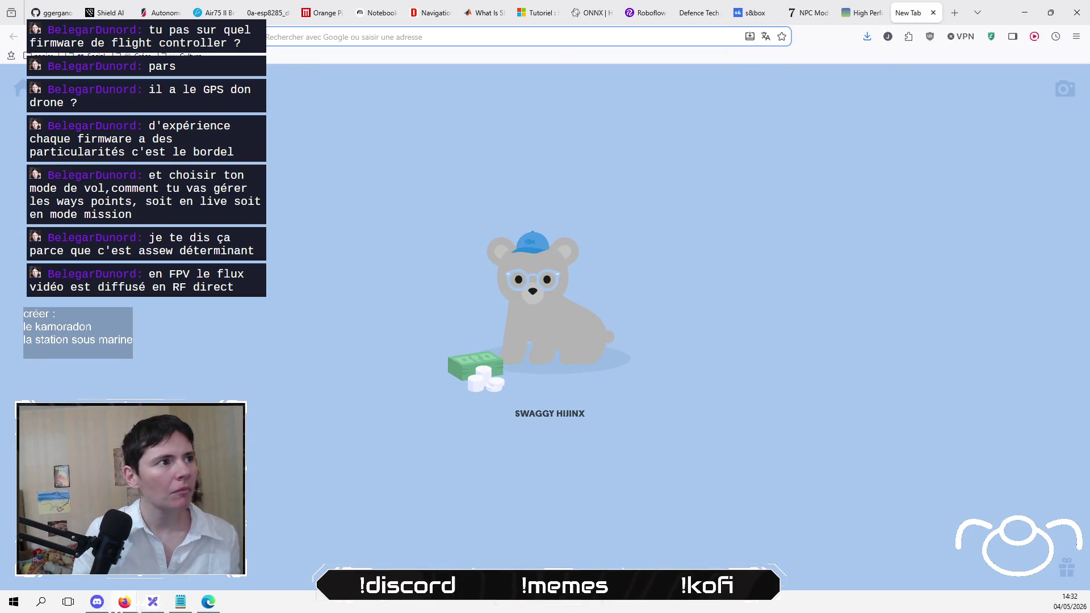
left_click(379, 17)
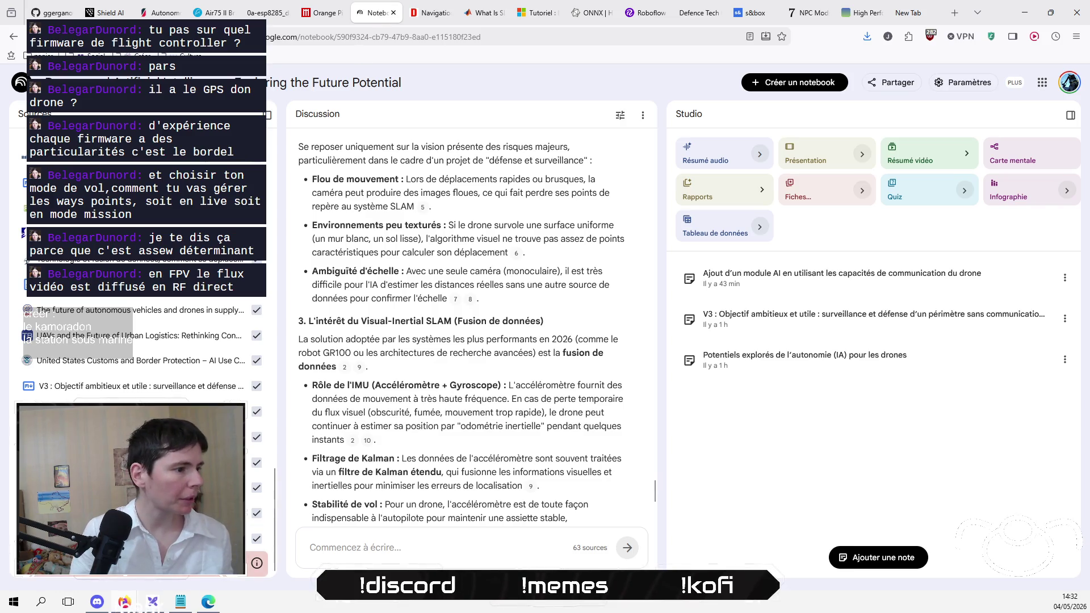
left_click_drag(281, 452, 491, 452)
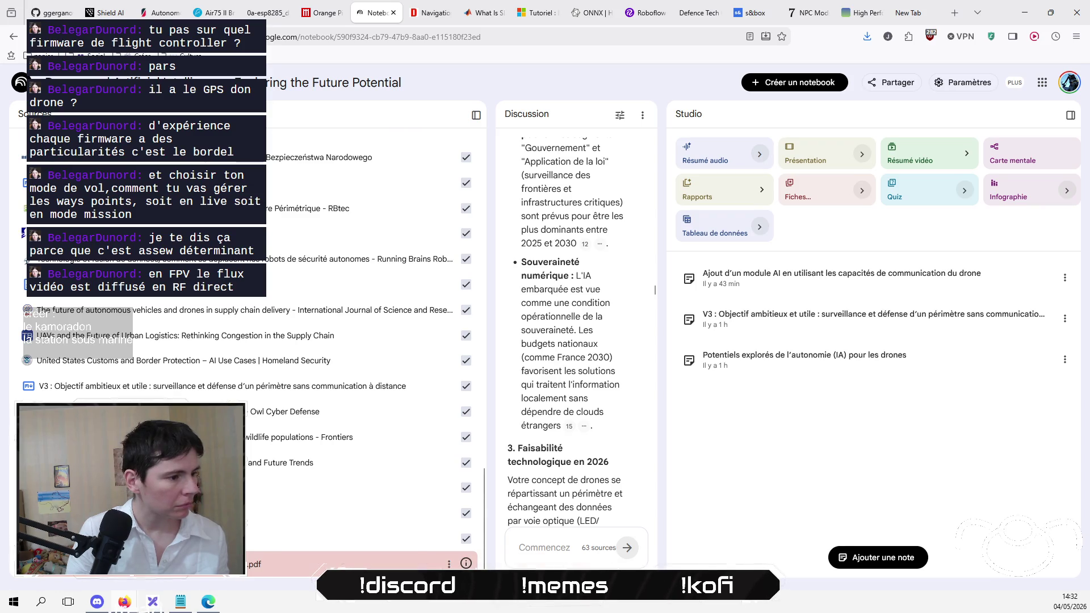
Step: Try selecting the page text and opening the failed PDF source's options
key("ctrl+a")
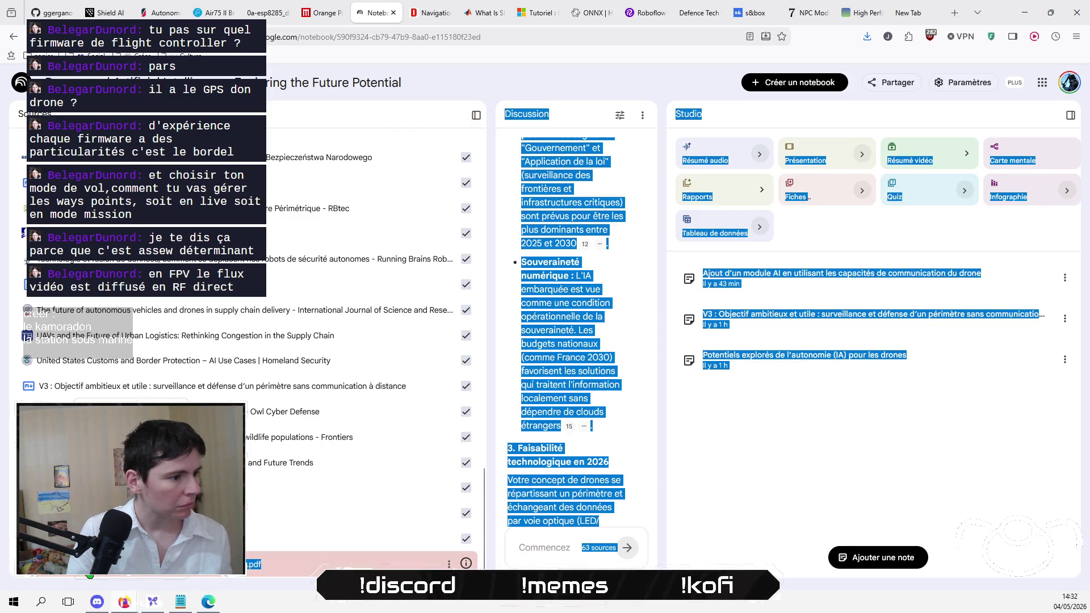
left_click(33, 579)
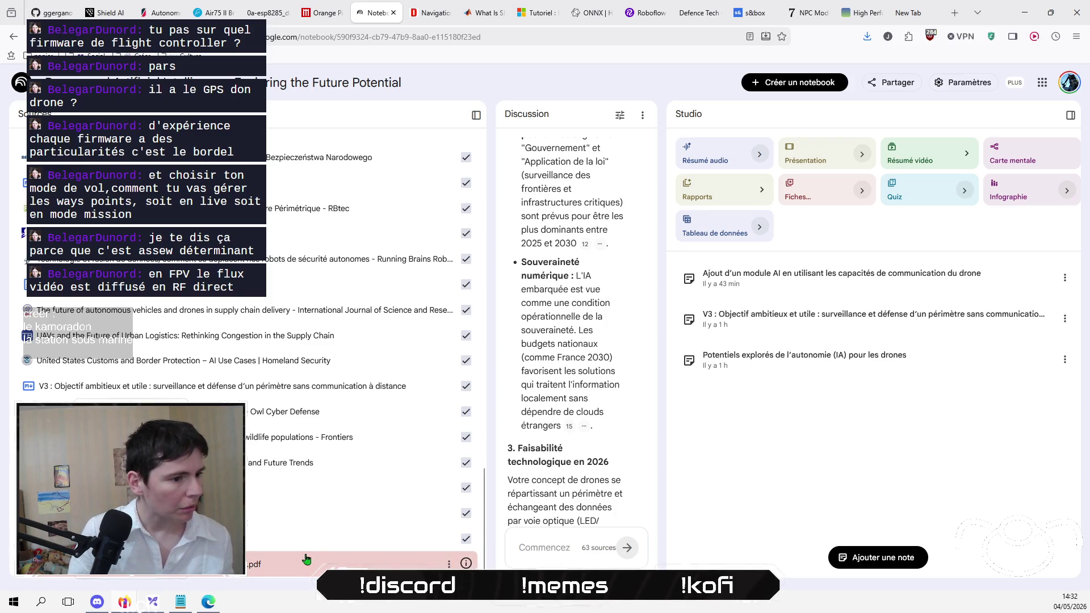
left_click(449, 563)
left_click(376, 563)
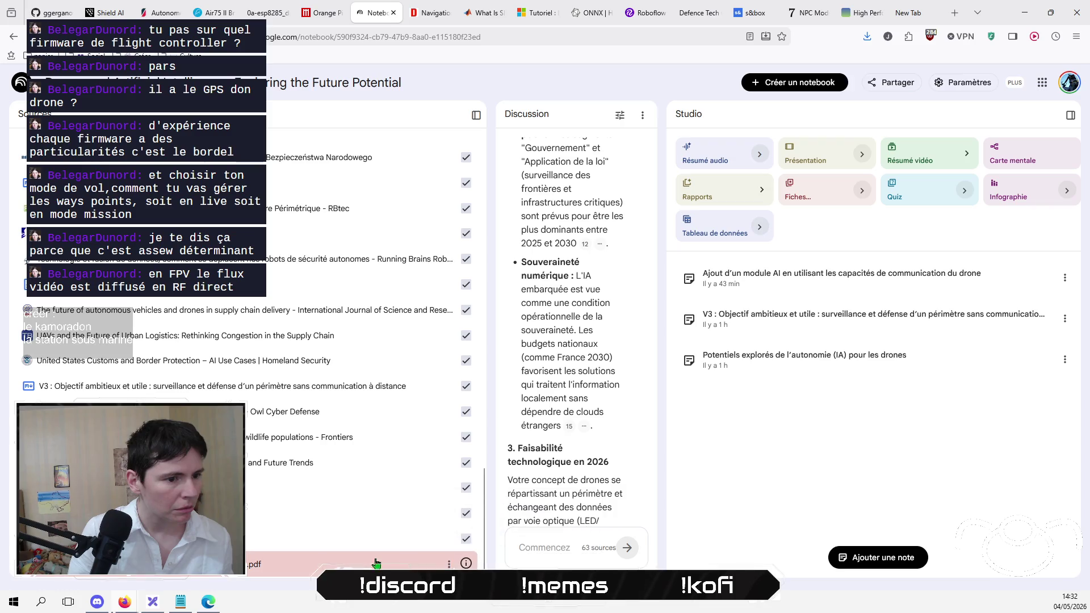
right_click(281, 571)
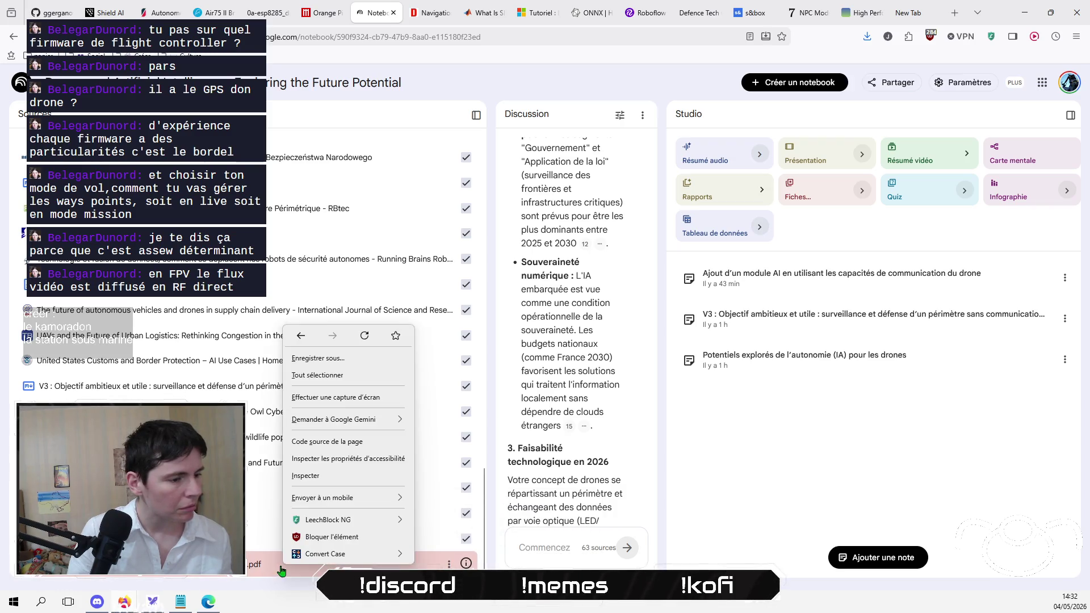
left_click(267, 567)
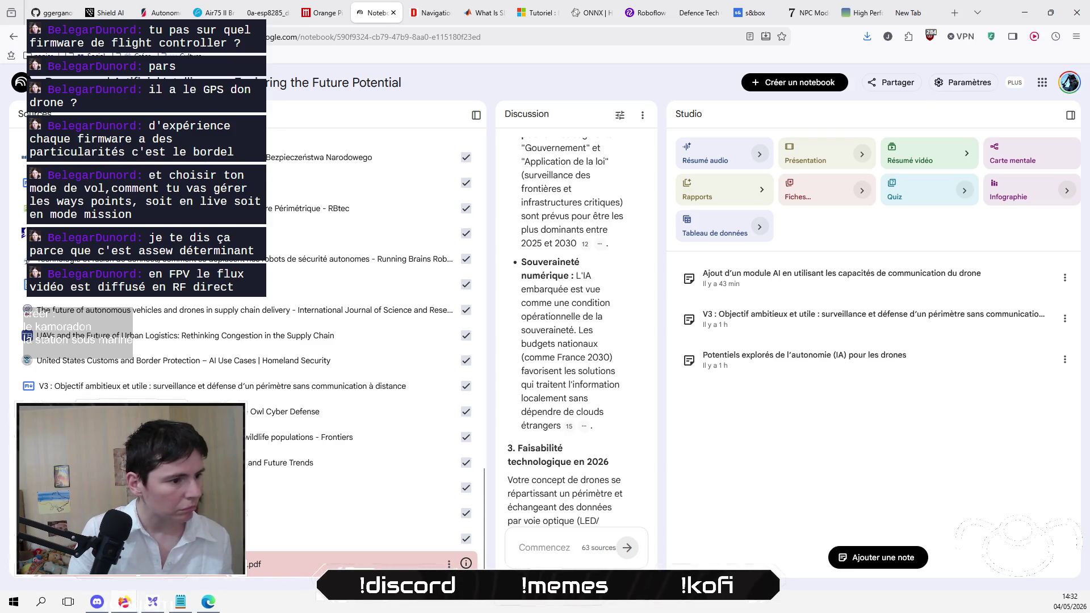
Step: Select all the notebook page text and copy it via the context menu
key("ctrl+a")
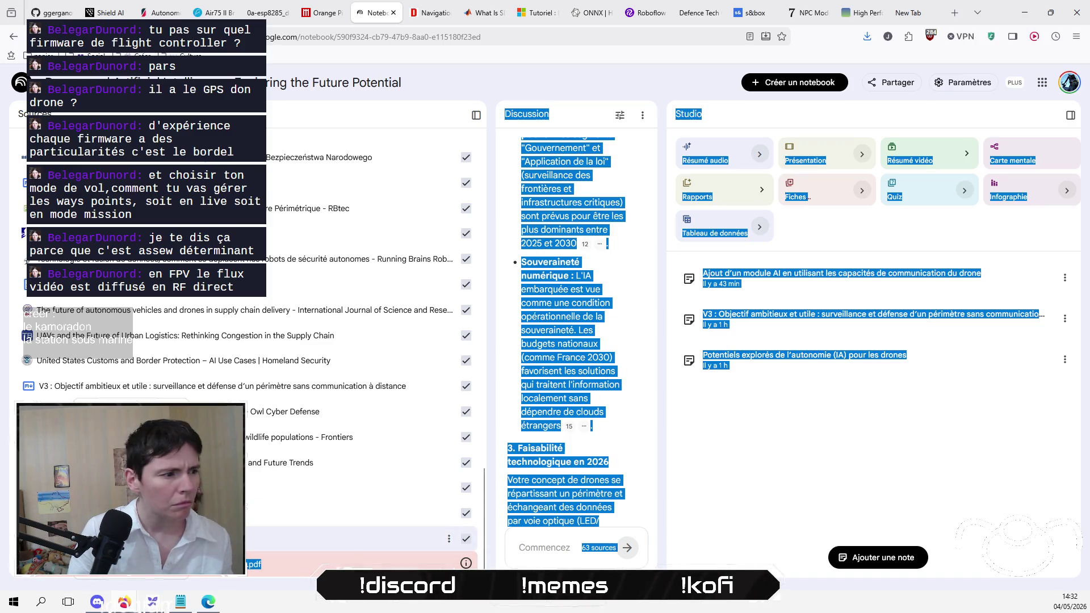
left_click(3, 545)
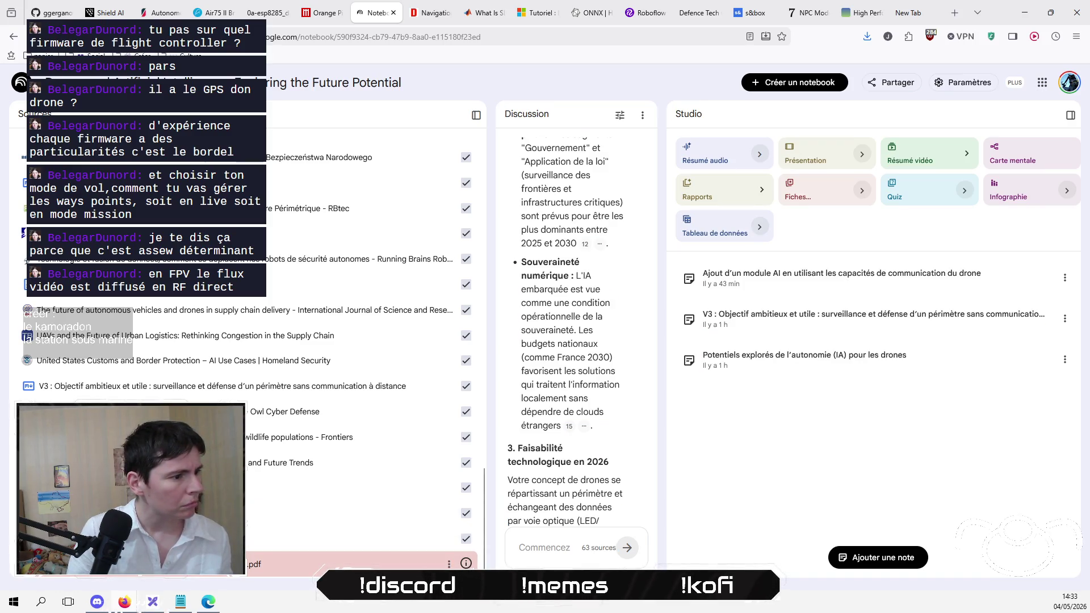
key("ctrl+a")
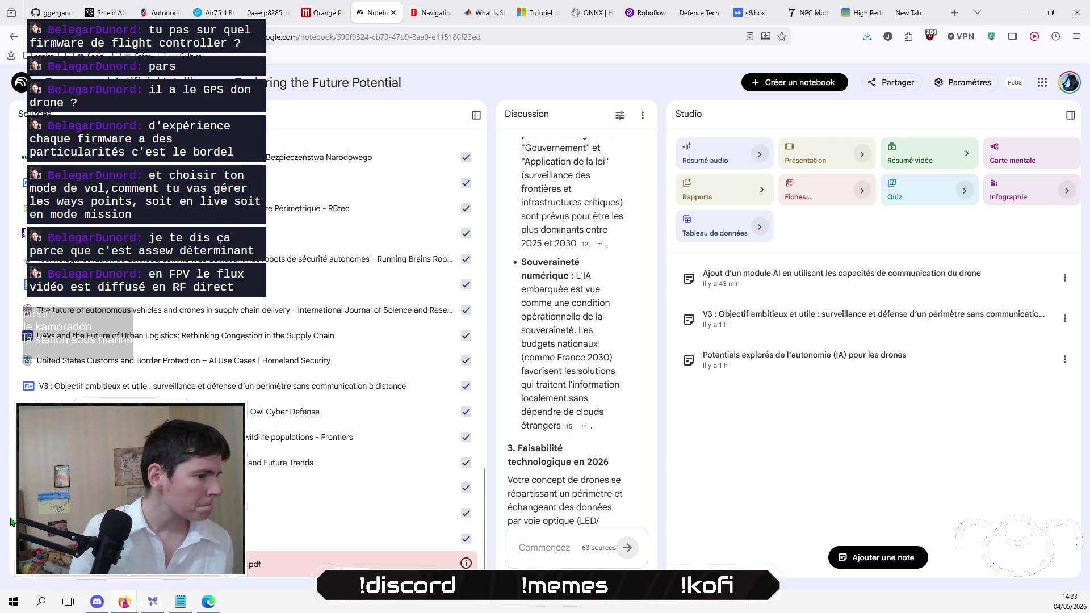
right_click(466, 565)
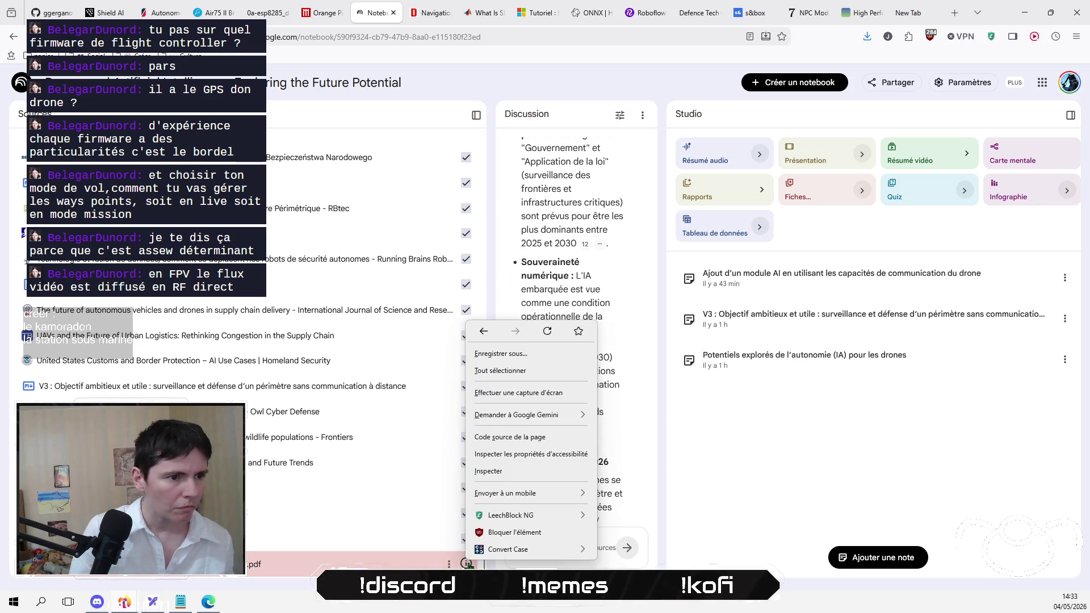
key("Escape")
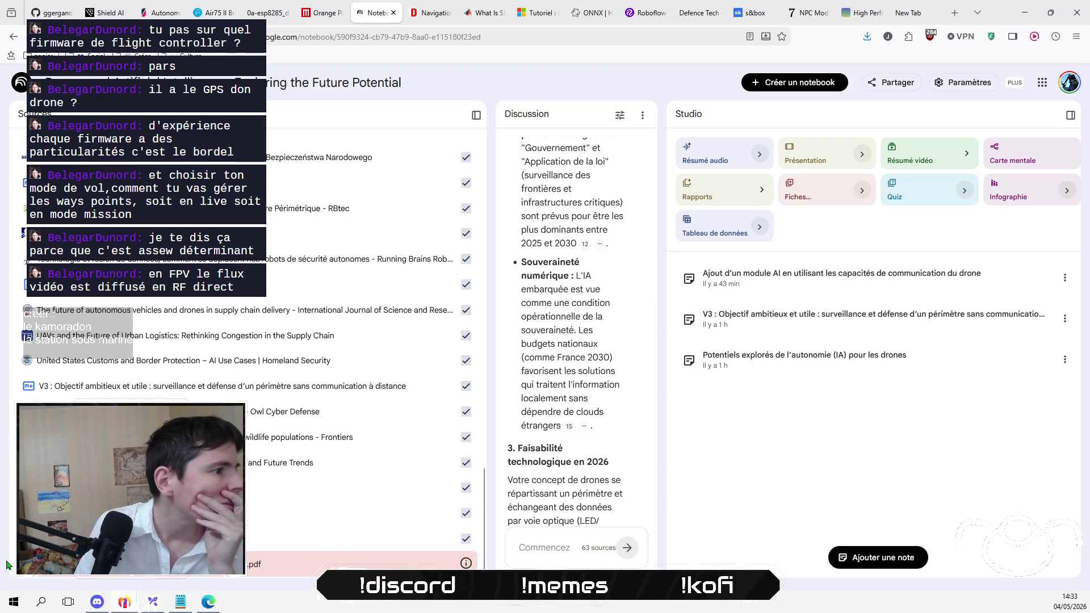
key("ctrl+a")
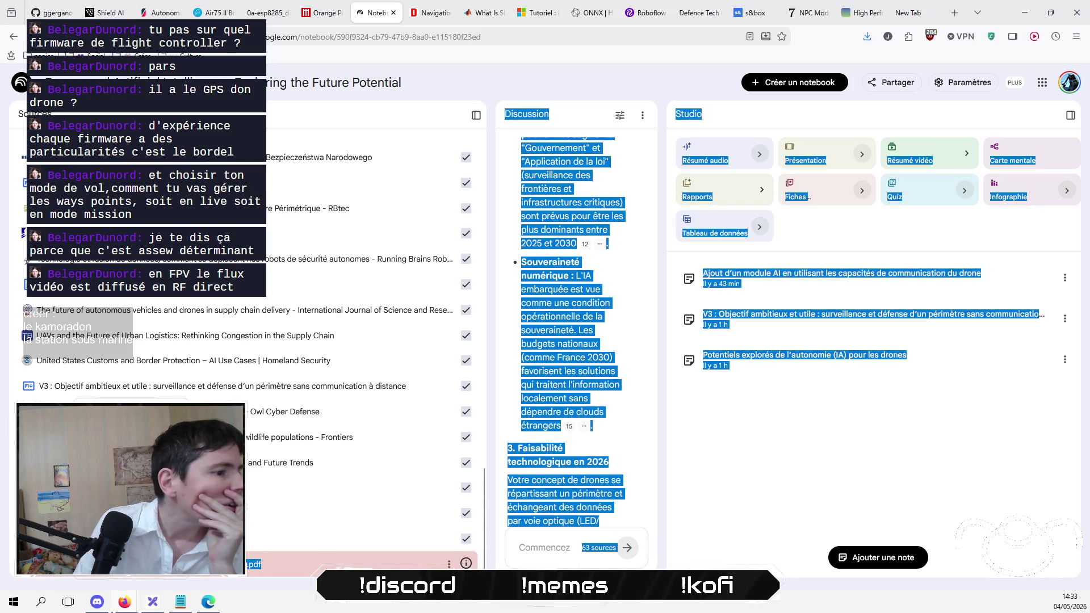
right_click(124, 277)
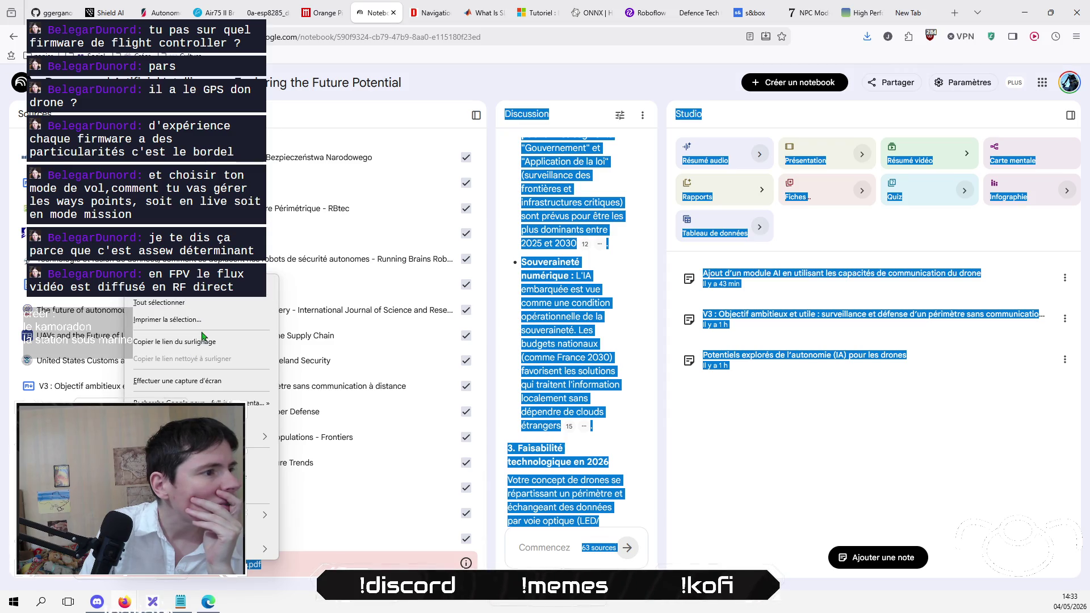
left_click(204, 294)
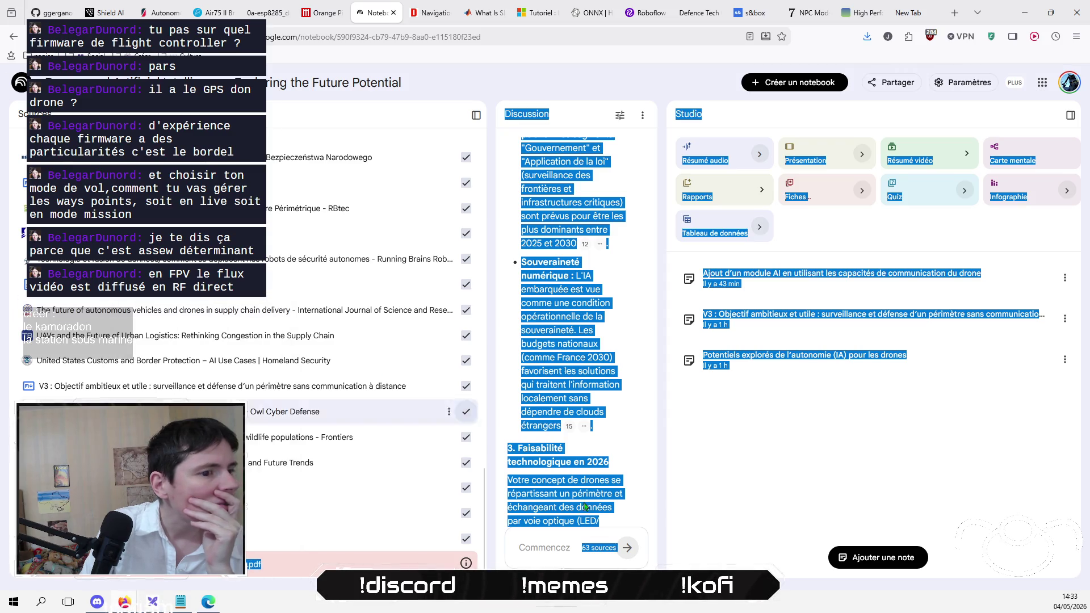
Step: Paste the copied page text into the chat box and delete everything before the PDF address
left_click(545, 549)
key("ctrl+v")
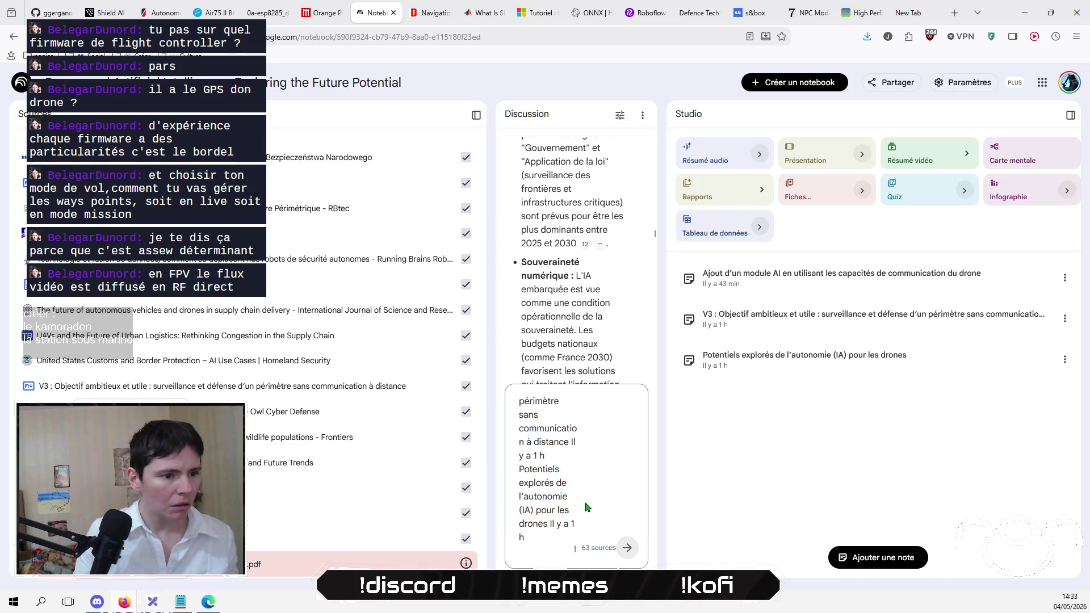
left_click_drag(535, 544, 550, 319)
left_click_drag(551, 317, 556, 181)
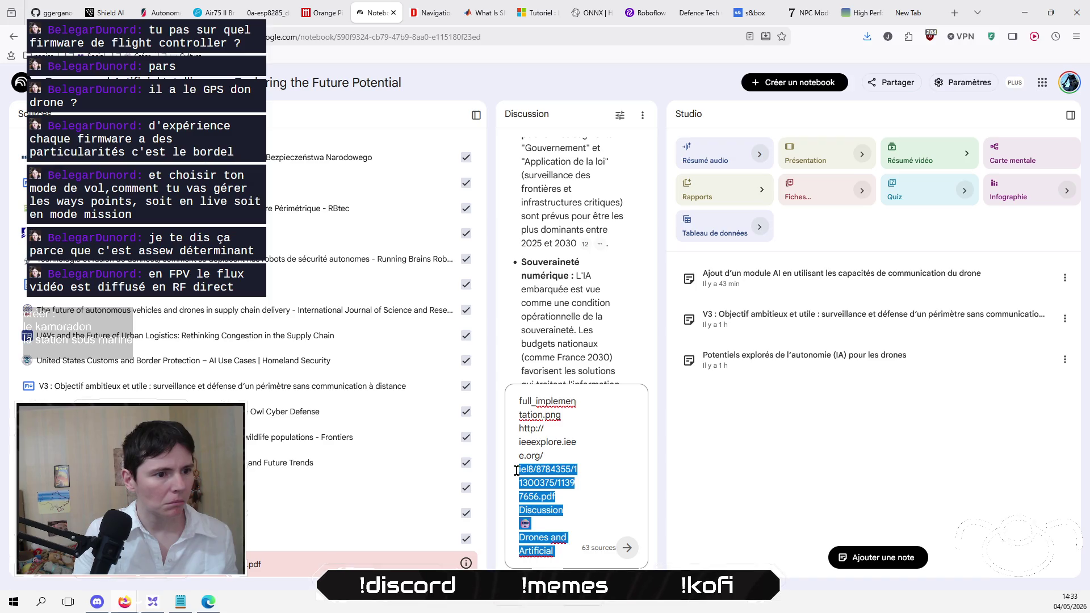
key("BackSpace")
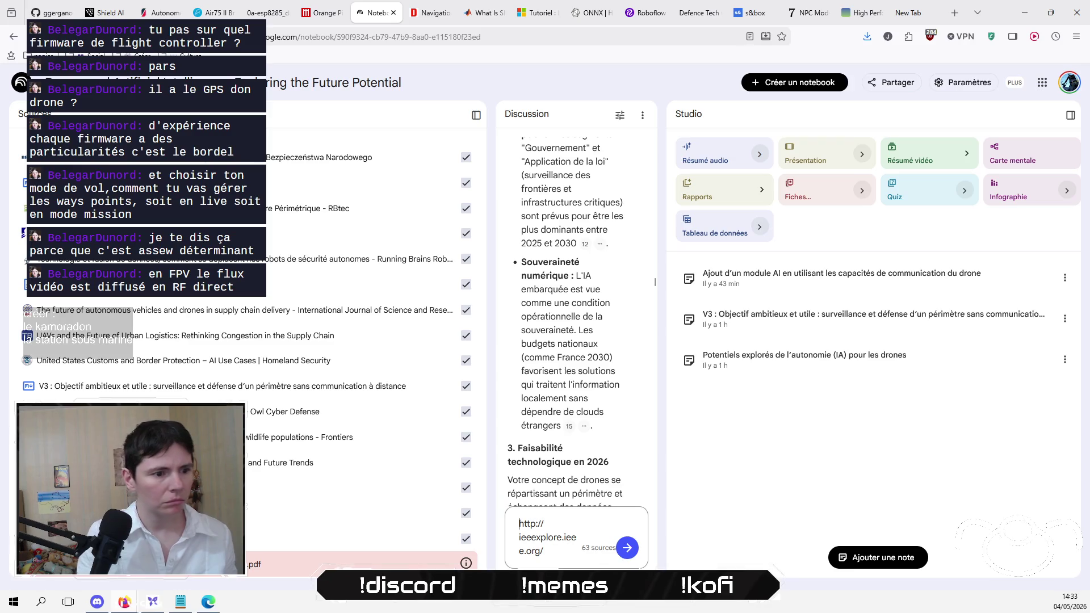
Step: Trim the remaining text down to the ieeexplore PDF address and cut it out of the box
key("ctrl+a")
mouse_move(547, 478)
left_mouse_down()
mouse_move(562, 539)
mouse_move(580, 200)
mouse_move(556, 502)
left_mouse_up()
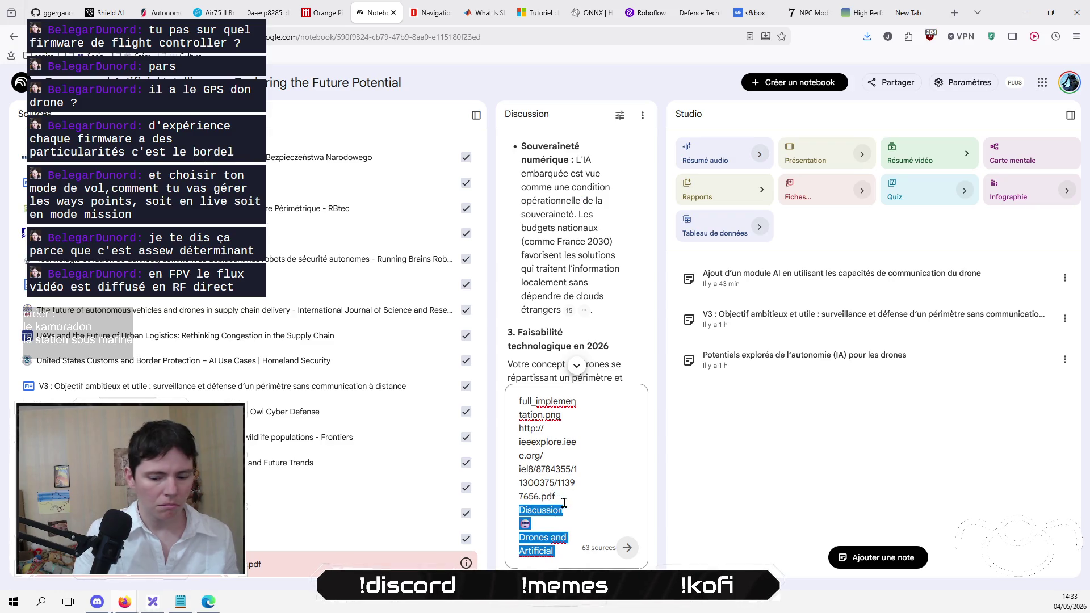
key("BackSpace")
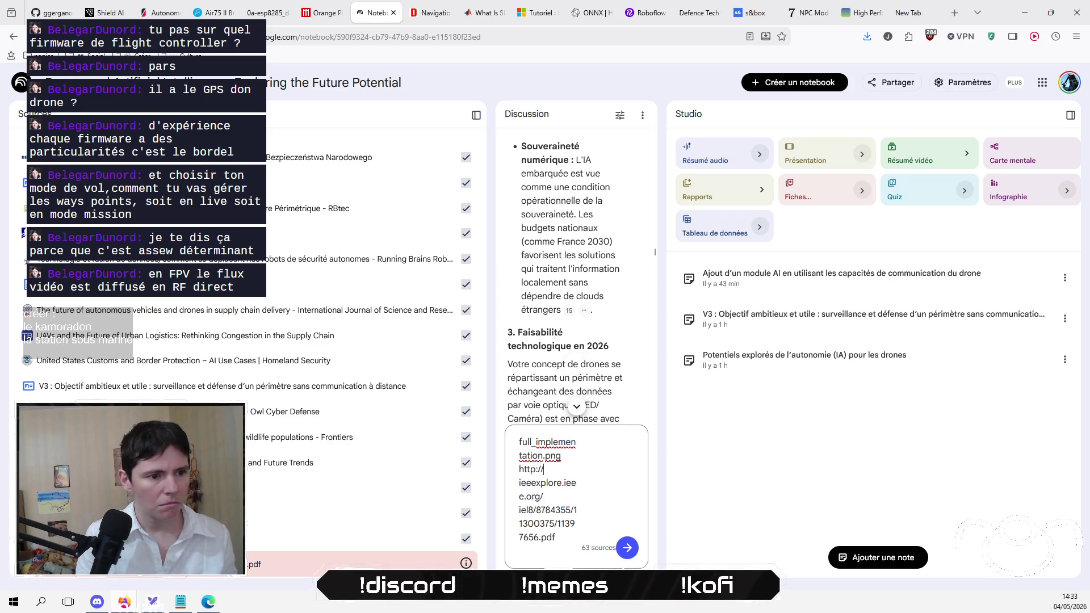
key("shift+Up")
key("shift+Up")
key("BackSpace")
key("shift+End")
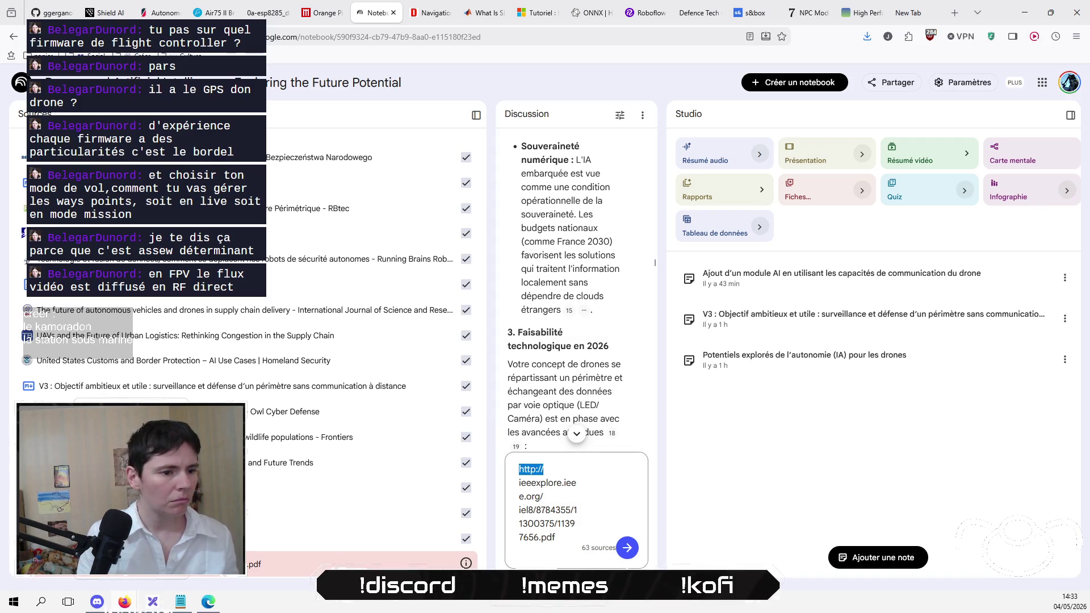
key("shift+Down")
key("shift+Down")
key("shift+Down")
key("BackSpace")
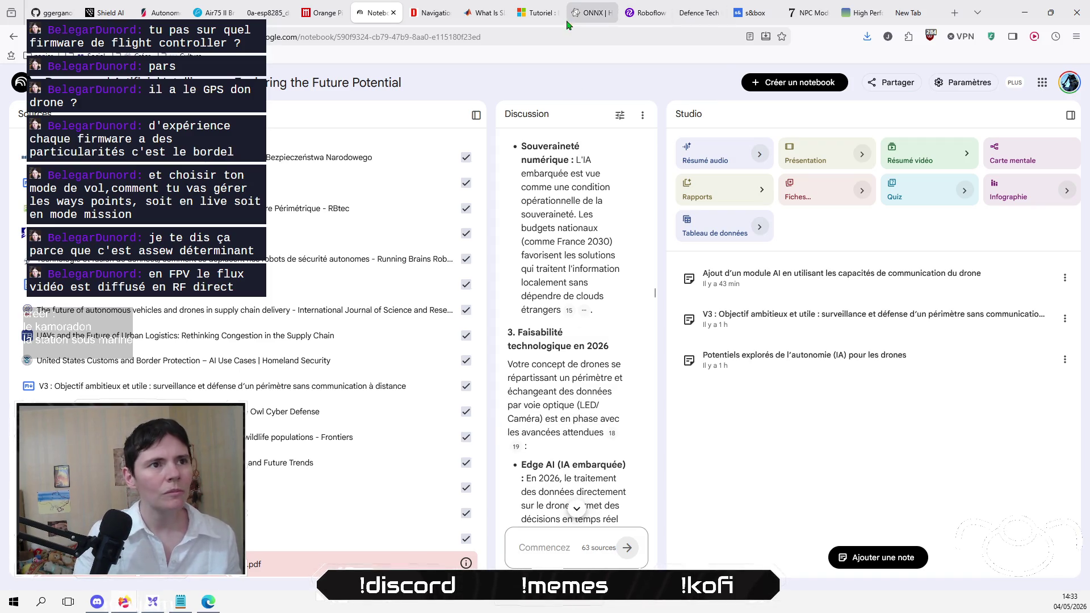
left_click(566, 22)
left_click(507, 31)
Step: Paste the IEEE address into a browser tab and load the LLM and AI agents survey PDF
key("ctrl+v")
key("Return")
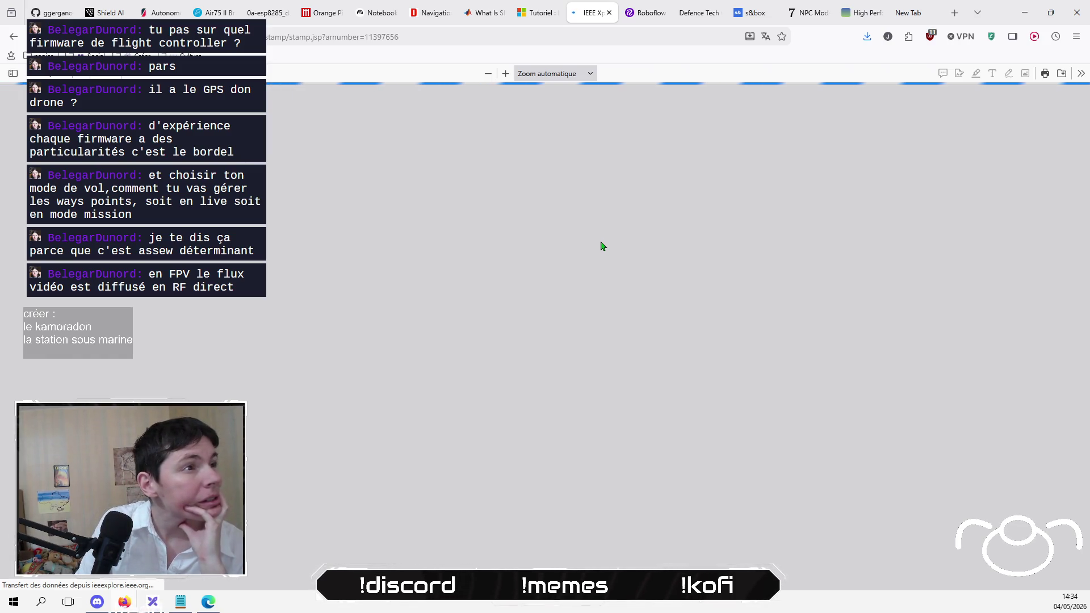
left_click(644, 14)
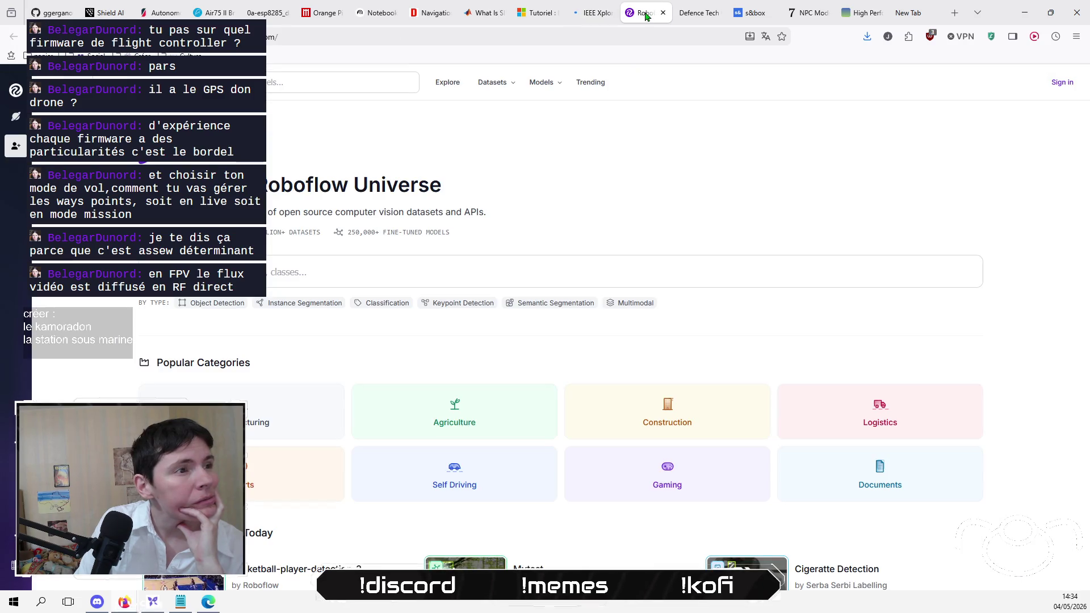
left_click(600, 14)
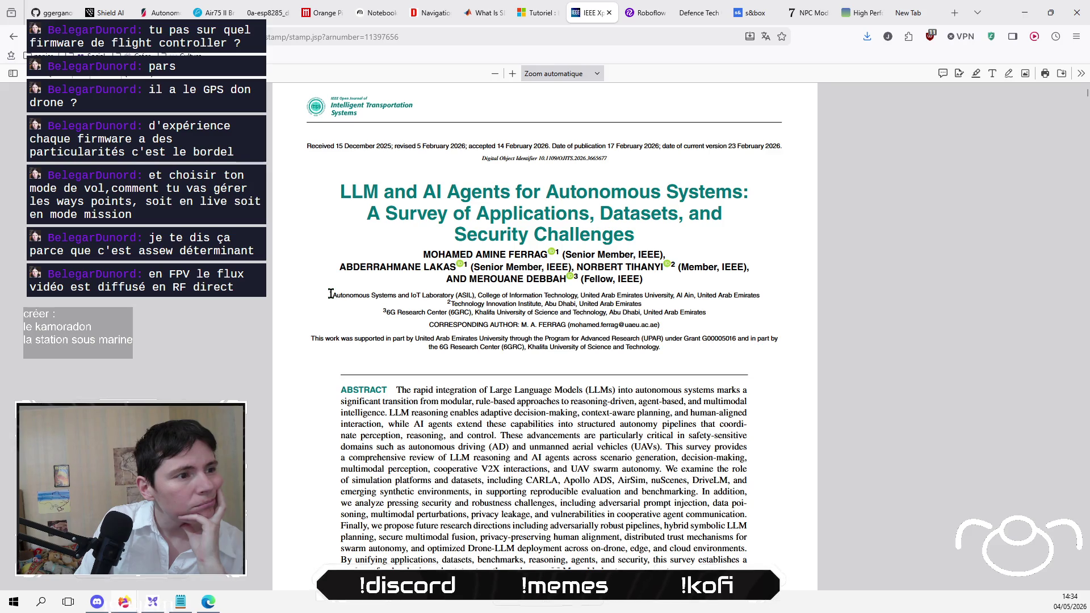
scroll(331, 293, "down", 10)
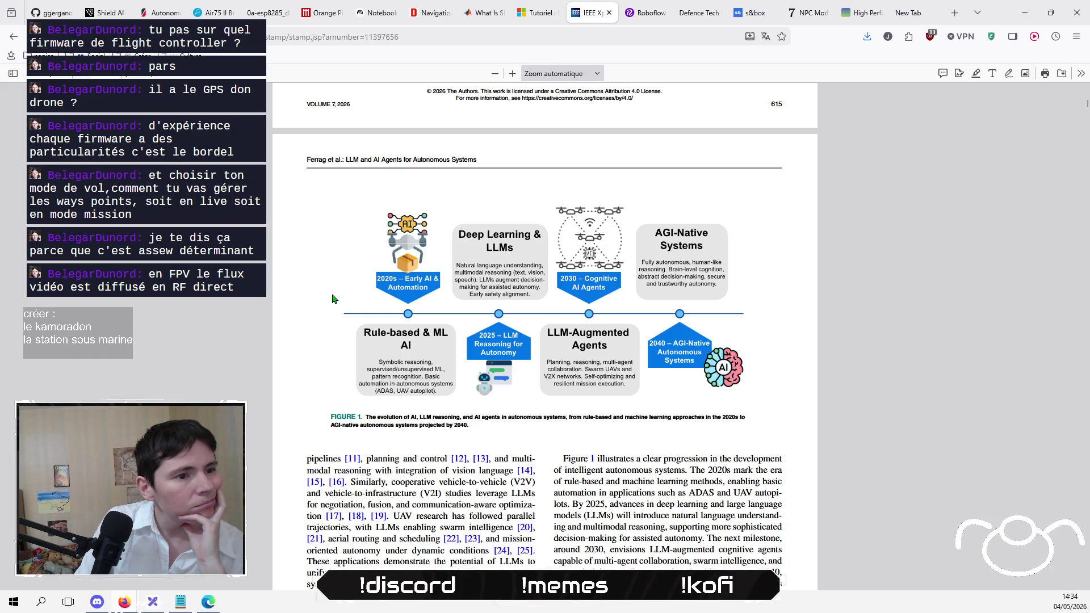
scroll(333, 298, "down", 10)
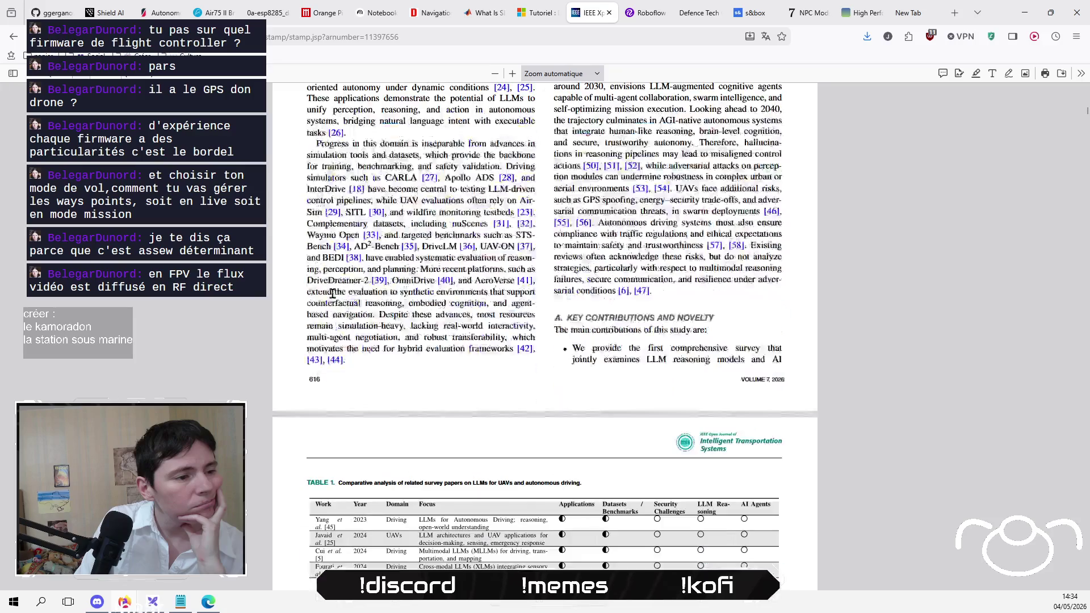
scroll(332, 293, "down", 5)
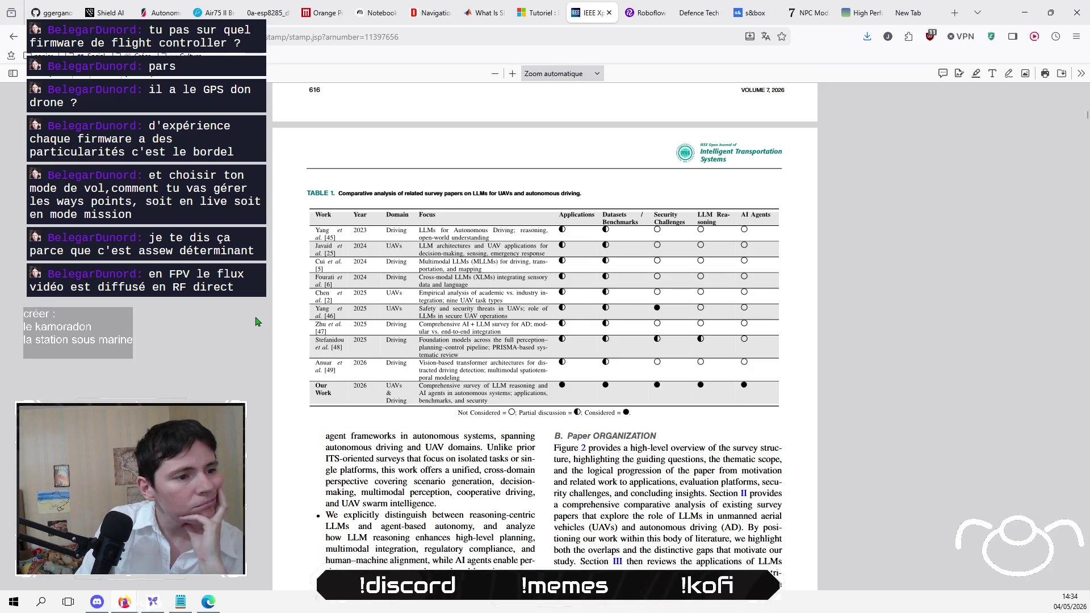
scroll(256, 322, "down", 10)
scroll(256, 322, "down", 2)
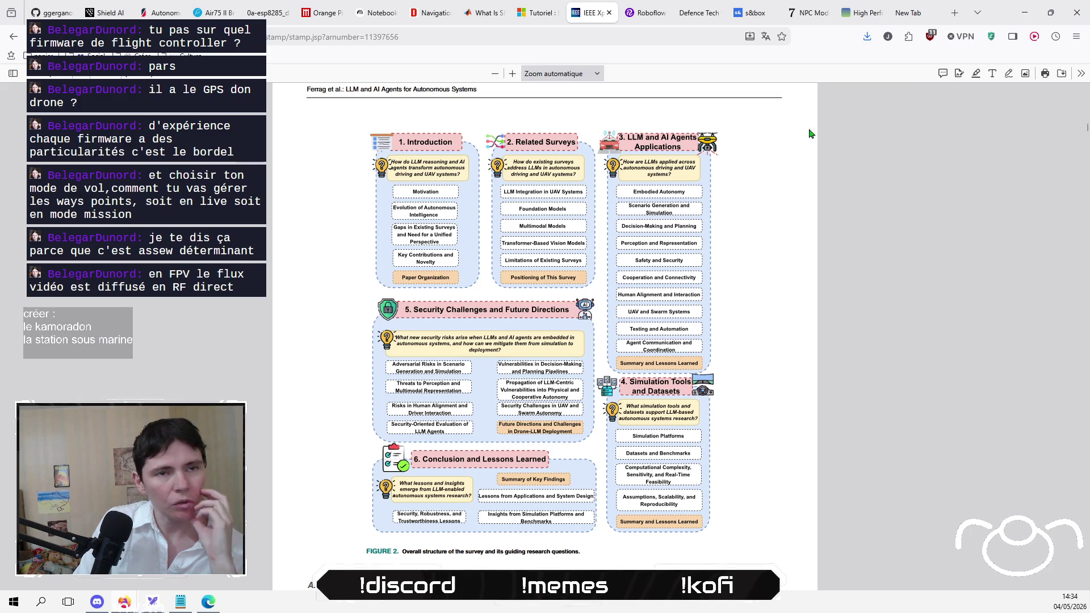
Step: Save the survey PDF to the computer and return to the NotebookLM notebook
left_click(1060, 80)
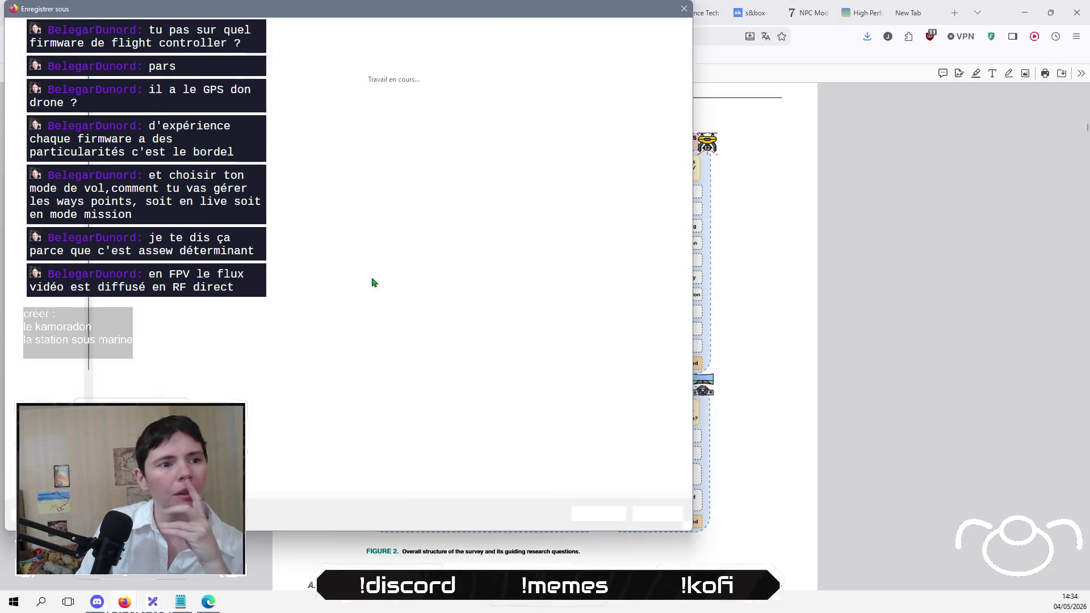
left_click(590, 514)
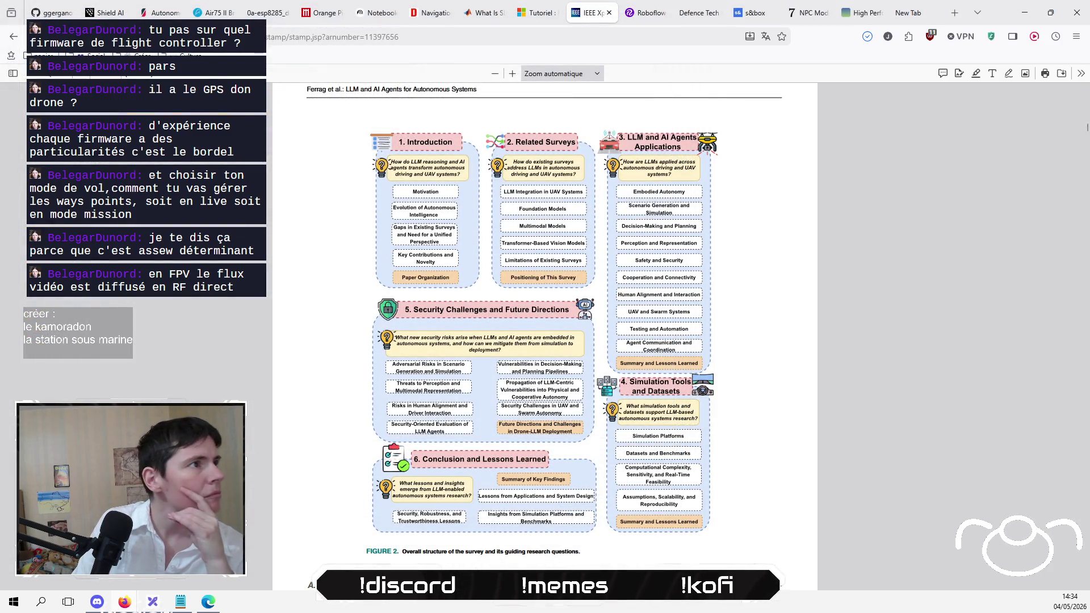
left_click(381, 17)
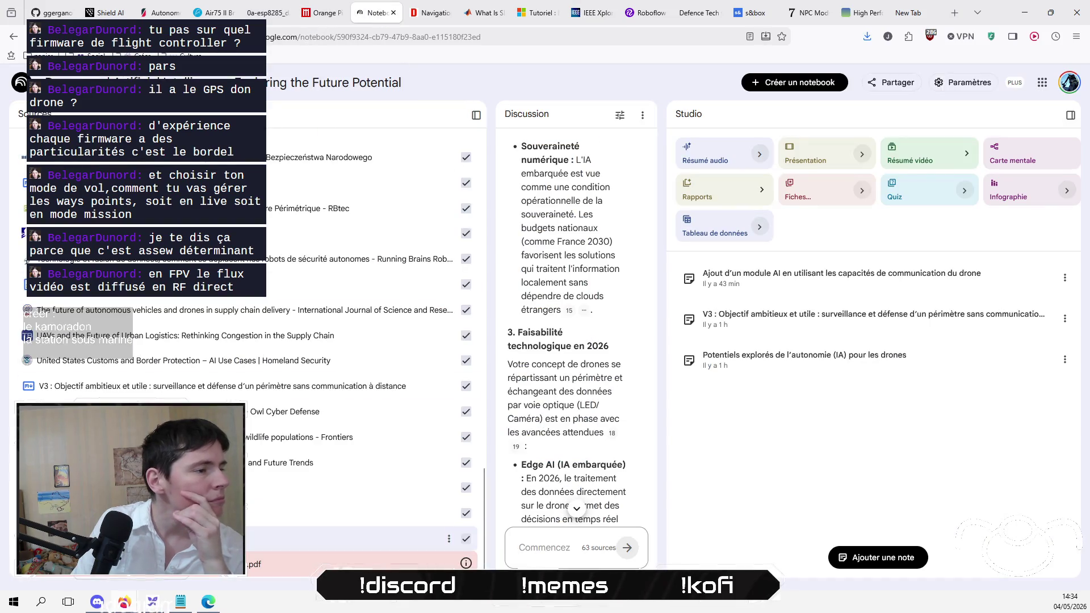
Step: Remove the failed PDF source and upload the downloaded IEEE survey PDF as a new source
left_click(463, 562)
left_click(482, 507)
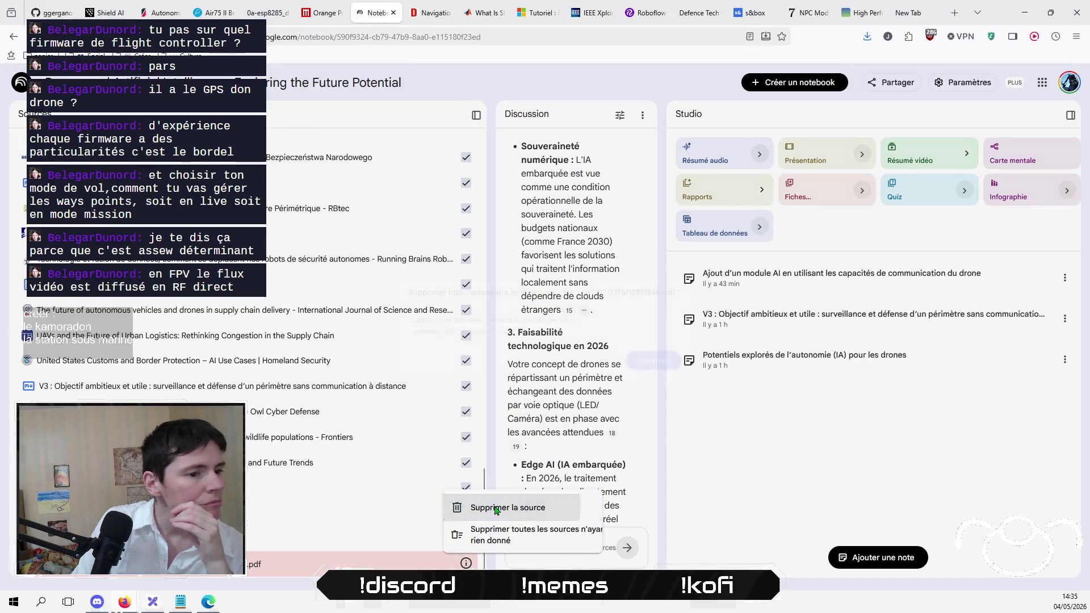
left_click(675, 370)
scroll(157, 225, "up", 15)
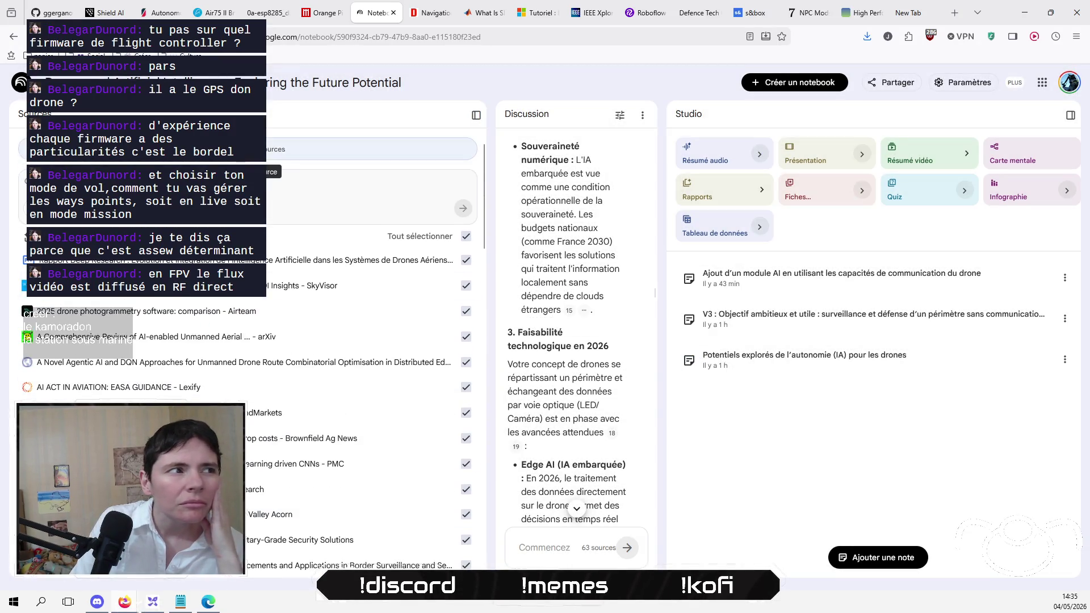
left_click(159, 149)
left_click(427, 424)
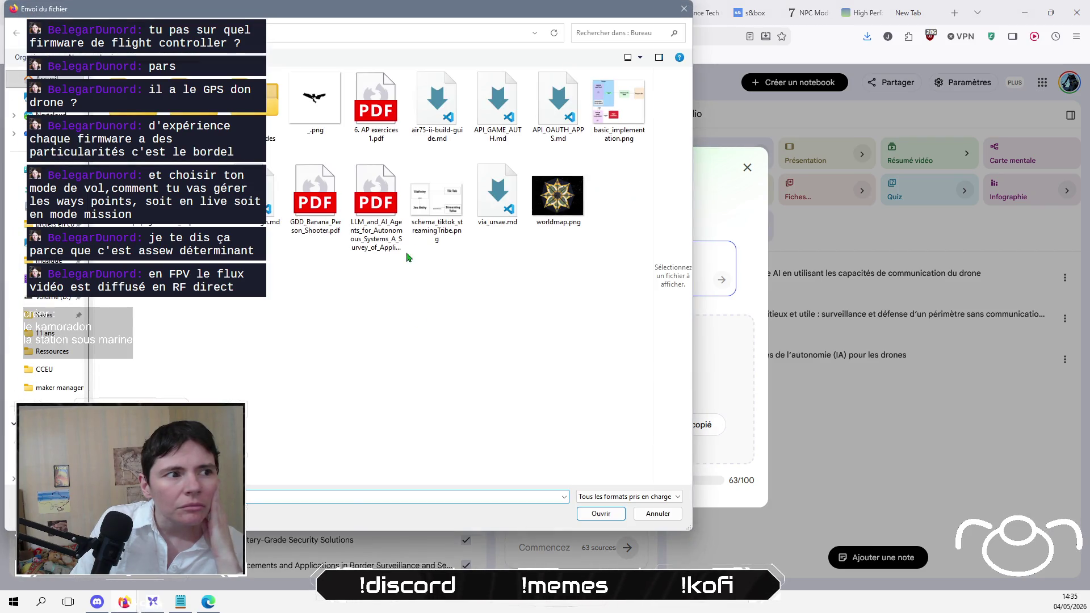
left_click(397, 245)
left_click(598, 514)
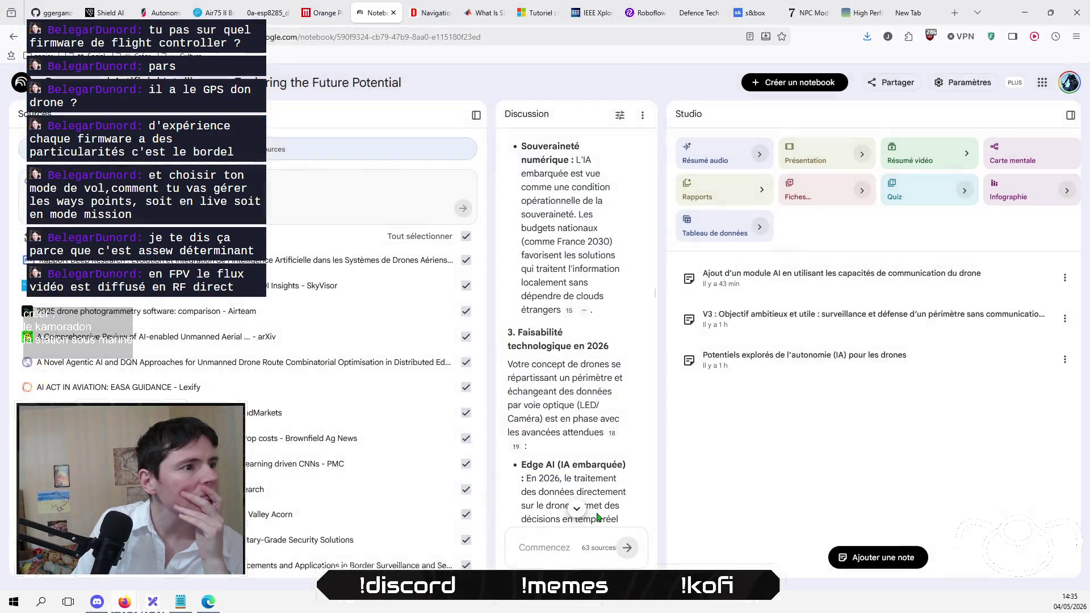
Step: Widen the Discussion panel over both the Studio panel and the sources list
scroll(259, 440, "down", 10)
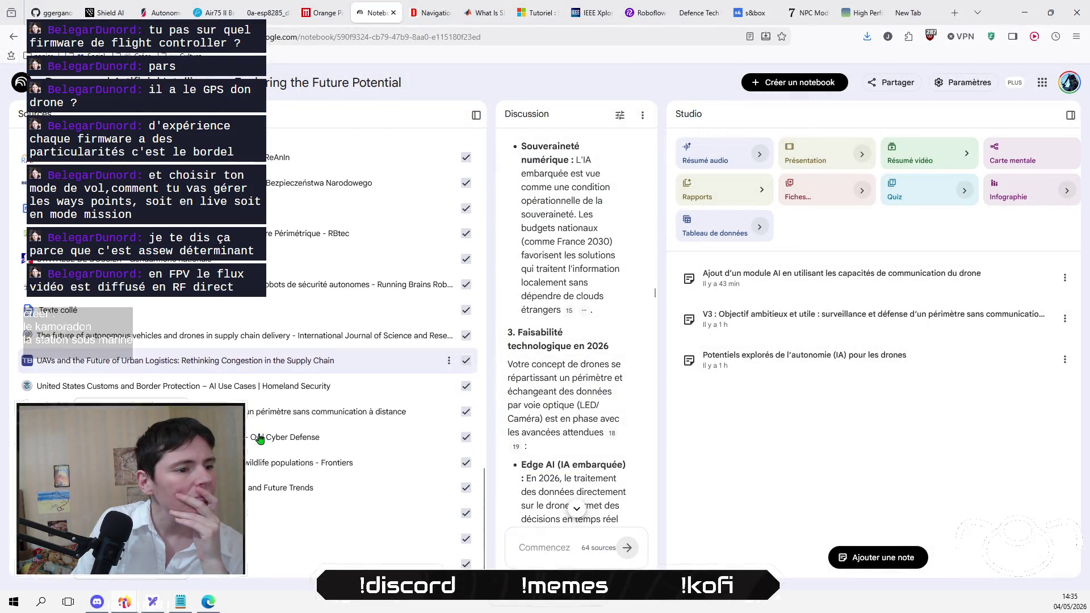
scroll(259, 437, "up", 10)
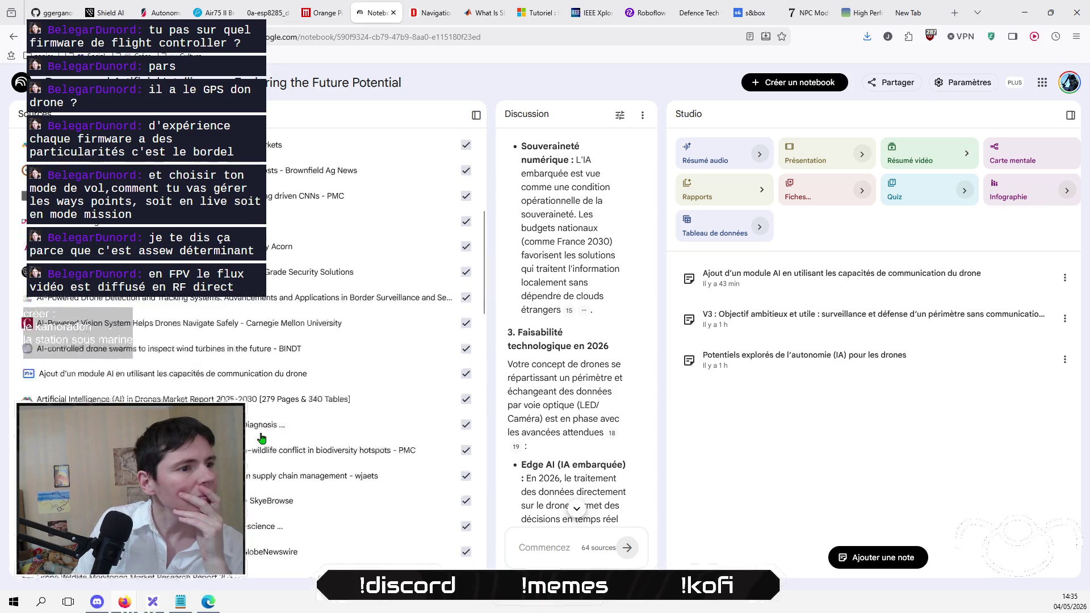
scroll(261, 437, "down", 3)
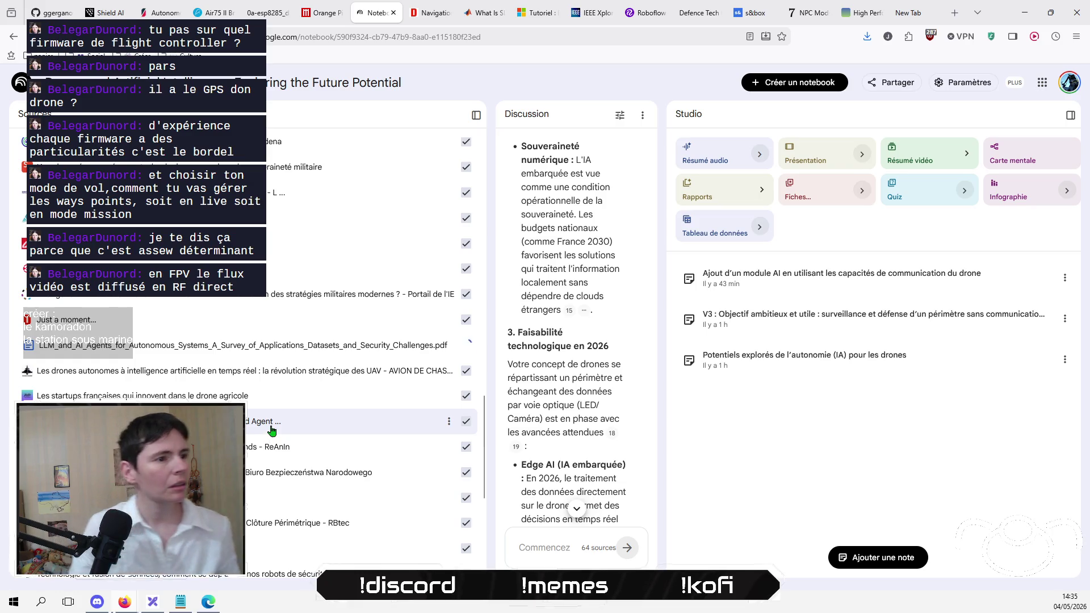
scroll(270, 433, "up", 1)
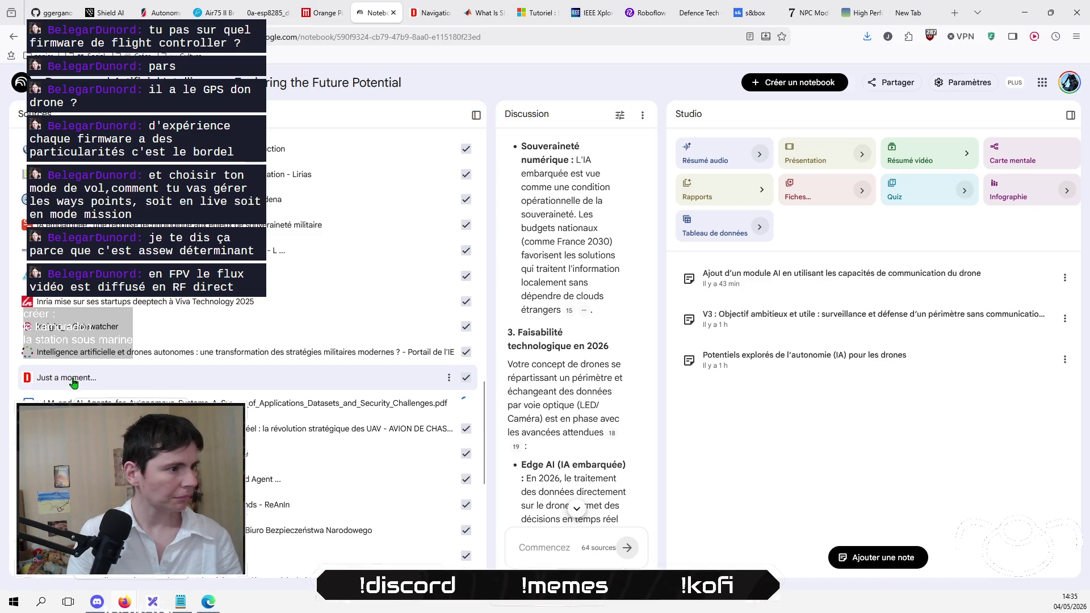
scroll(72, 381, "up", 10)
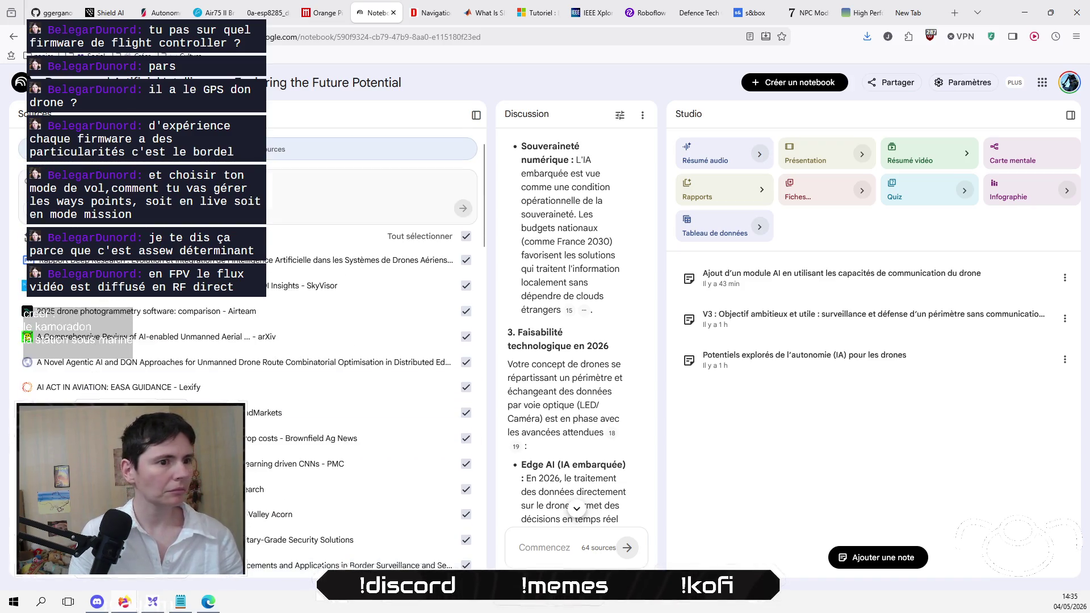
left_click_drag(657, 394, 801, 349)
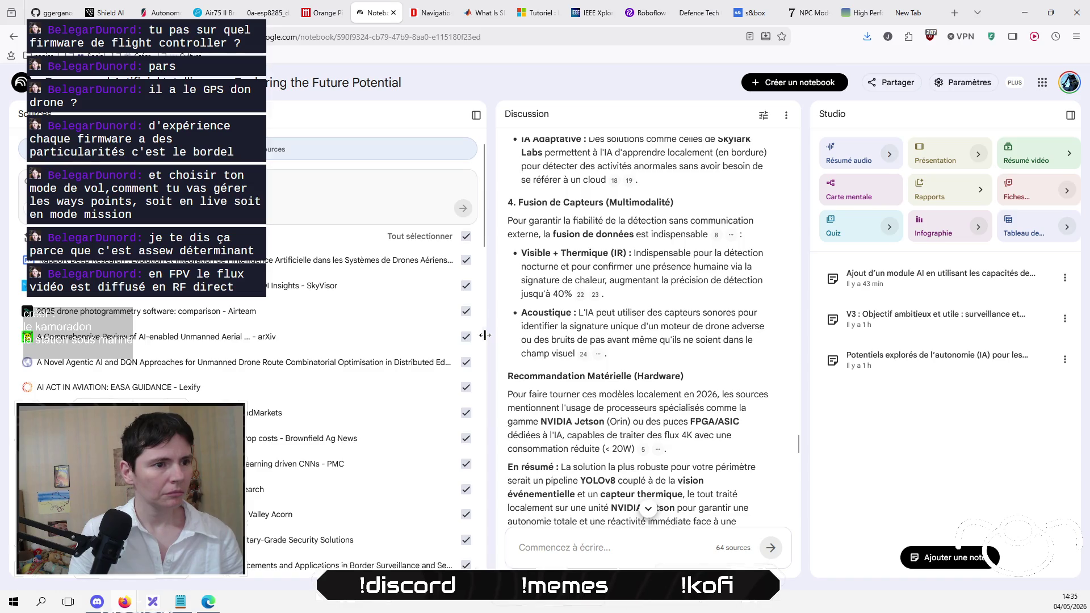
left_click_drag(484, 336, 277, 340)
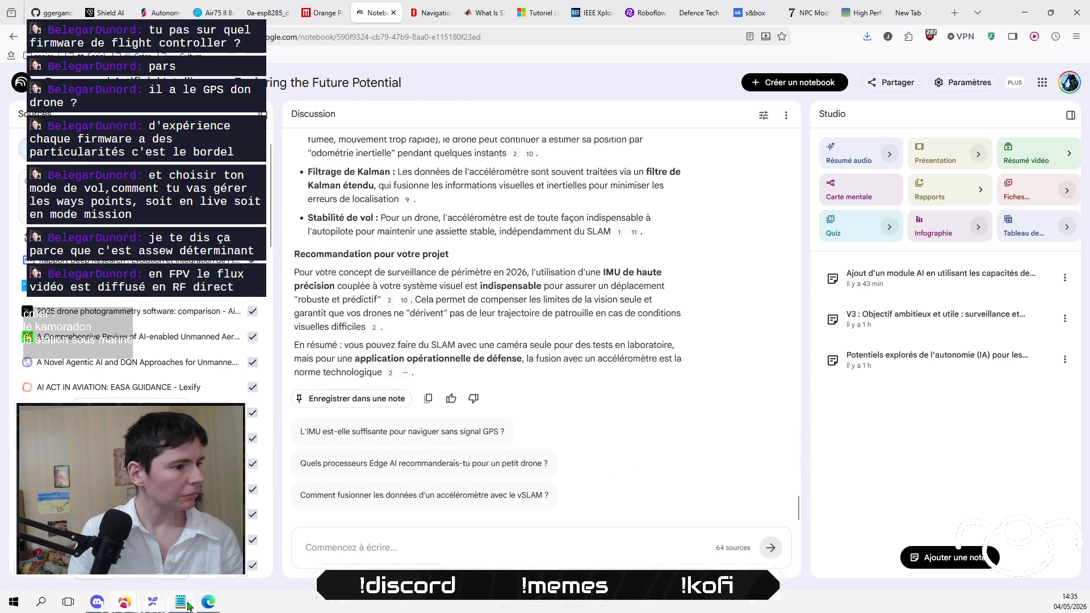
Step: Open the progress notes, then close notes_avancement_birddream.txt and the notes editor
left_click(189, 606)
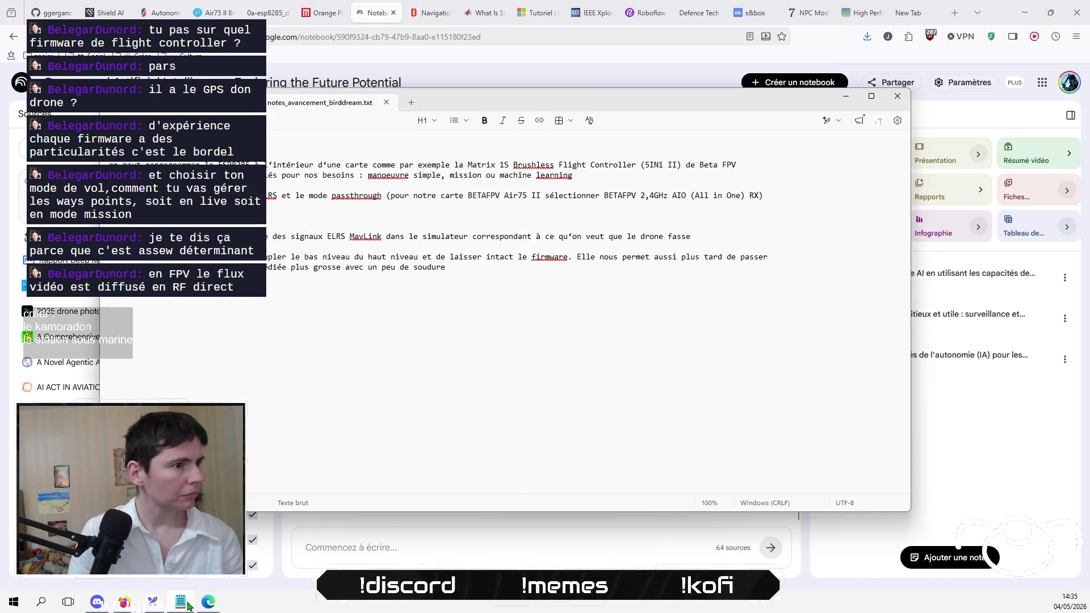
left_click(385, 103)
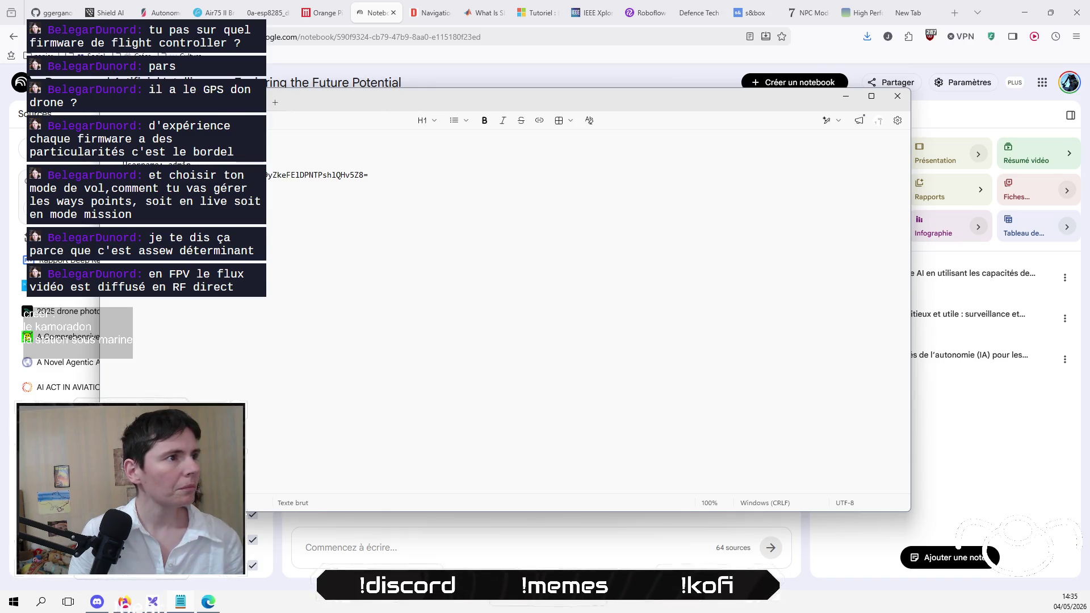
key("ctrl+w")
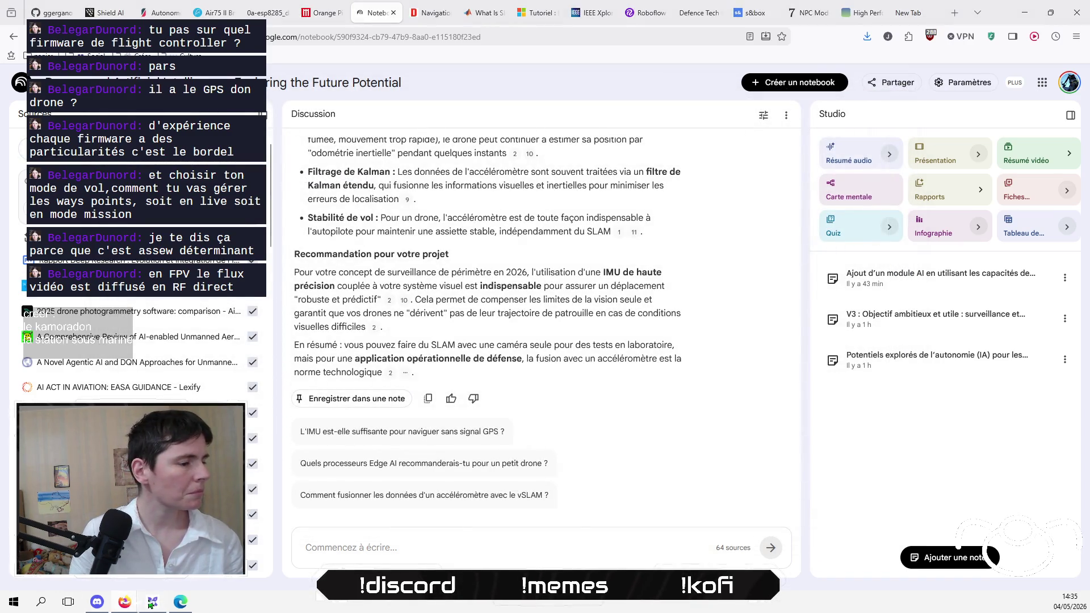
left_click(150, 604)
left_click_drag(395, 520, 325, 460)
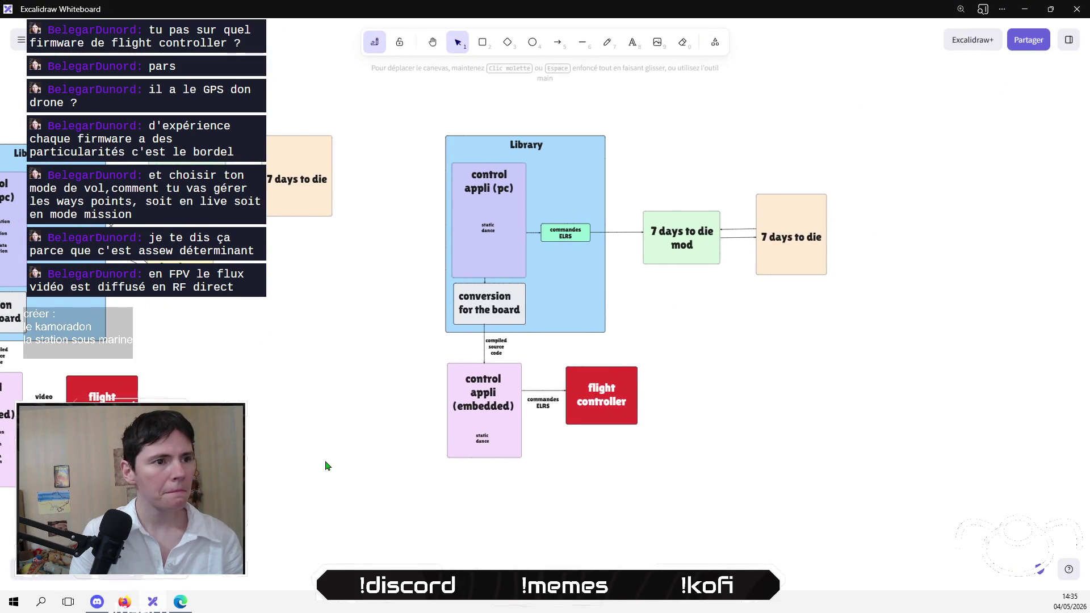
left_click_drag(383, 438, 442, 485)
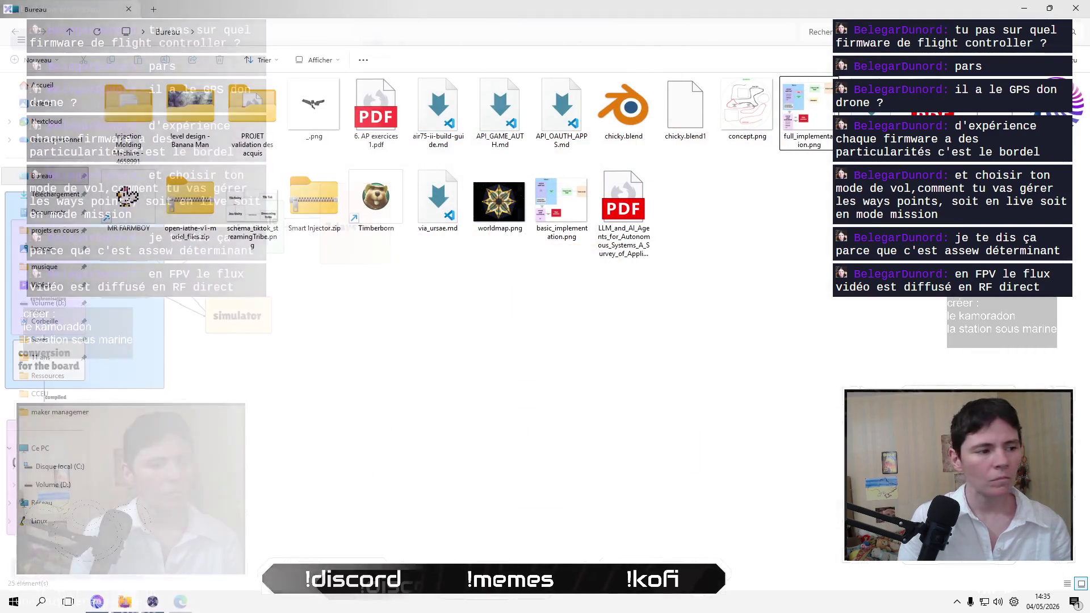
scroll(454, 447, "right", 5)
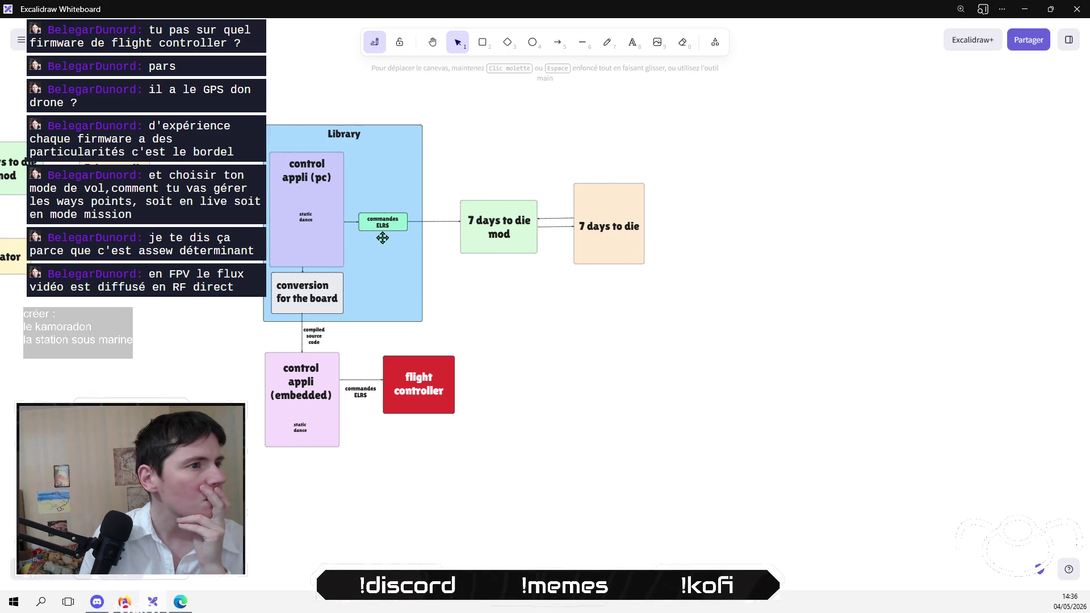
left_click(382, 223)
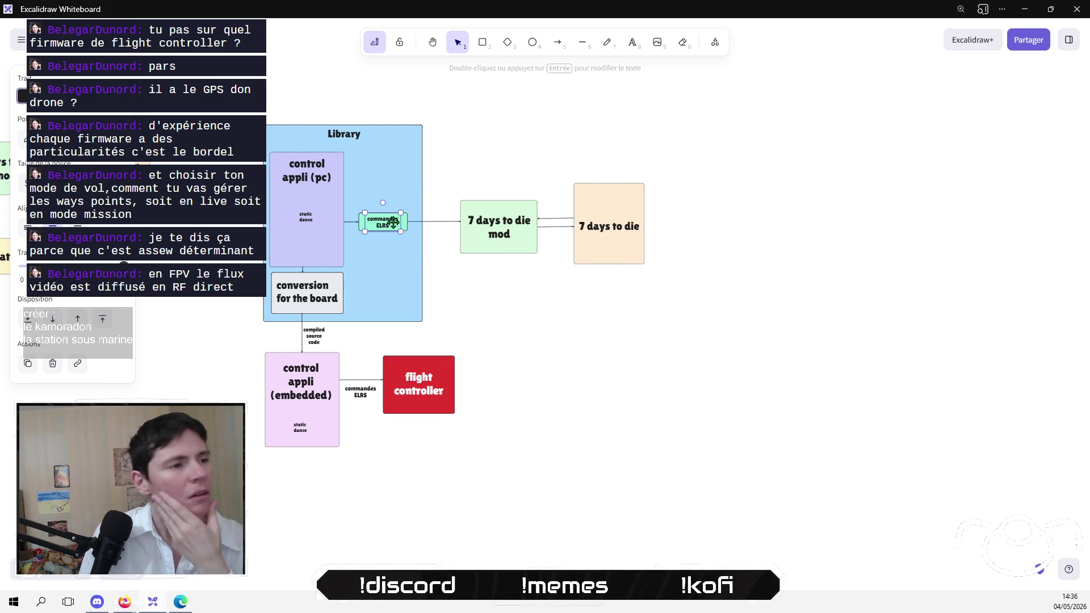
left_click(546, 341)
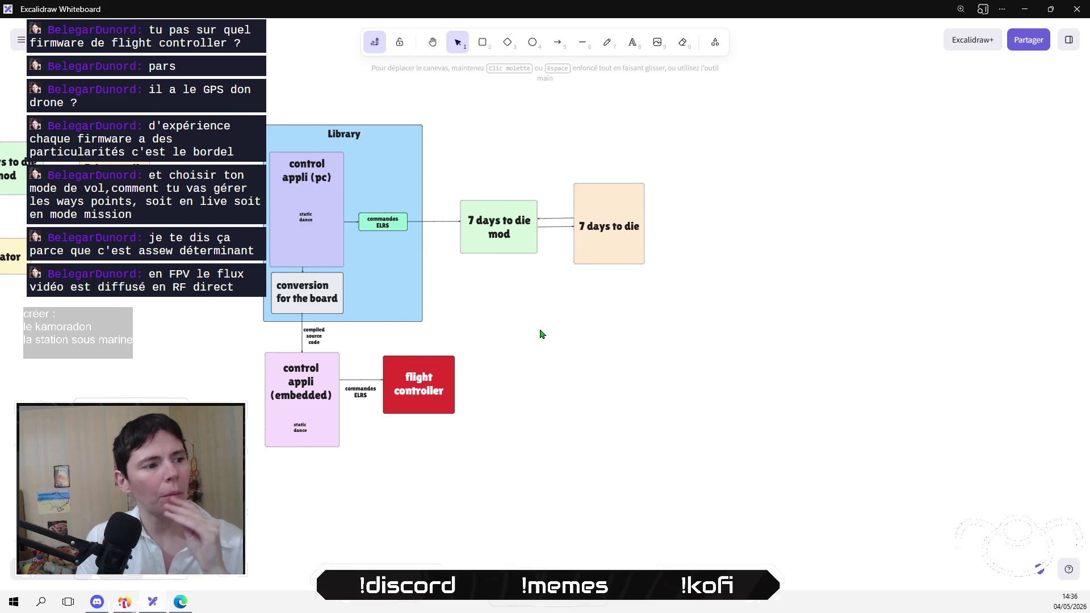
left_click_drag(458, 182, 347, 261)
left_click(493, 326)
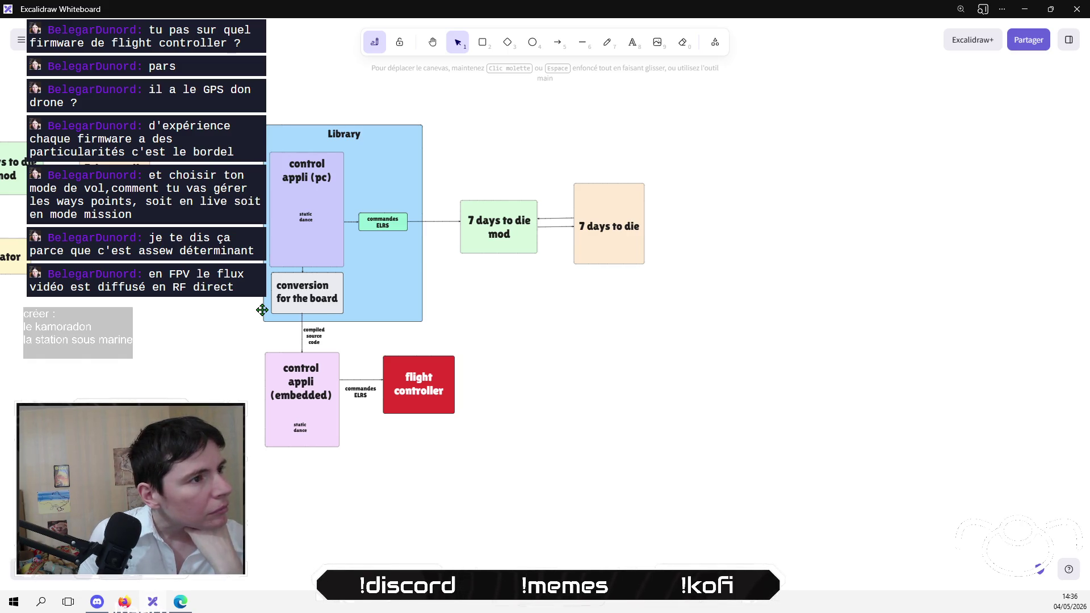
mouse_move(234, 316)
left_mouse_down()
mouse_move(610, 336)
mouse_move(172, 348)
mouse_move(267, 349)
mouse_move(260, 357)
left_mouse_up()
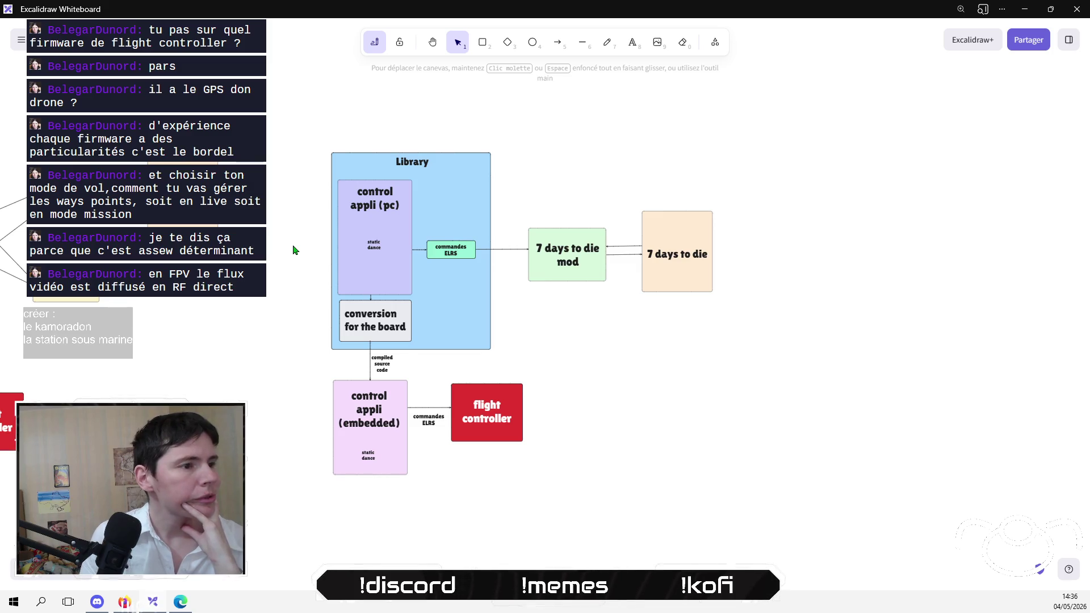
mouse_move(293, 354)
left_mouse_down()
mouse_move(497, 323)
mouse_move(499, 288)
left_mouse_up()
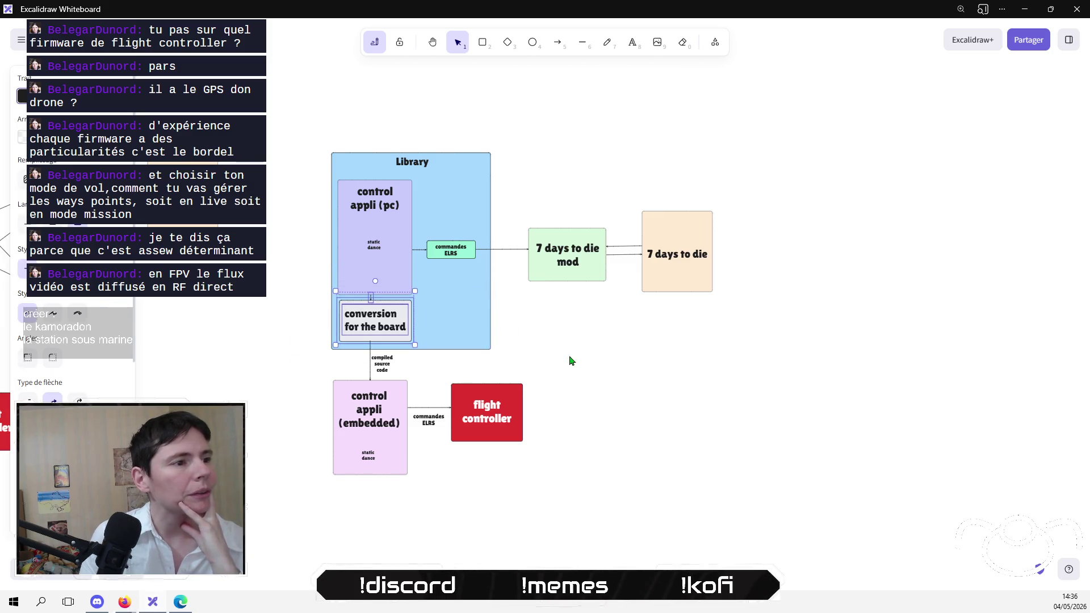
left_click(604, 353)
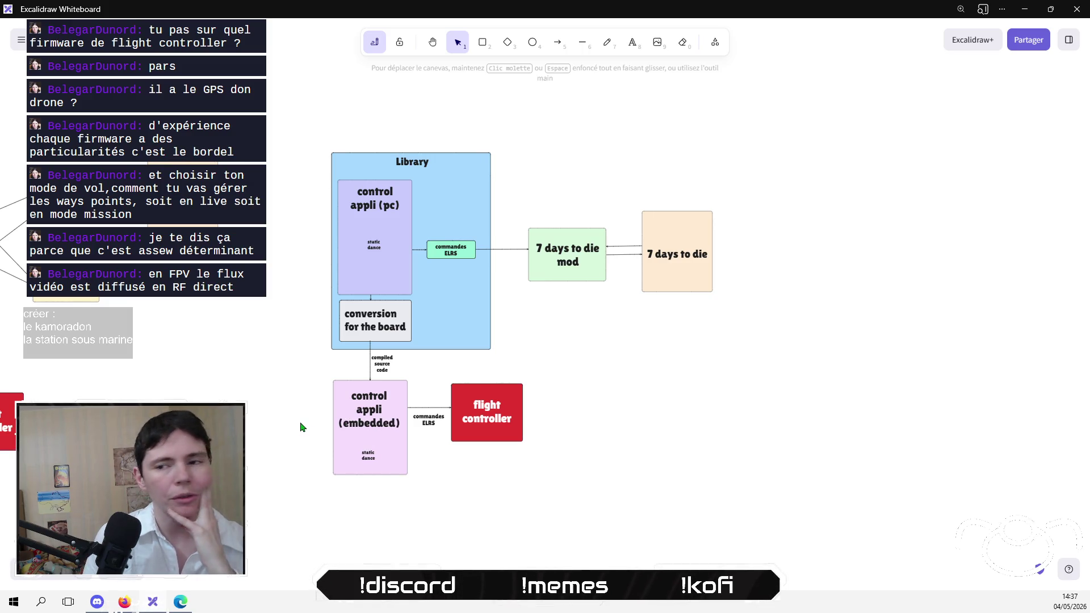
left_click(117, 605)
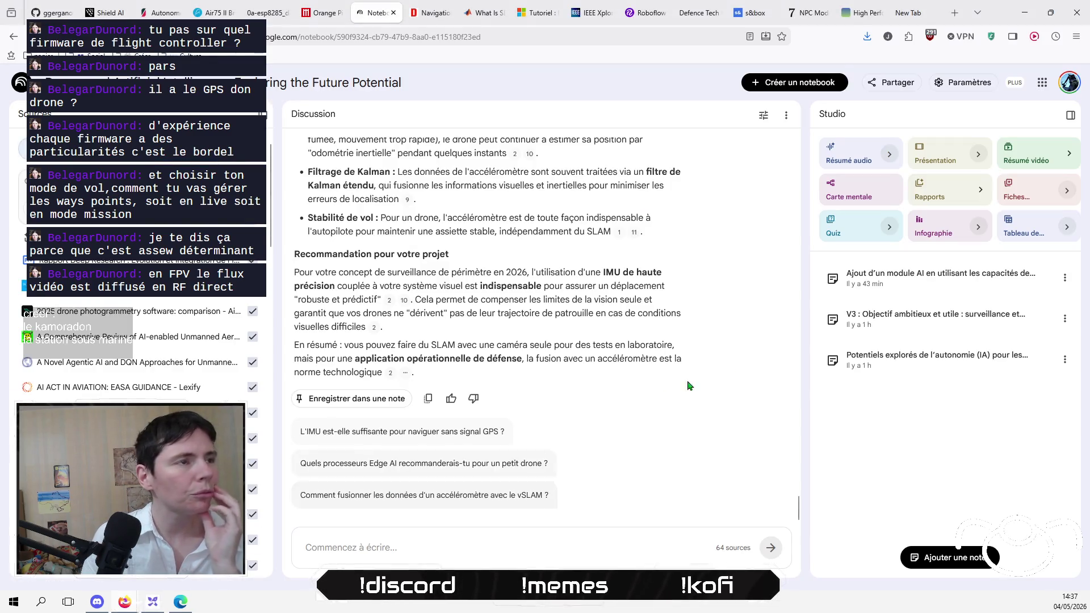
left_click(1015, 14)
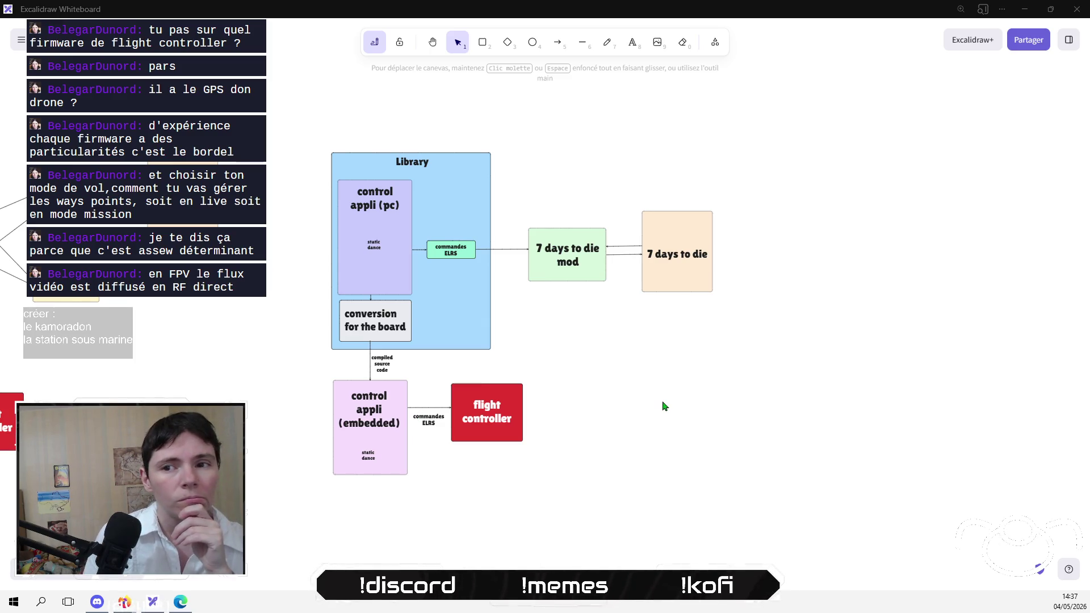
mouse_move(664, 406)
left_mouse_down()
mouse_move(530, 419)
mouse_move(509, 370)
mouse_move(518, 368)
left_mouse_up()
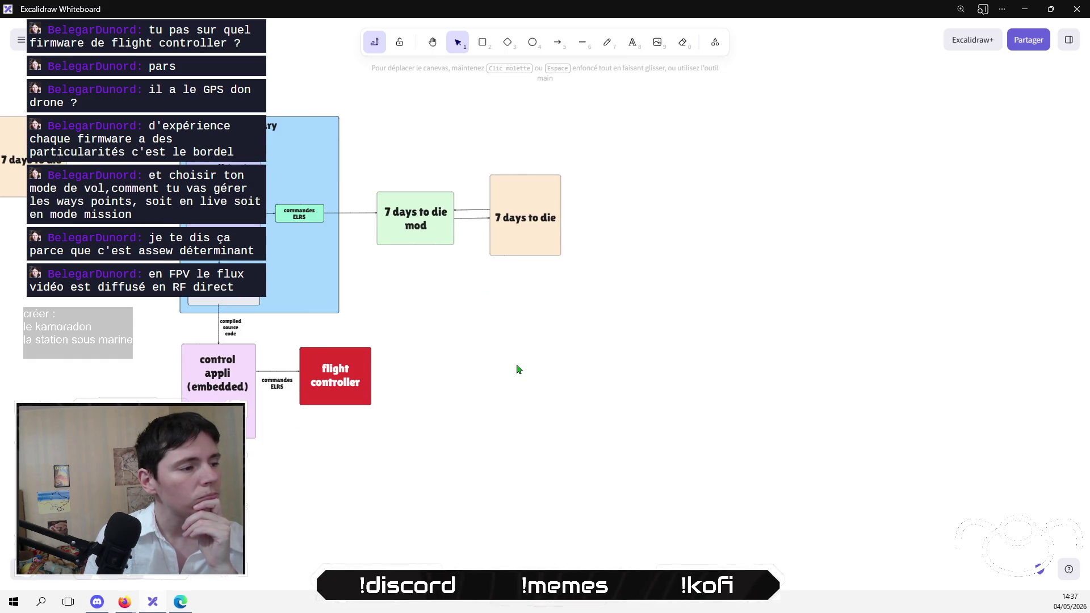
key("ctrl+shift+z")
key("ctrl+shift+z")
key("ctrl+shift+z")
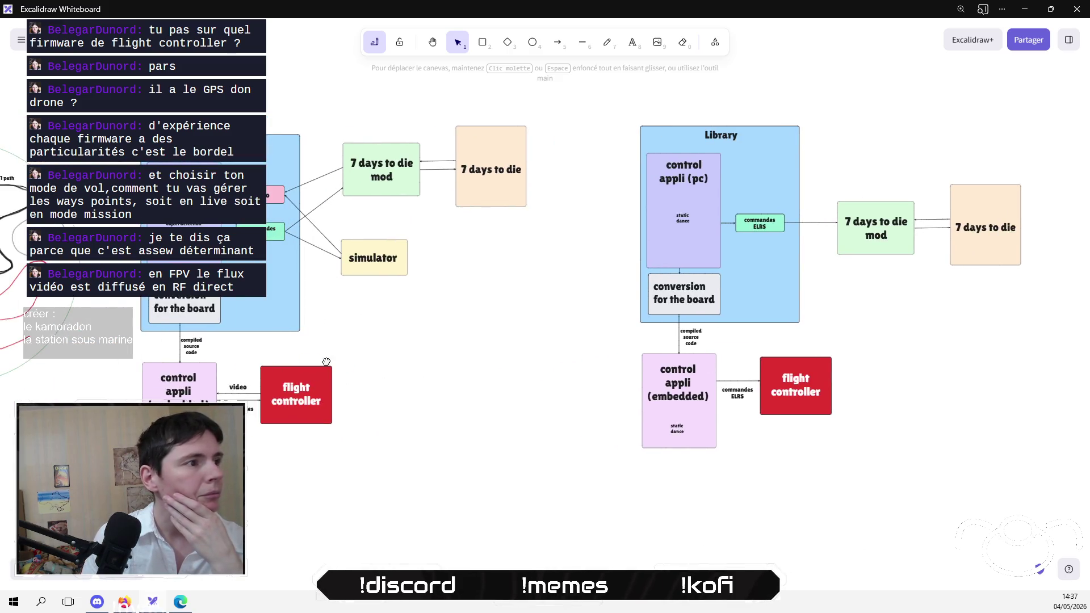
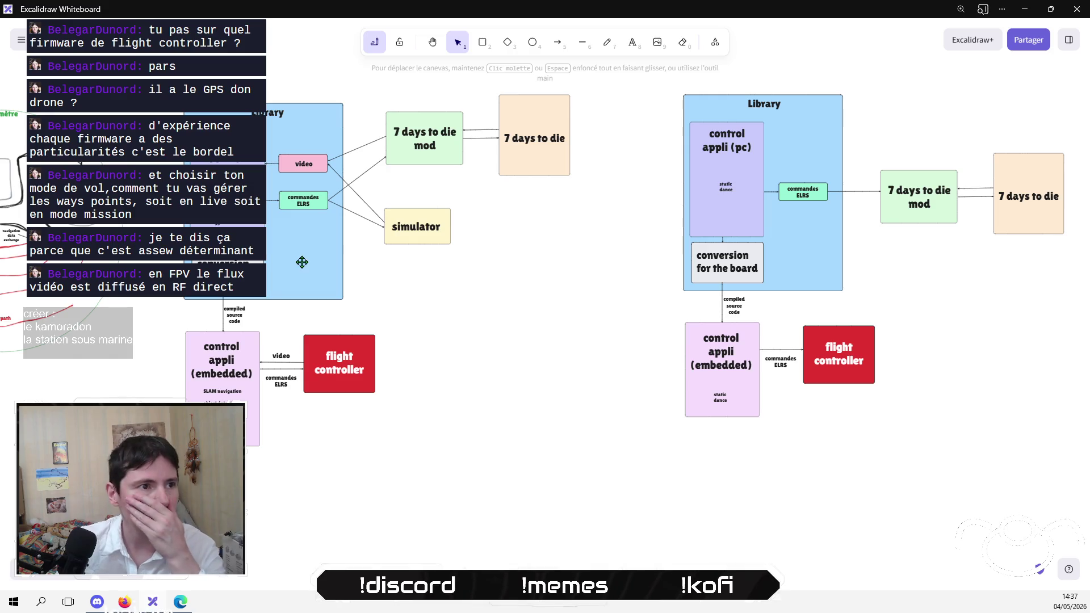
Step: Pan and zoom the canvas onto the arrows from the Library's video and ELRS boxes to the mod
left_click_drag(622, 440, 575, 453)
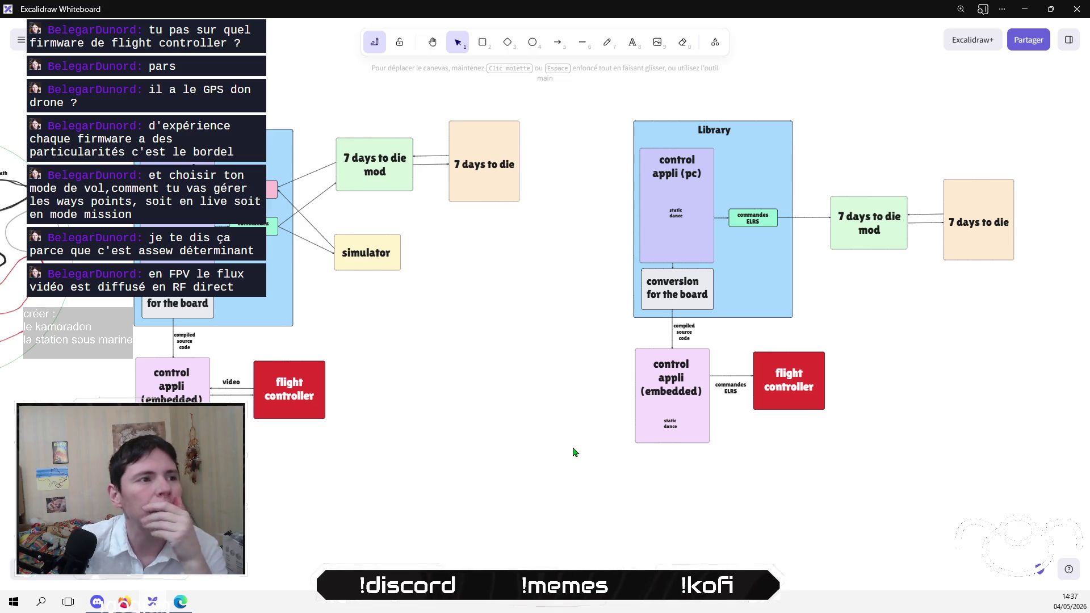
scroll(574, 450, "up", 3)
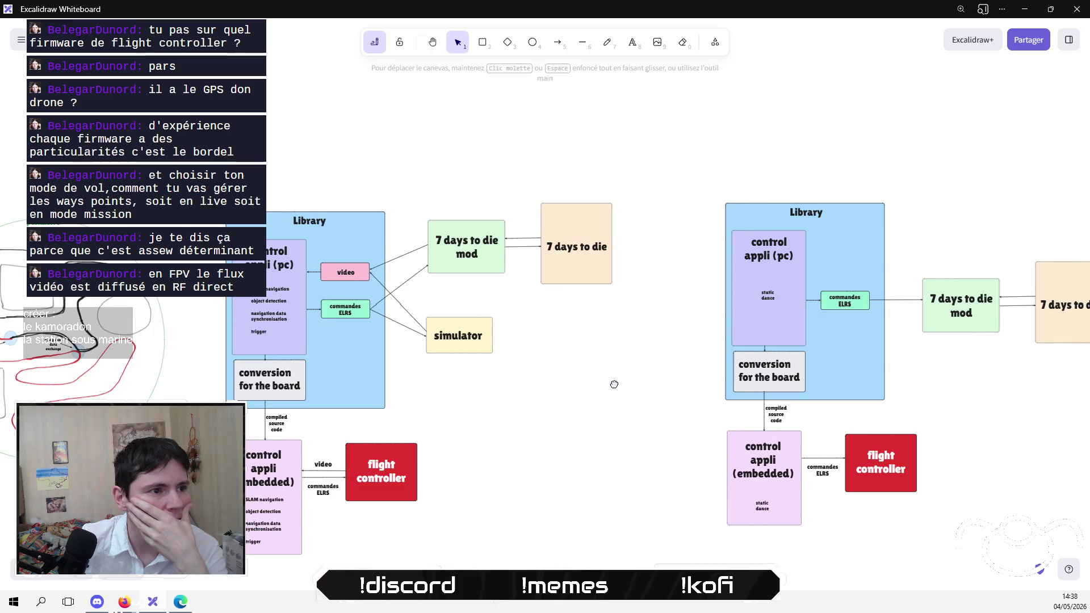
left_click_drag(614, 384, 613, 340)
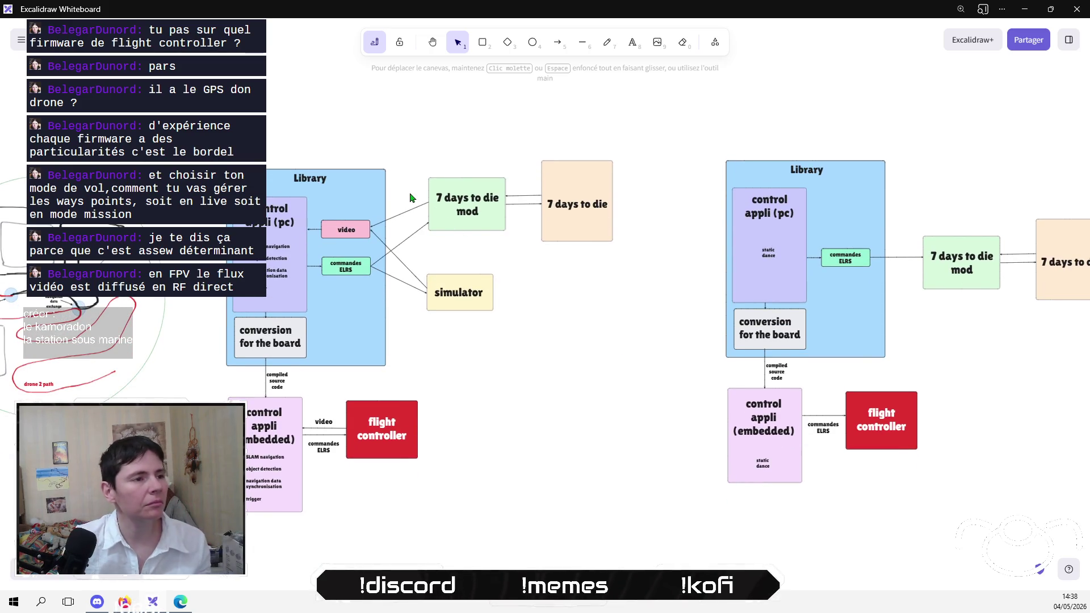
scroll(410, 197, "up", 10)
mouse_move(538, 348)
left_mouse_down()
mouse_move(547, 267)
mouse_move(596, 379)
left_mouse_up()
left_click(633, 43)
Step: Add a black 'websocket' label beside the arrows into the 7 days to die mod and enlarge it
left_click(505, 377)
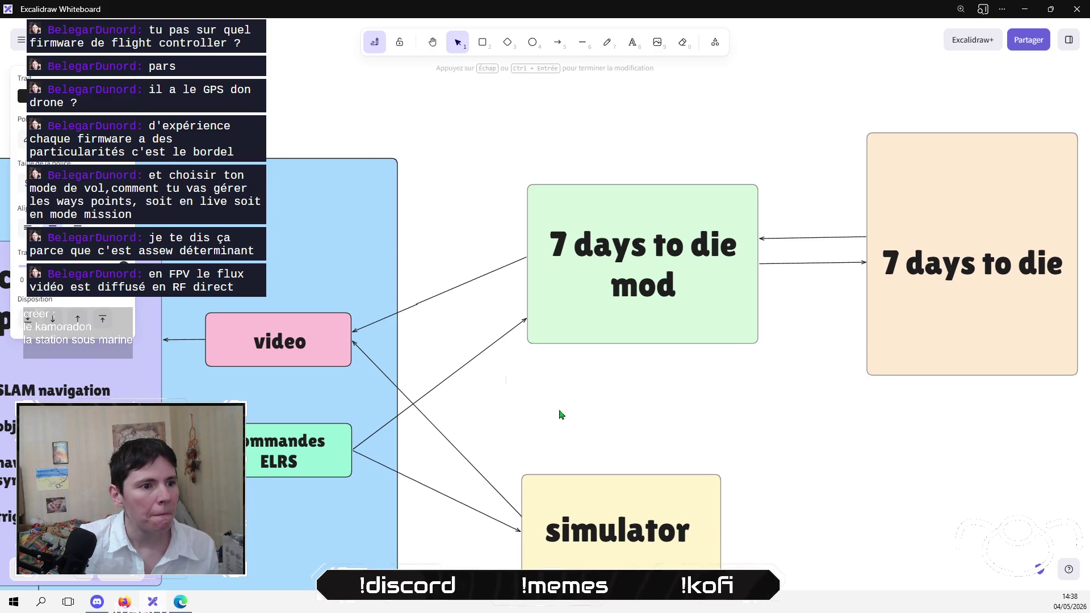
type("websocket")
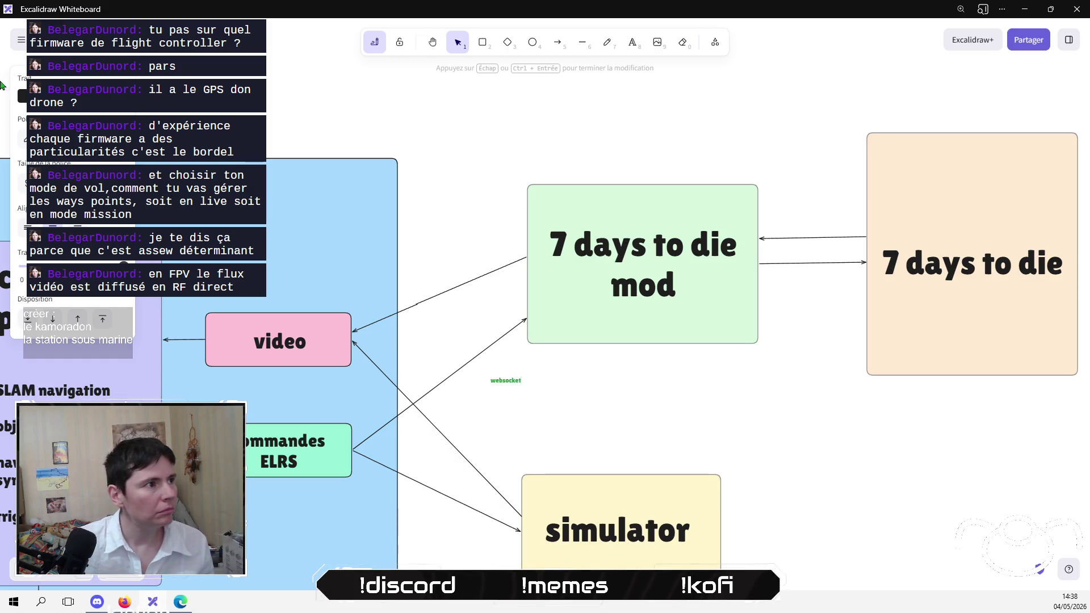
left_click(21, 95)
left_click(502, 396)
left_click(504, 380)
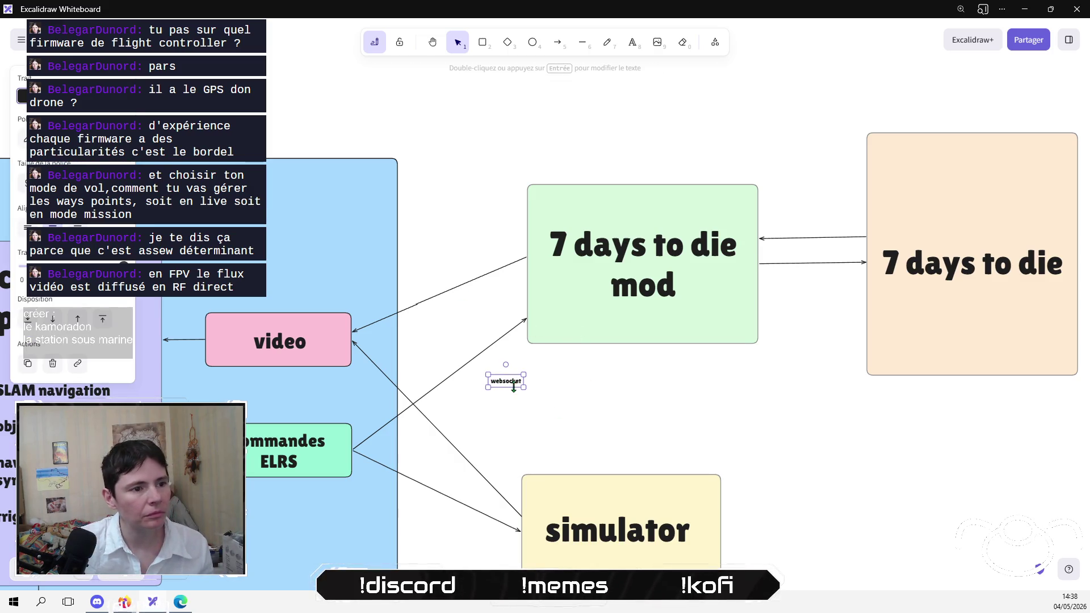
mouse_move(506, 364)
left_mouse_down()
mouse_move(491, 270)
mouse_move(507, 246)
left_mouse_up()
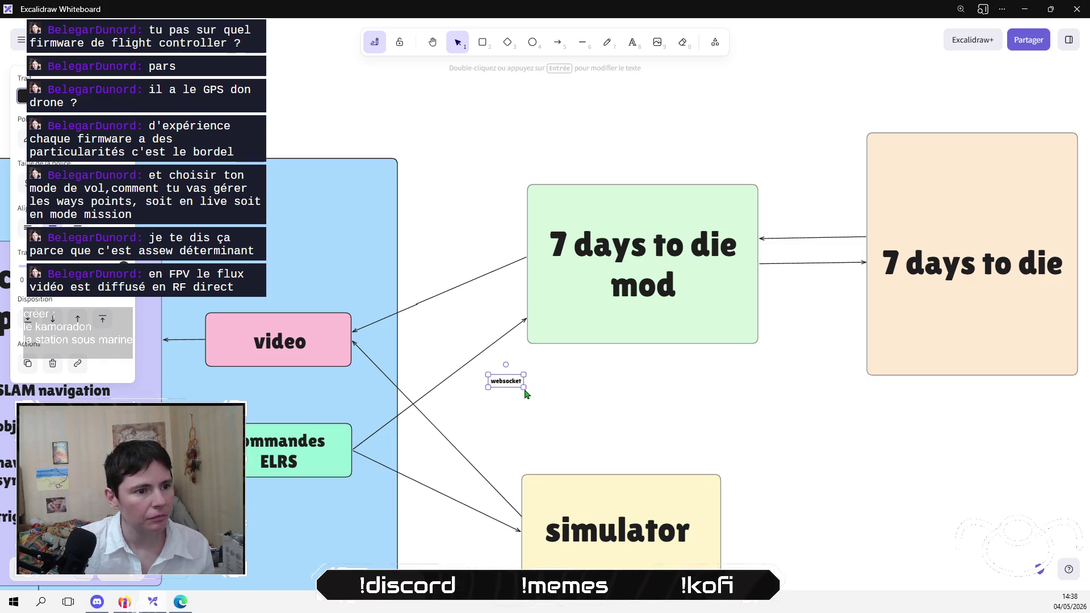
mouse_move(523, 387)
left_mouse_down()
mouse_move(584, 402)
mouse_move(549, 394)
mouse_move(509, 358)
mouse_move(486, 370)
left_mouse_up()
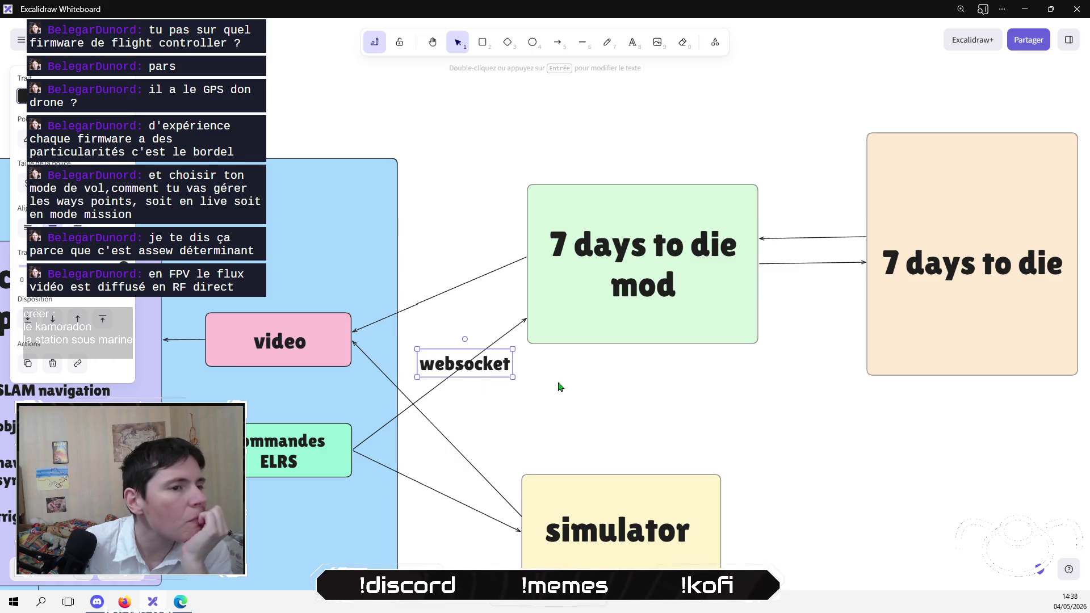
scroll(568, 397, "left", 2)
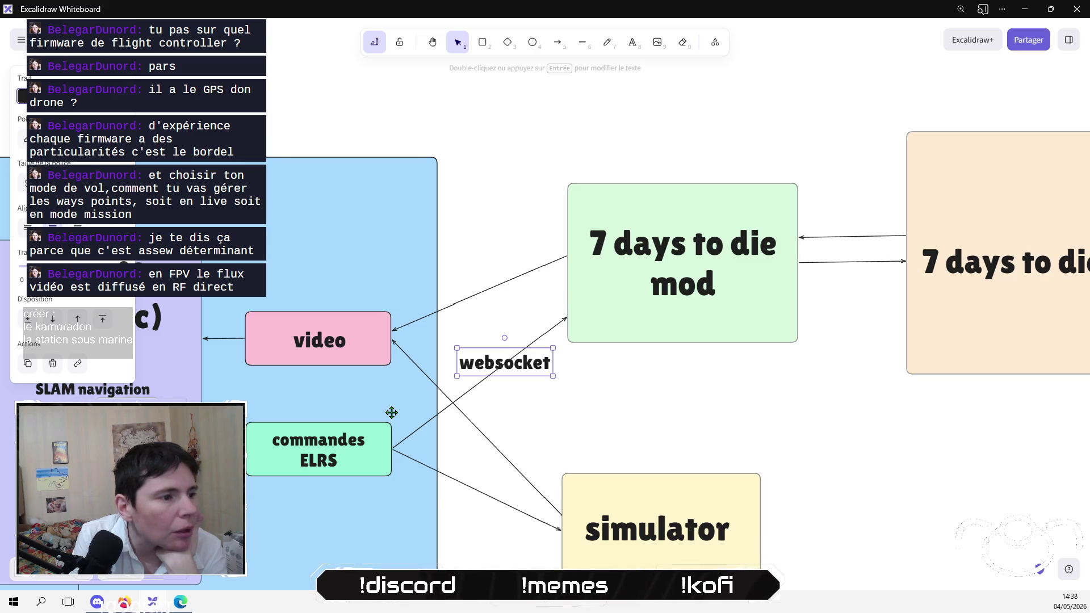
mouse_move(427, 448)
left_mouse_down()
mouse_move(673, 278)
mouse_move(663, 232)
mouse_move(744, 151)
mouse_move(839, 139)
left_mouse_up()
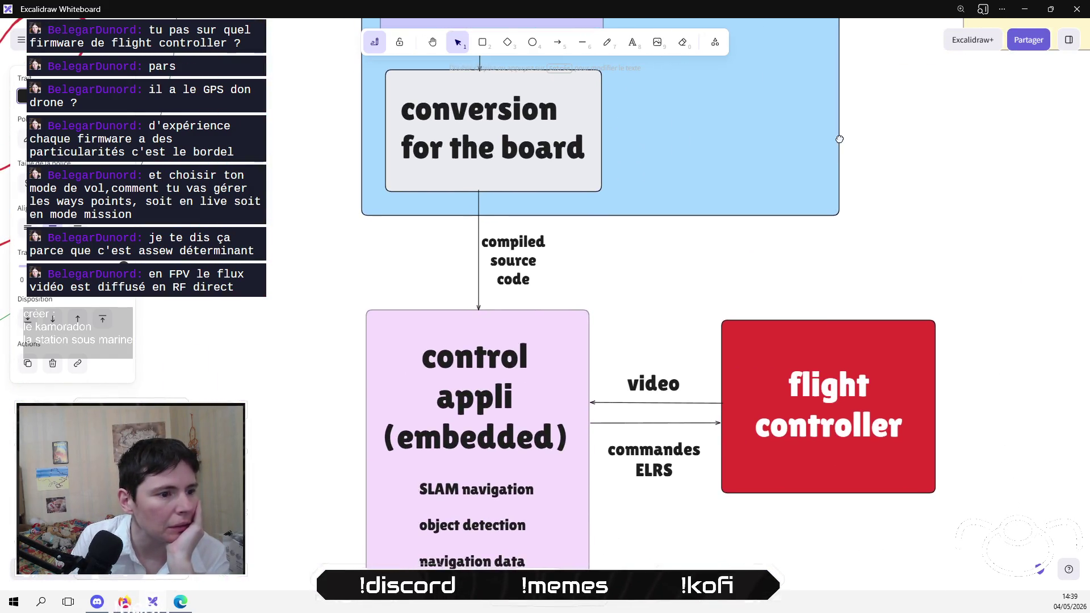
scroll(754, 346, "down", 2)
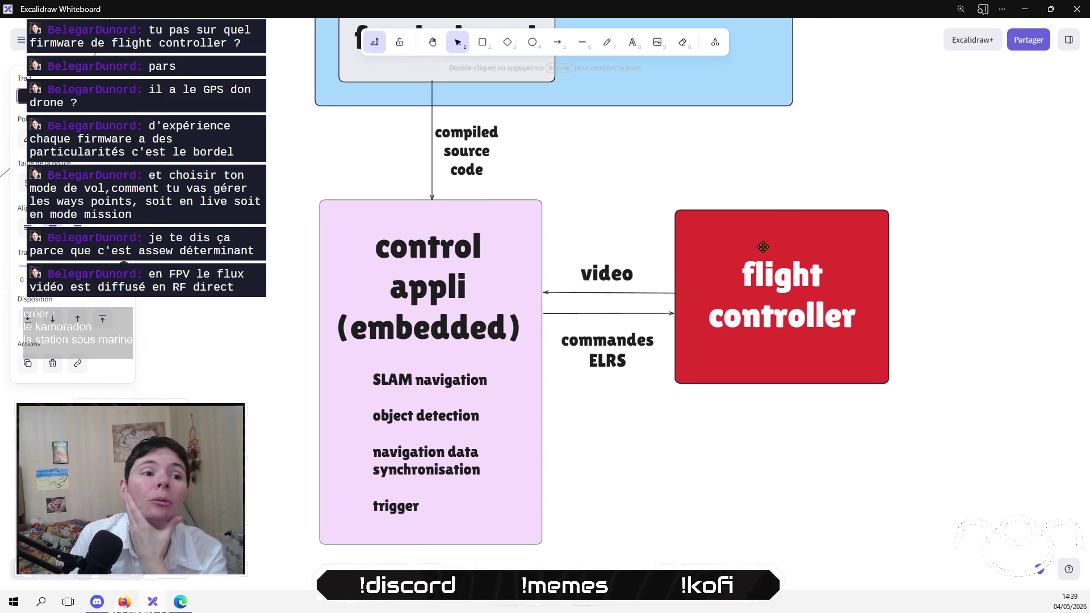
scroll(694, 336, "up", 2)
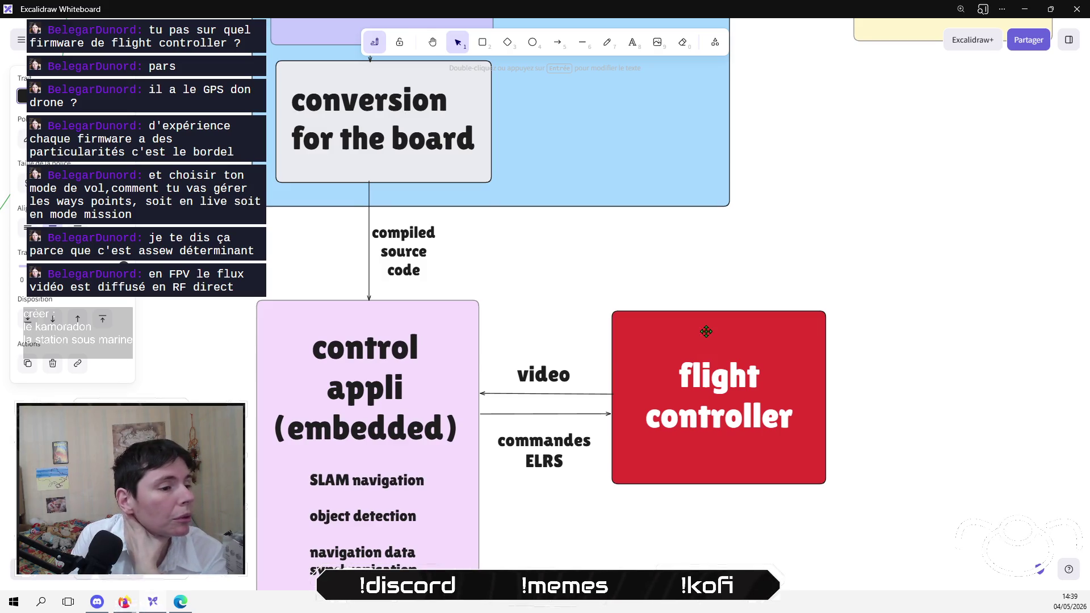
scroll(699, 344, "up", 5)
scroll(625, 352, "up", 5)
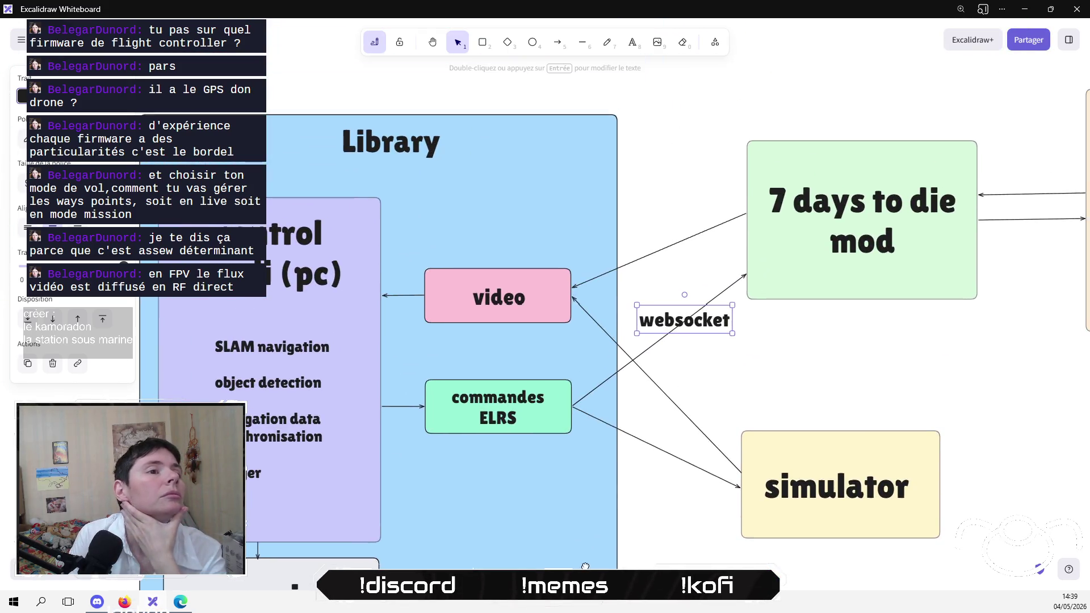
scroll(604, 448, "down", 9)
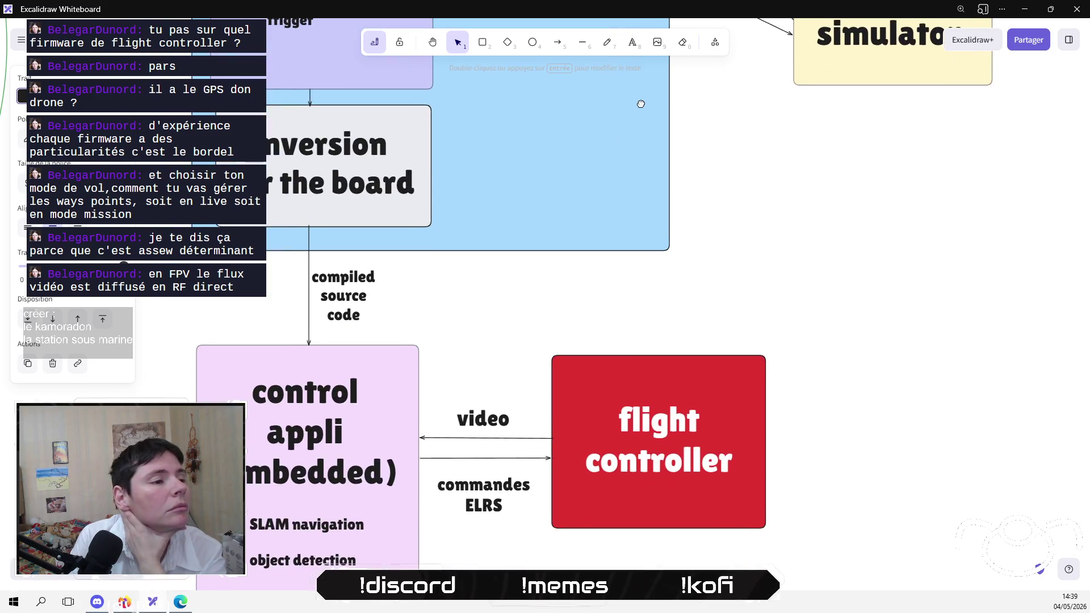
scroll(640, 114, "down", 2)
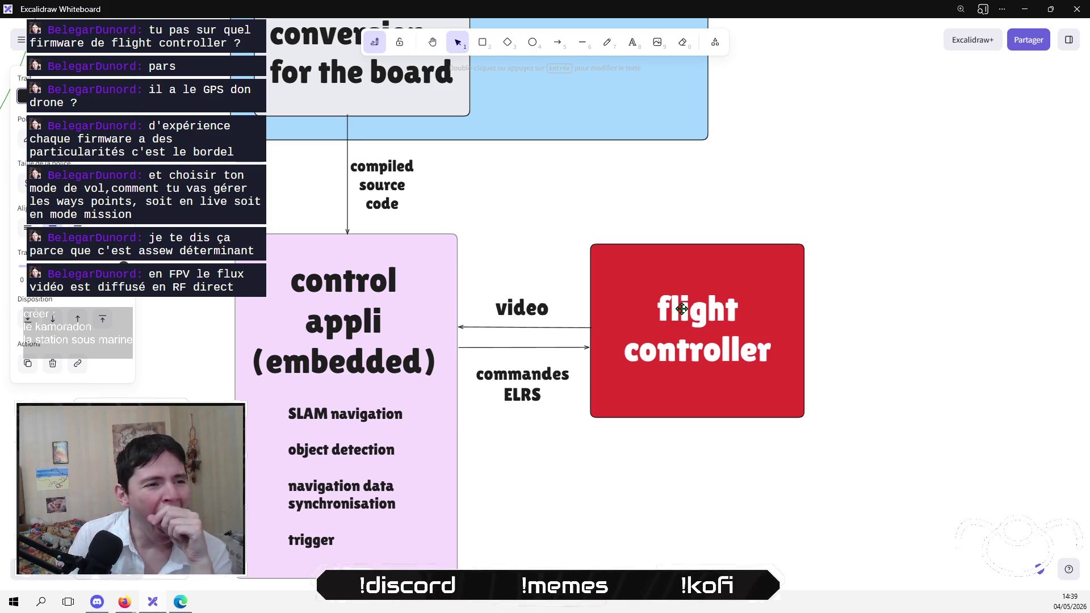
scroll(684, 308, "up", 5)
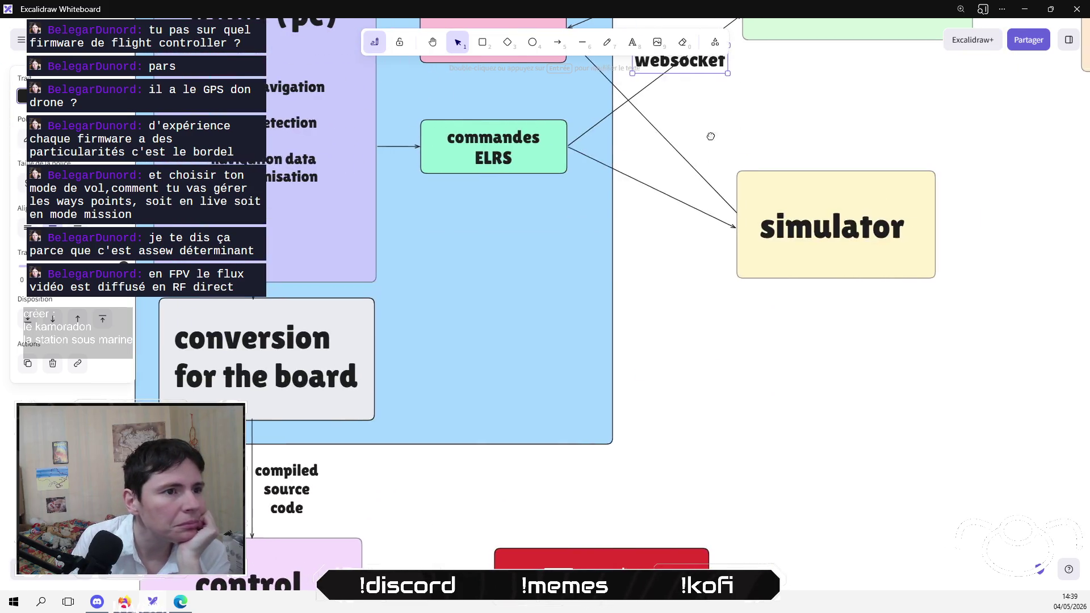
scroll(636, 278, "up", 5)
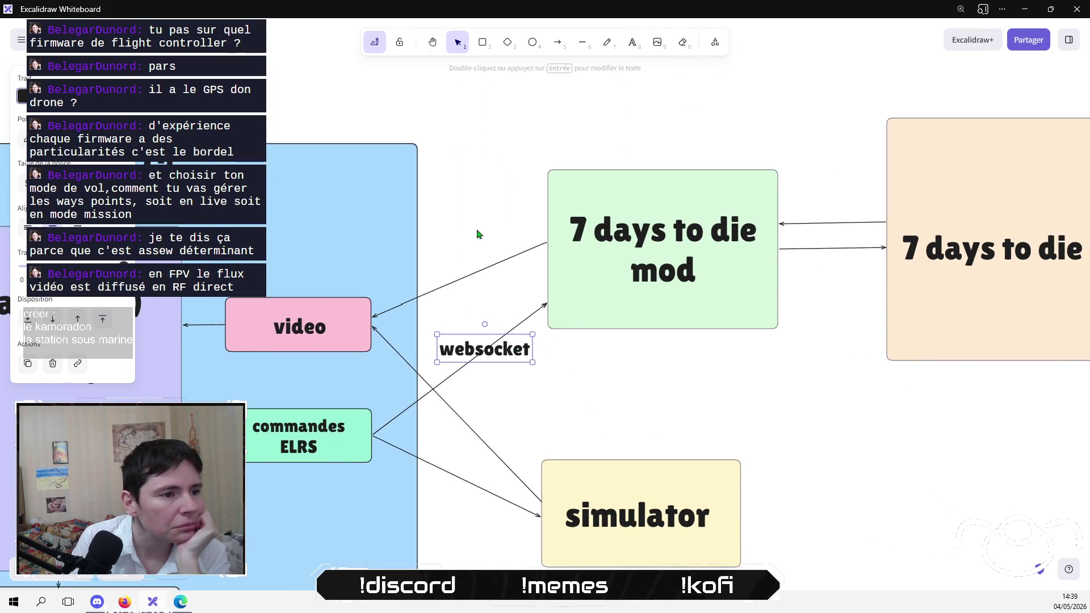
Step: Write an 'emulation physical camera signal' label, two lines, left of the 7 days to die mod box
left_click(633, 41)
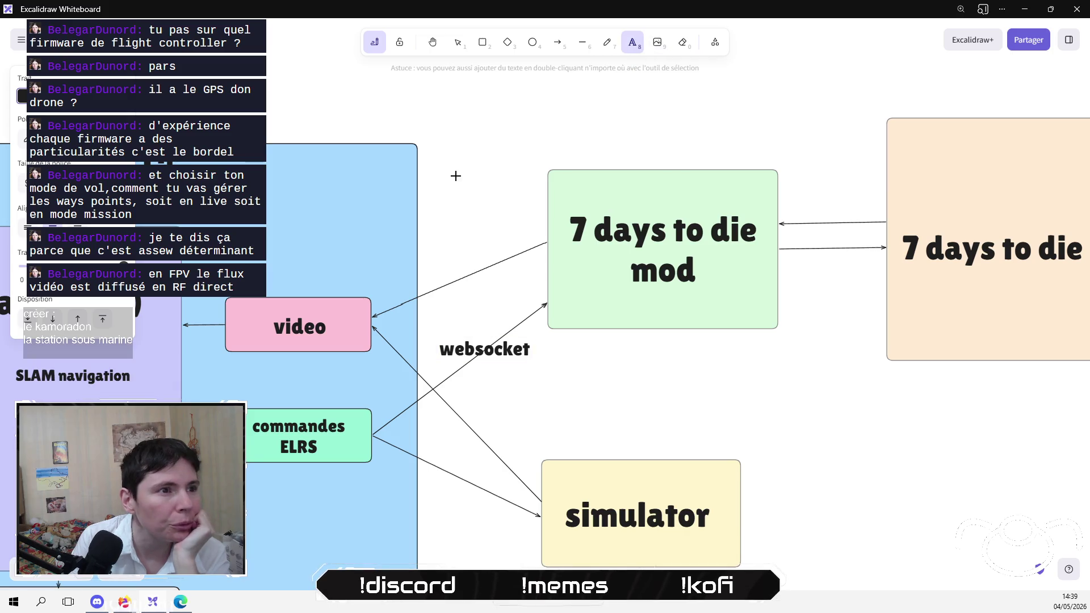
left_click(456, 176)
type("ulation")
type("z")
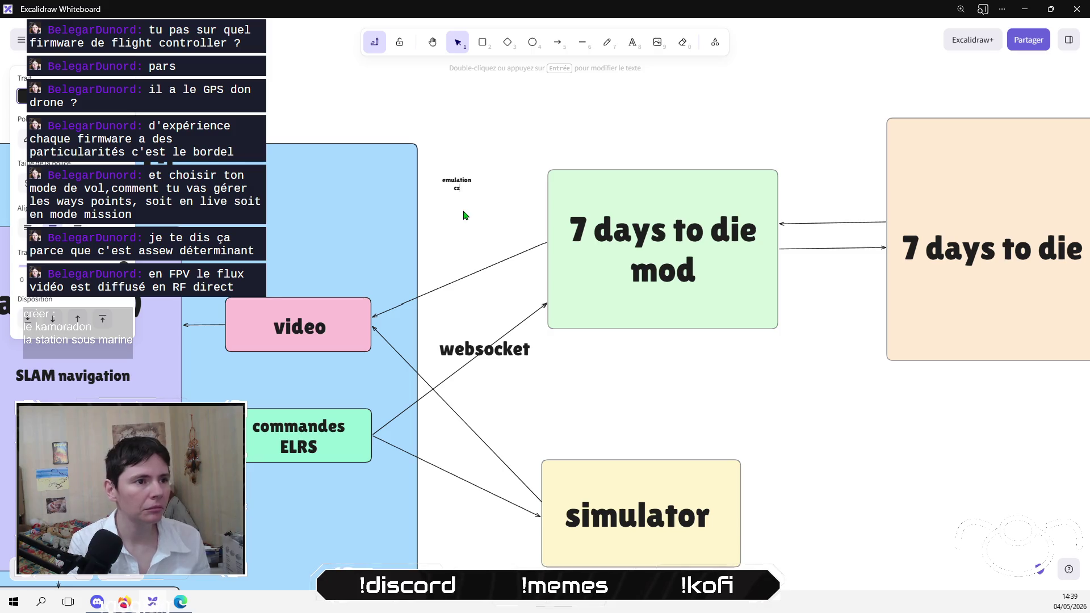
type("hu")
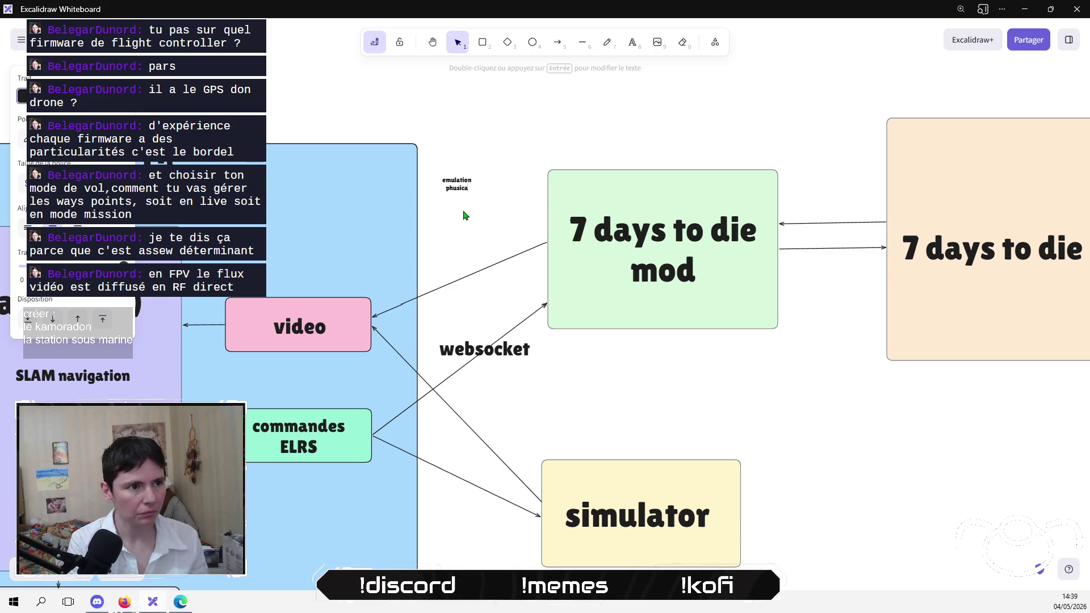
key("BackSpace")
type("ysic")
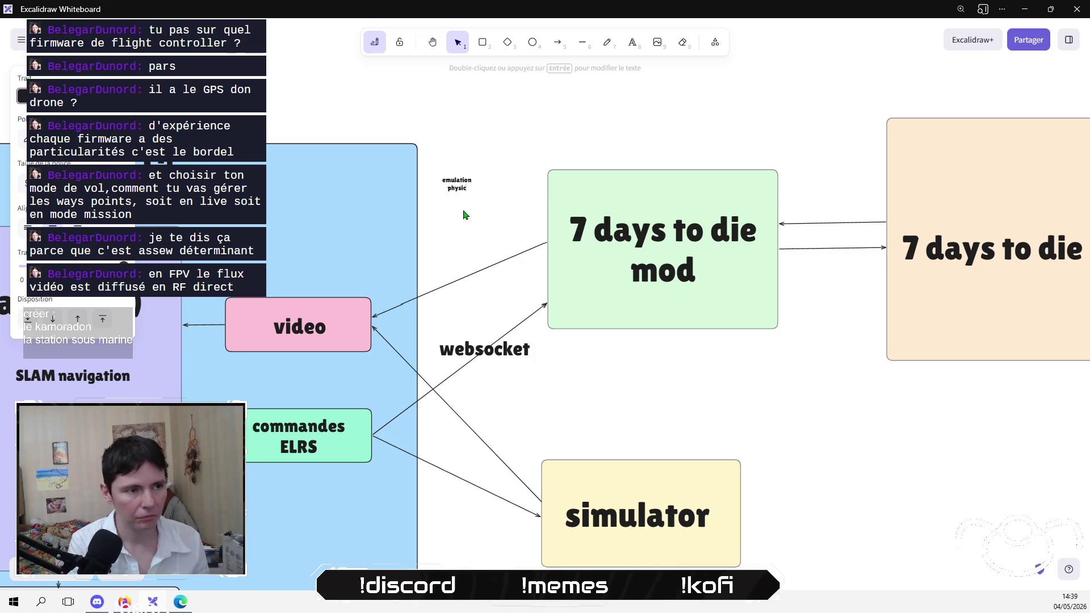
type("al camera")
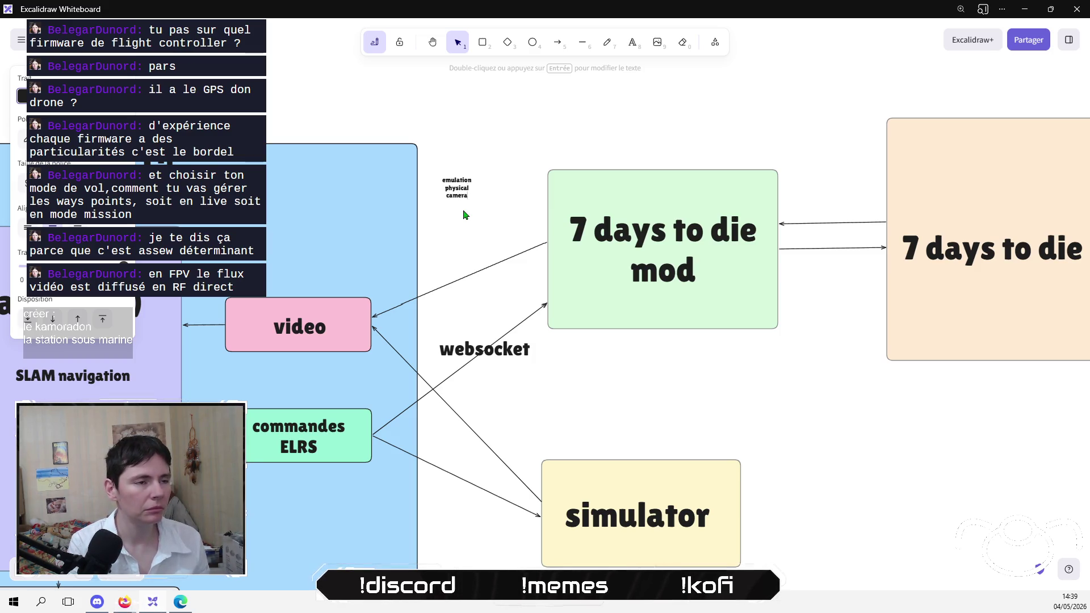
key("Return")
type("signal")
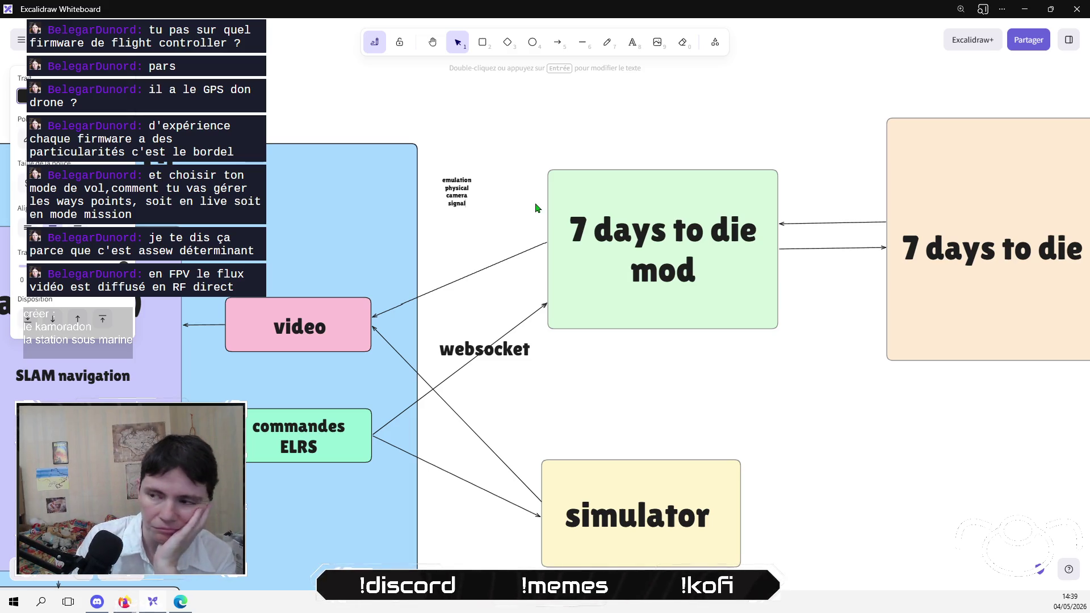
left_click(535, 207)
Step: Enlarge the camera signal label and nudge it into place beside the mod link
left_click(459, 196)
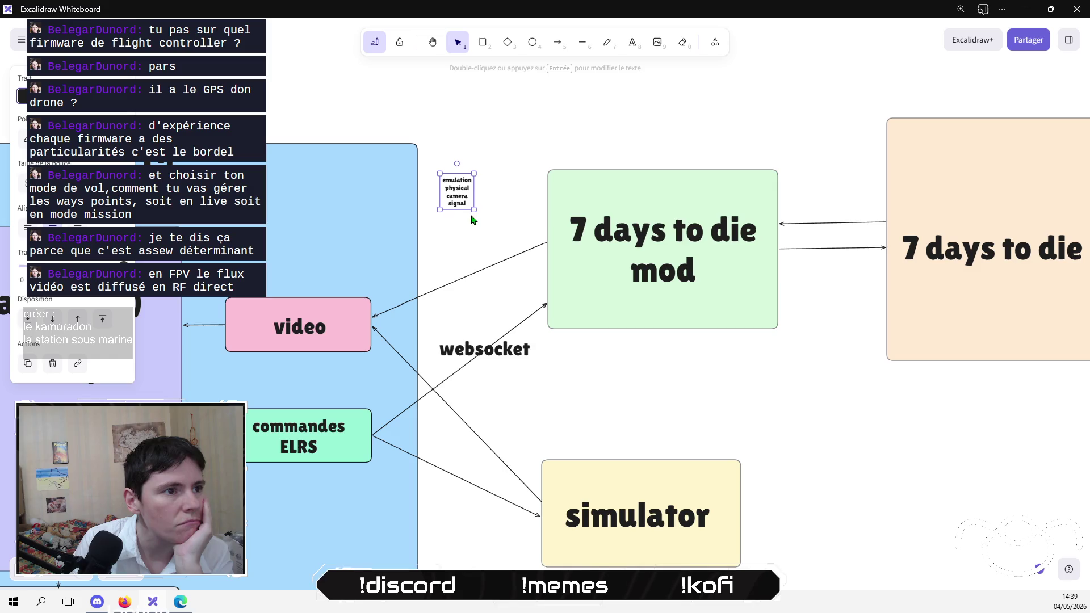
mouse_move(474, 210)
left_mouse_down()
mouse_move(515, 254)
mouse_move(489, 234)
left_mouse_up()
left_click(630, 408)
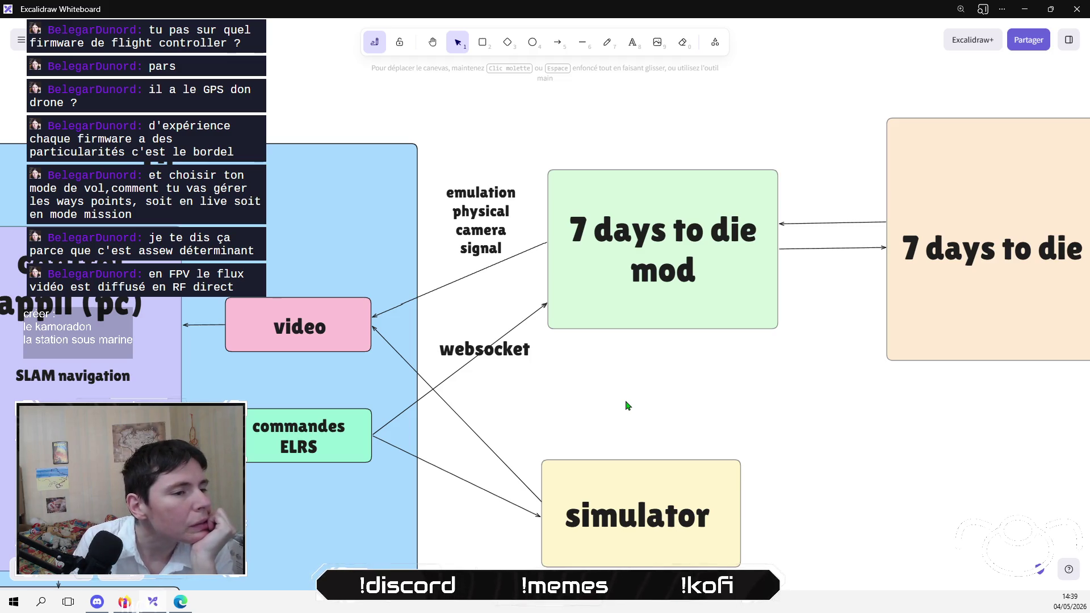
scroll(625, 406, "right", 3)
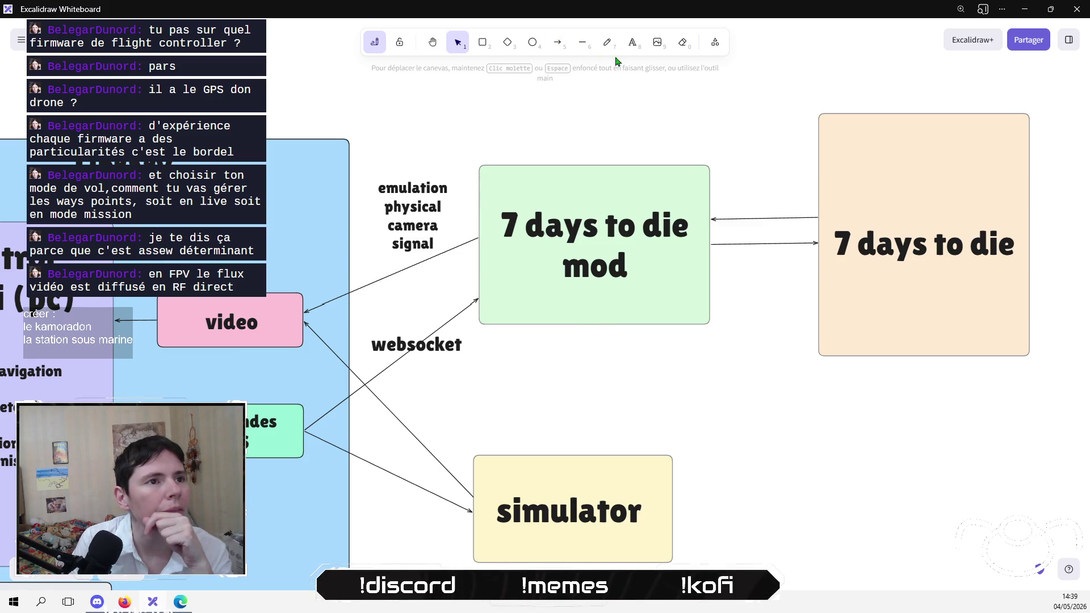
Step: Add an 'ELRS' text label inside the green 7 days to die mod box
left_click(632, 42)
left_click(498, 300)
type("ELRS")
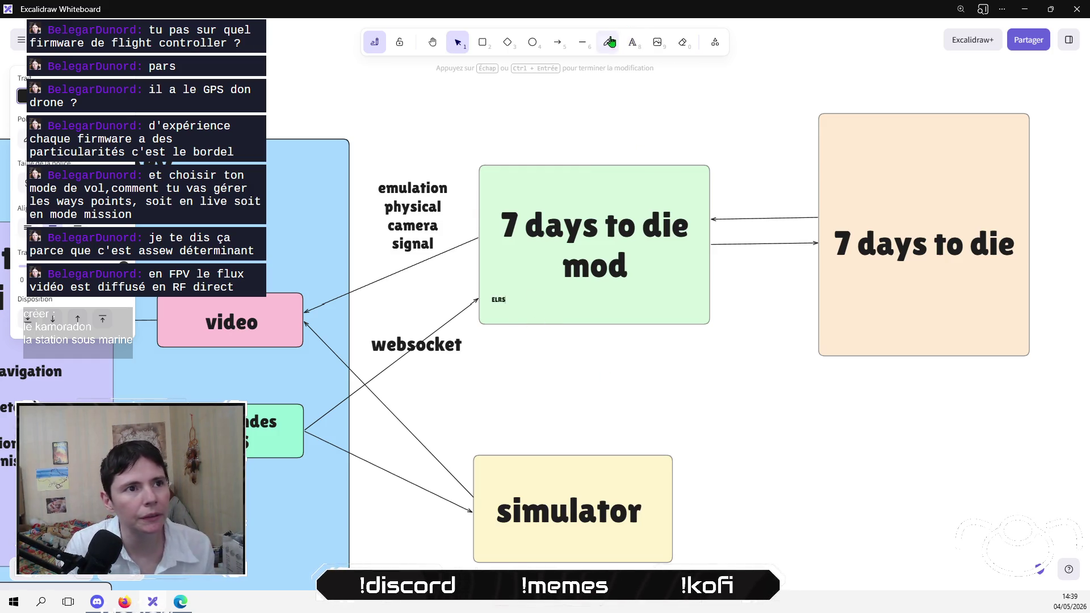
Step: Draw an arrow from ELRS rightward across the green box, with an arrowhead at its end
left_click(557, 42)
left_click_drag(540, 305, 507, 299)
mouse_move(590, 311)
left_mouse_down()
mouse_move(692, 299)
mouse_move(666, 300)
left_mouse_up()
left_click(28, 319)
left_click(53, 317)
left_click(90, 349)
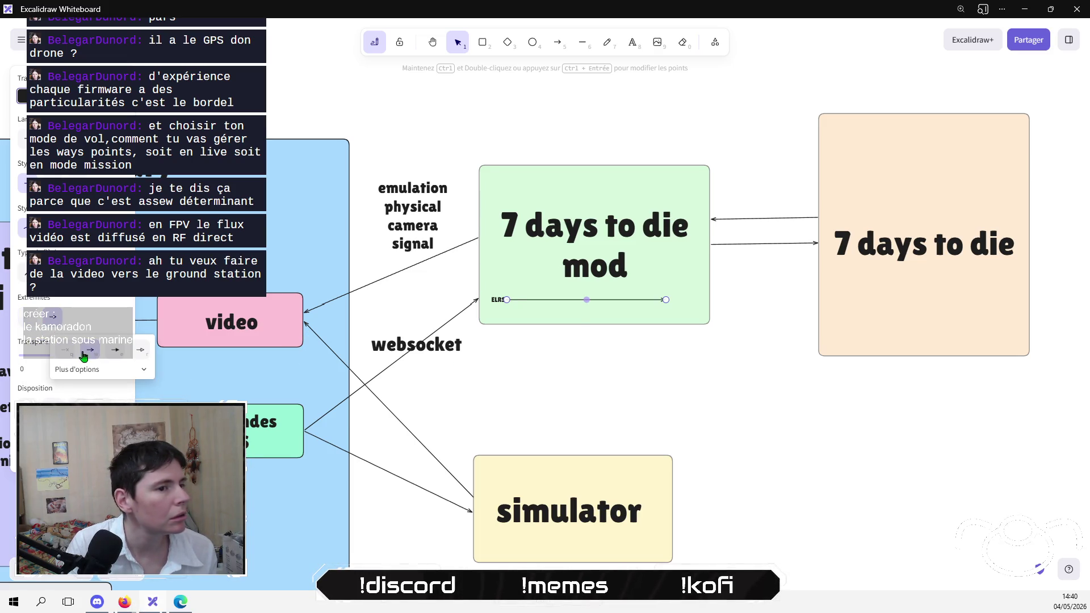
left_click(761, 378)
left_click(641, 301)
left_click_drag(665, 305, 664, 307)
left_click(739, 339)
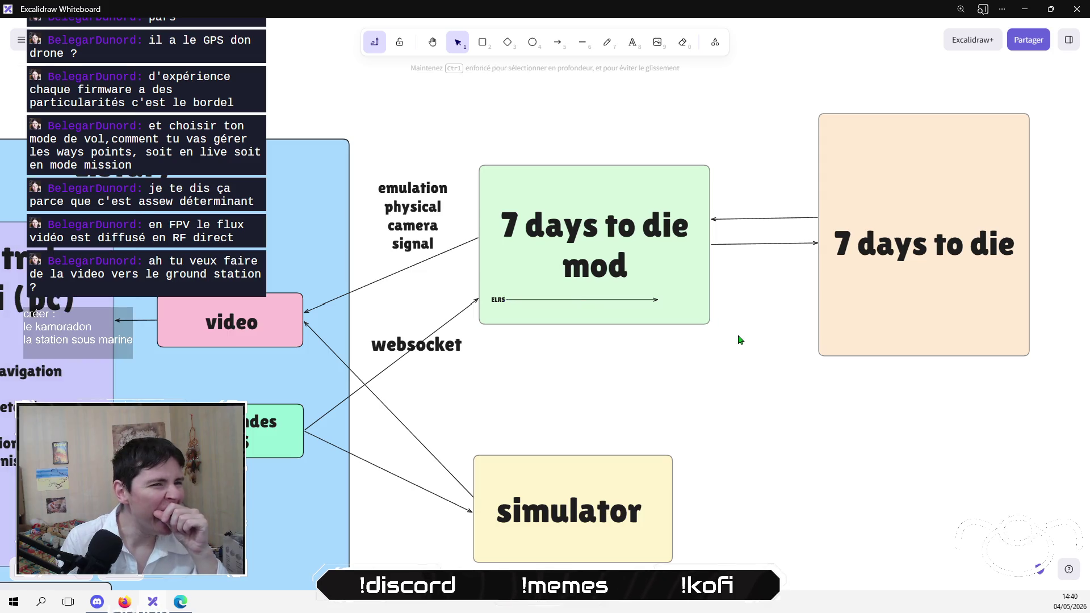
Step: Add a two-line 'commandes jeu' label and move it to the ELRS arrow's end
left_click(631, 42)
key("Escape")
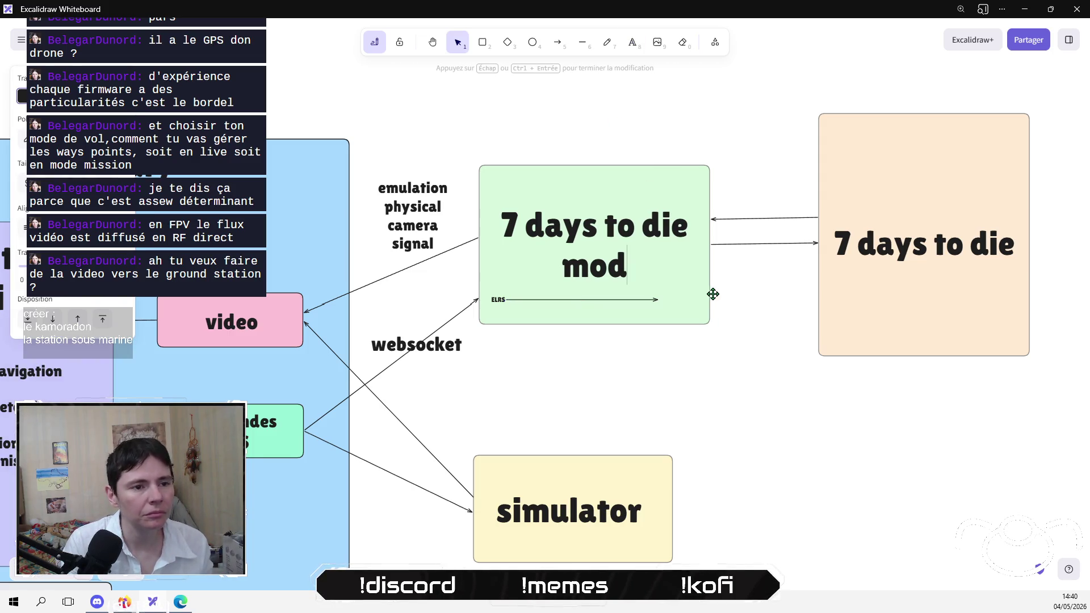
left_click(666, 124)
key("t")
left_click(627, 323)
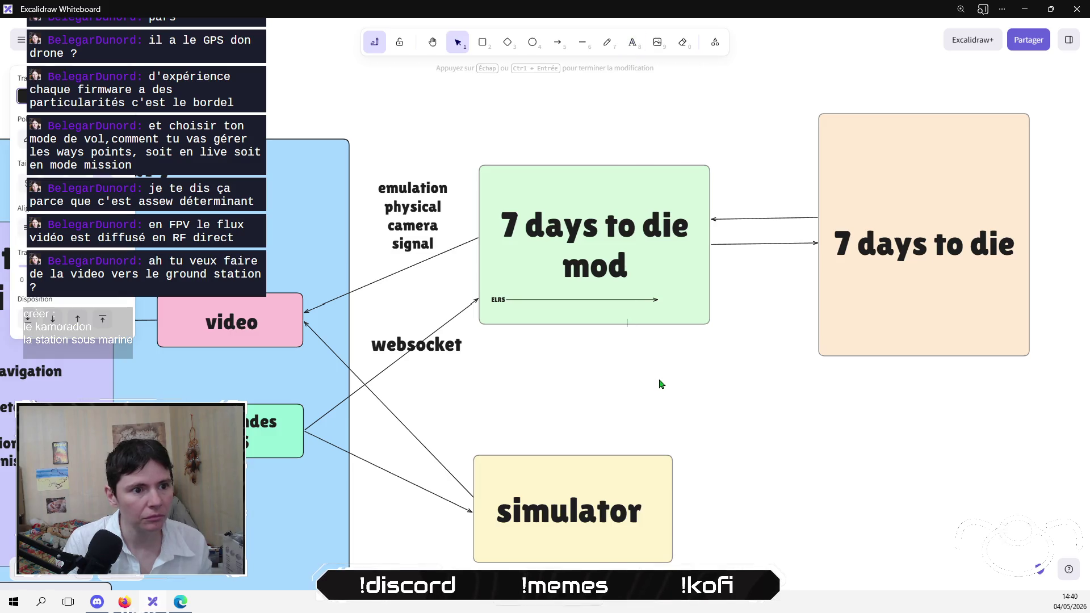
type("commandes")
key("Return")
type("jeu")
key("Escape")
left_click_drag(623, 329, 677, 305)
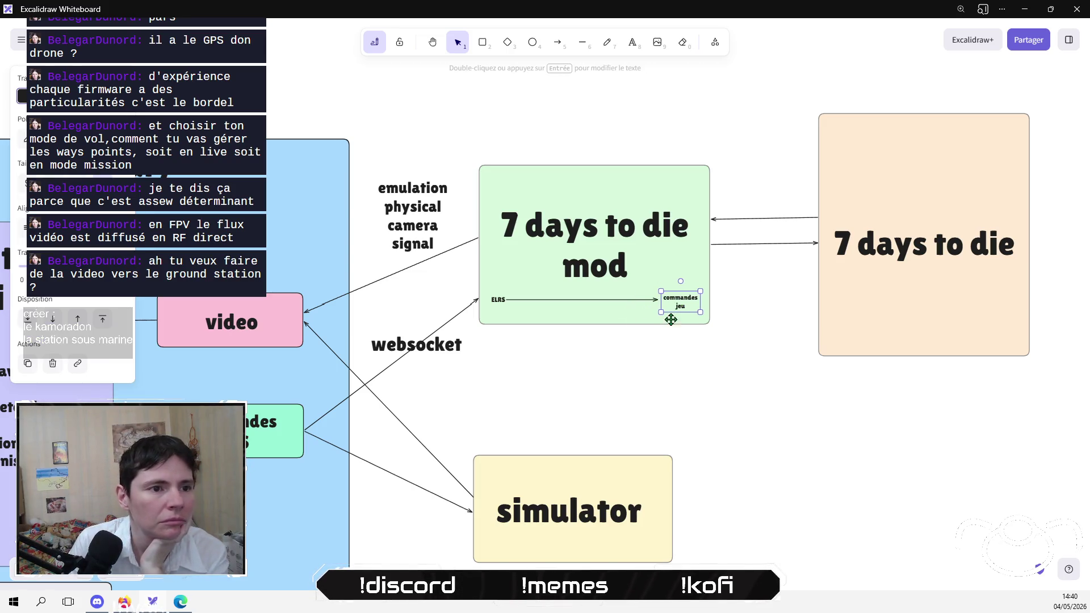
left_click(645, 433)
scroll(679, 357, "left", 3)
scroll(679, 357, "left", 1)
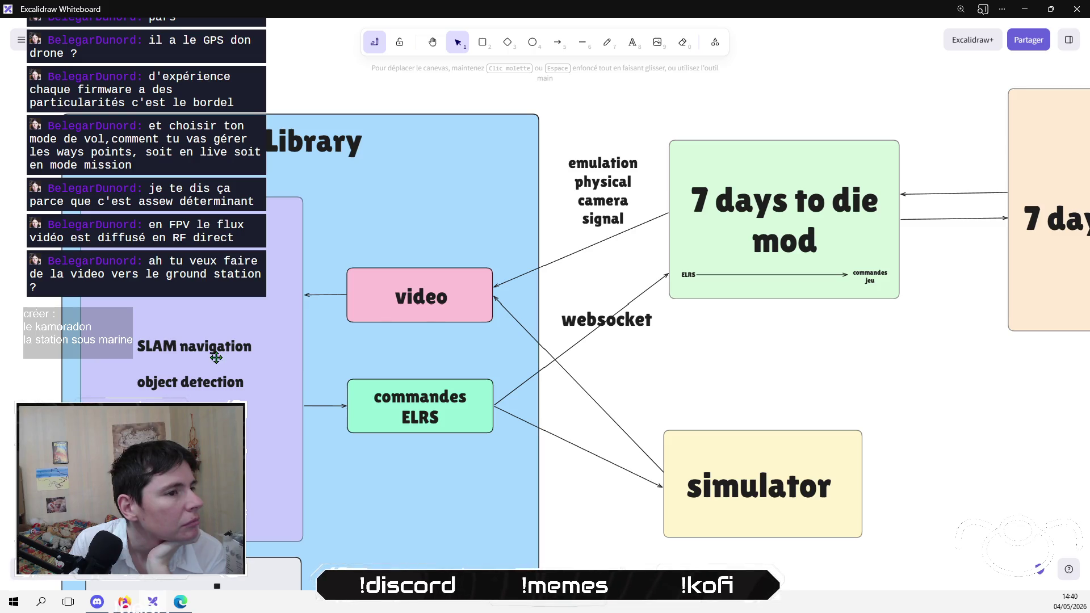
Step: Change the pink box's 'video' label to read 'conversion video' over two lines
left_click(422, 295)
left_click(423, 306)
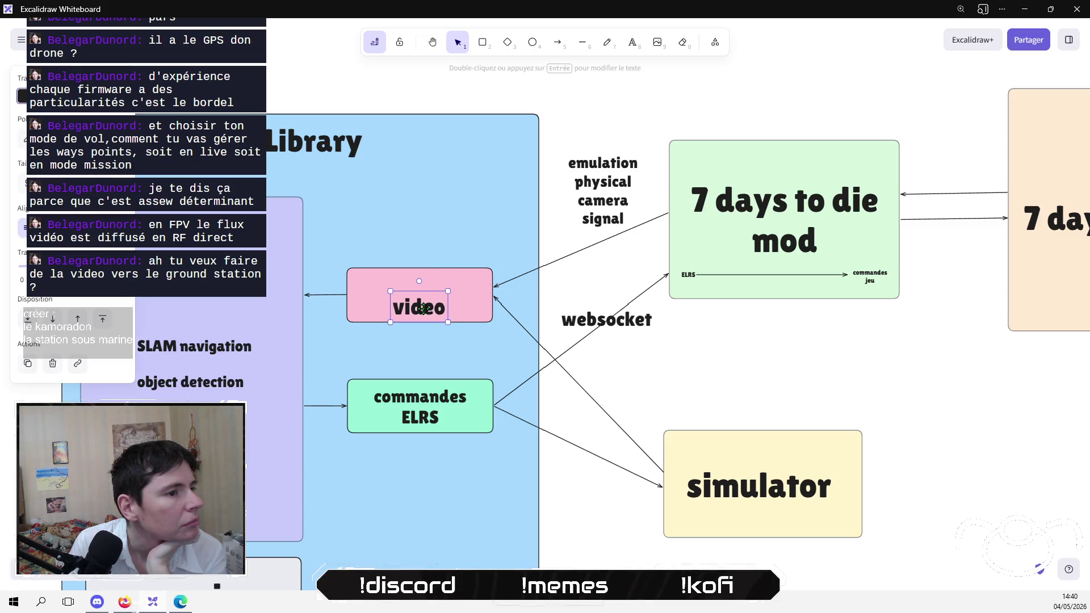
double_click(421, 299)
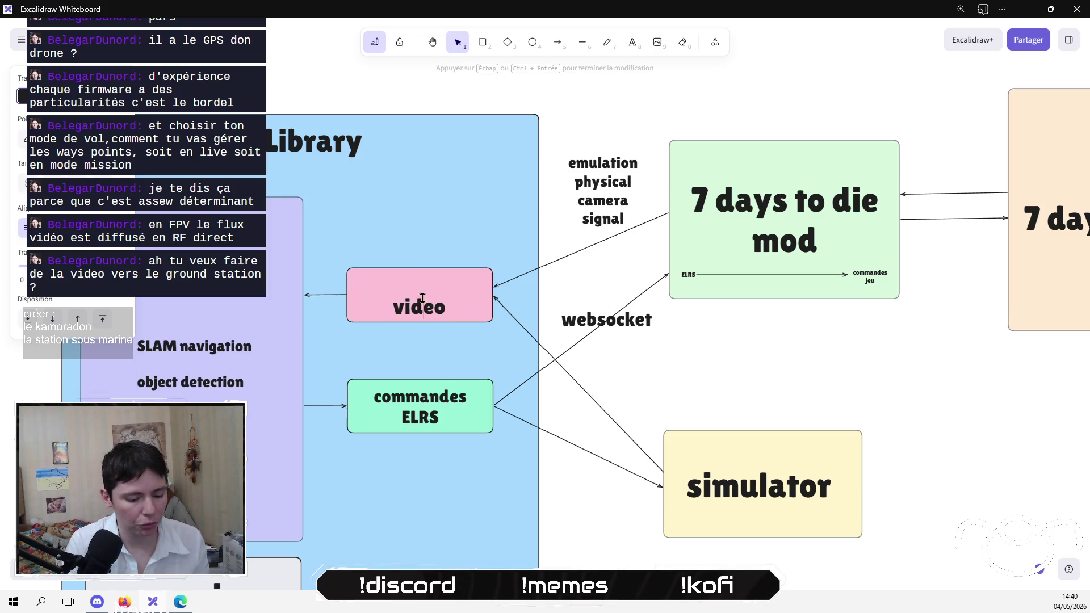
key("Escape")
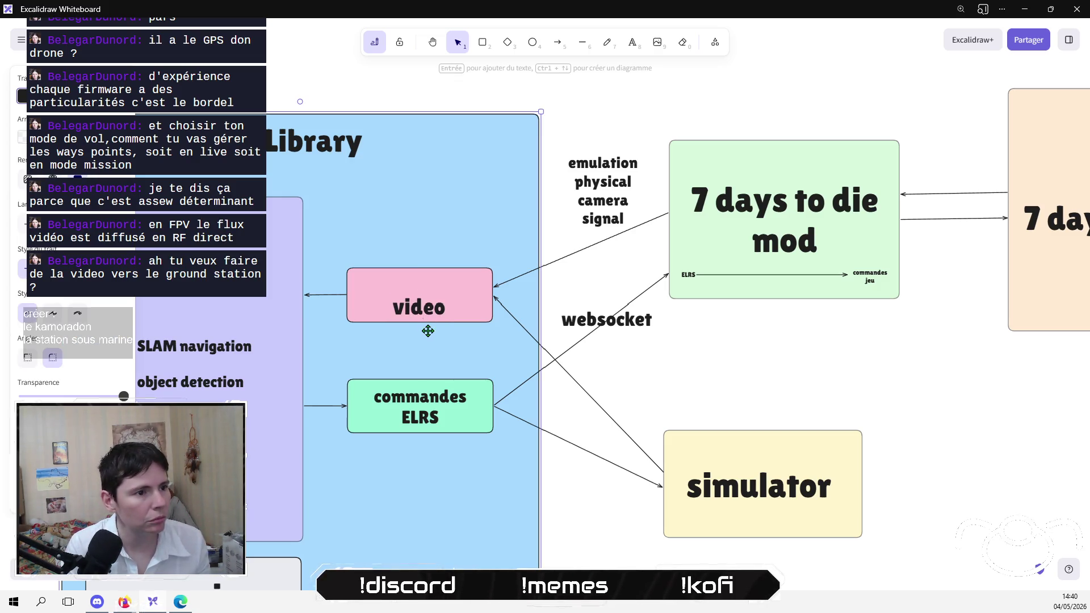
double_click(427, 309)
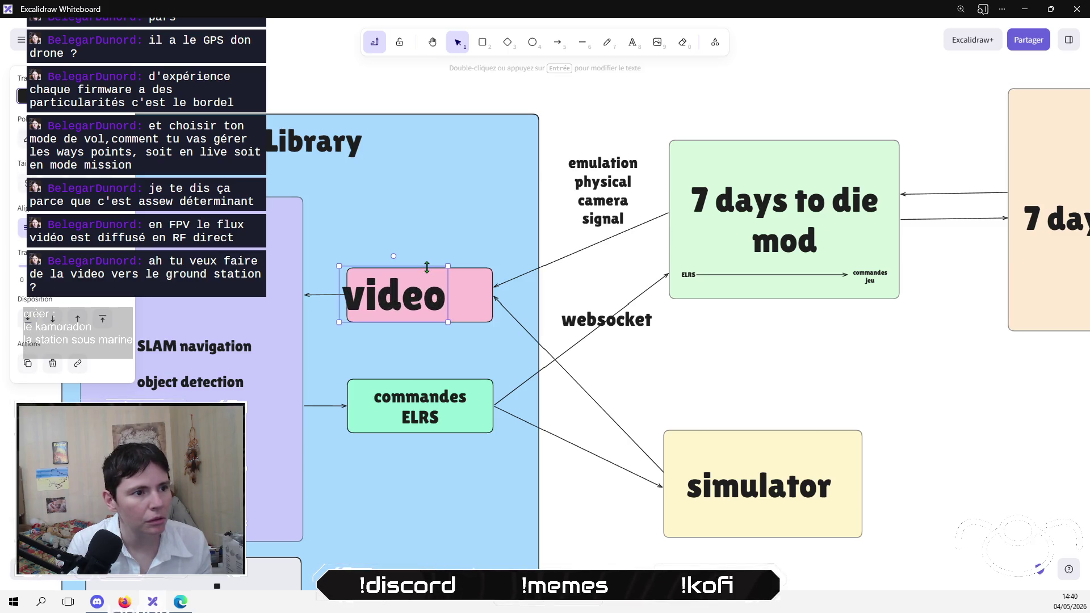
key("Home")
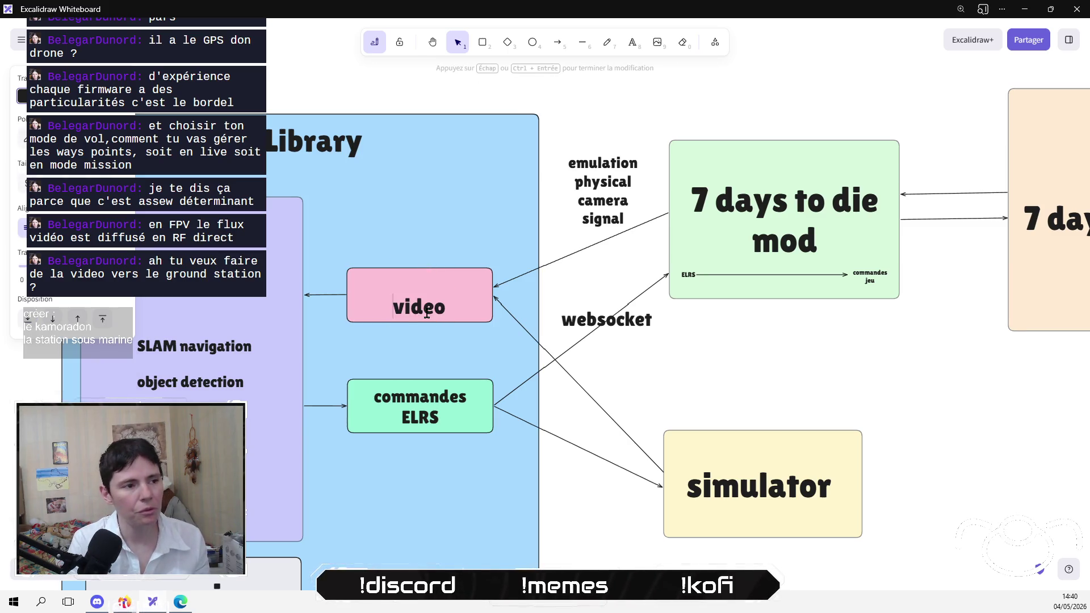
key("Return")
type("video")
double_click(427, 313)
type("conversion")
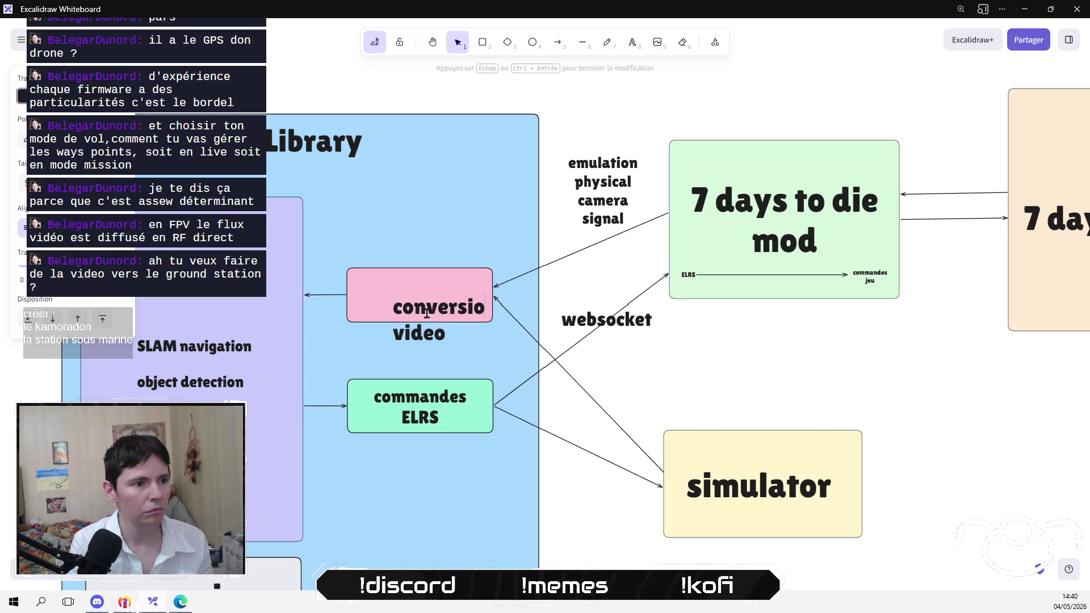
left_click(693, 394)
Step: Centre-align the 'conversion video' text and position it inside the pink box
mouse_move(438, 314)
left_mouse_down()
mouse_move(430, 286)
mouse_move(420, 290)
left_mouse_up()
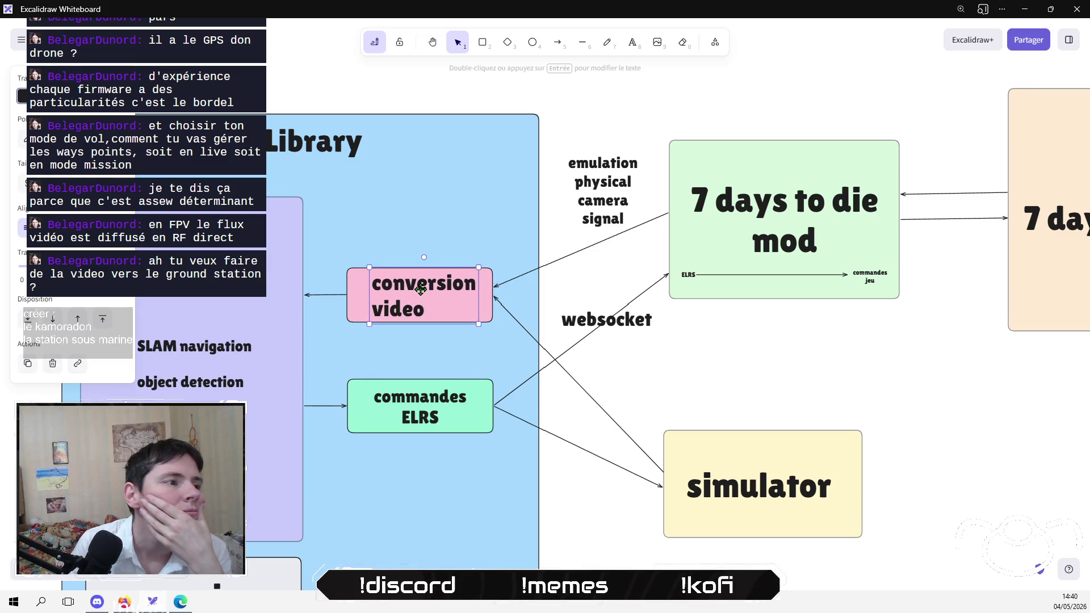
left_click(52, 227)
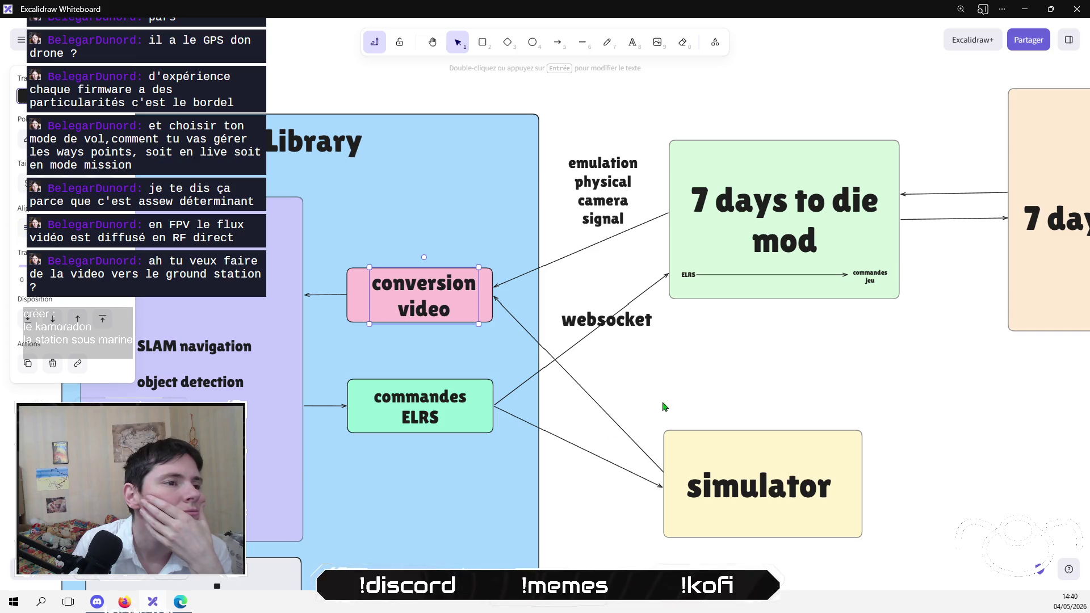
left_click_drag(435, 310, 433, 309)
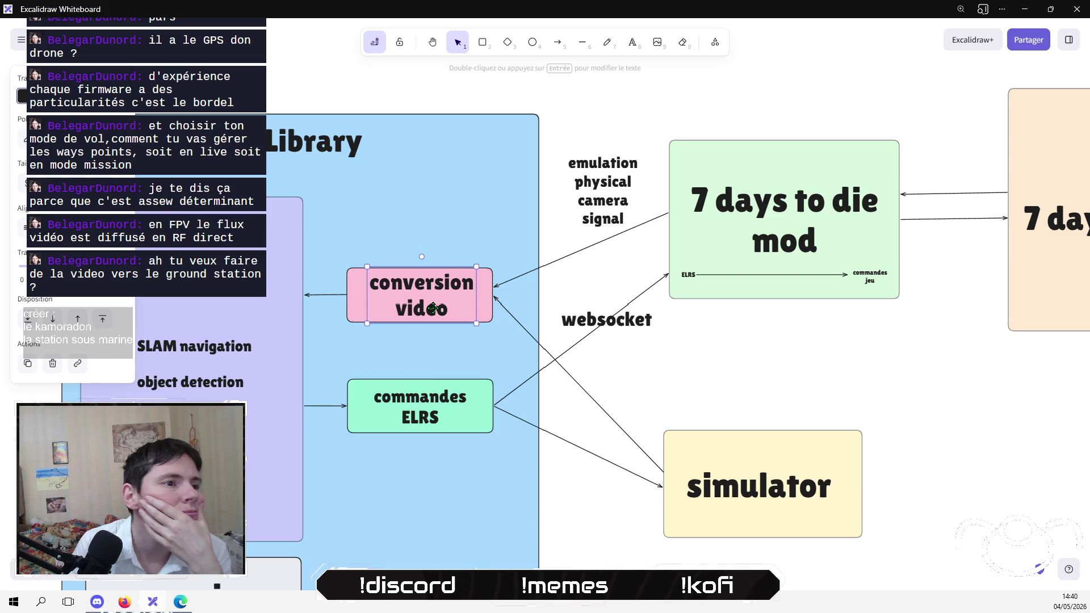
left_click(673, 381)
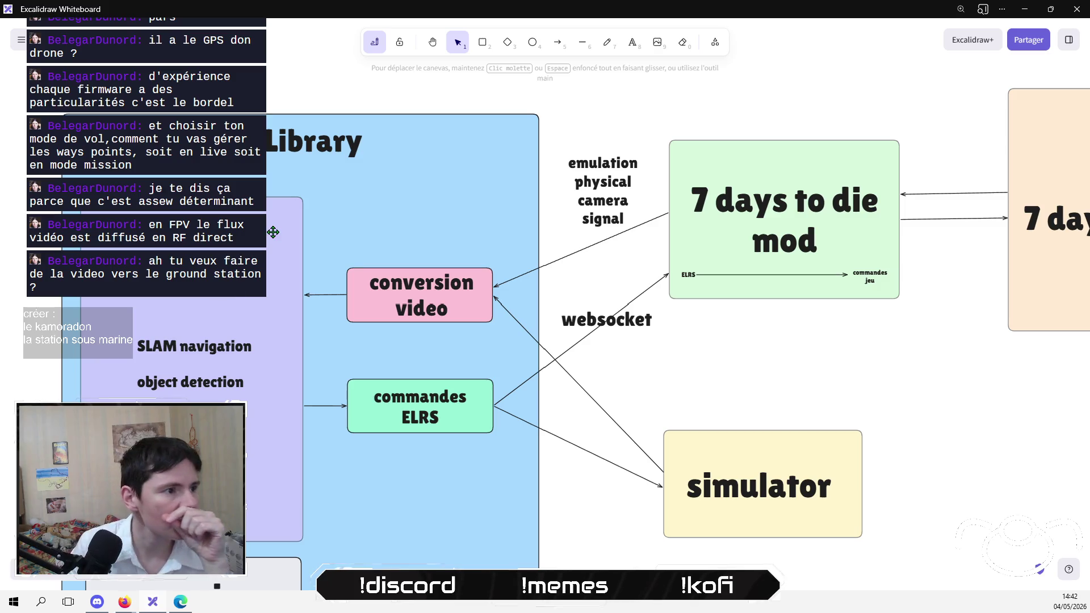
scroll(485, 455, "down", 3)
scroll(479, 338, "left", 2)
scroll(479, 338, "up", 5)
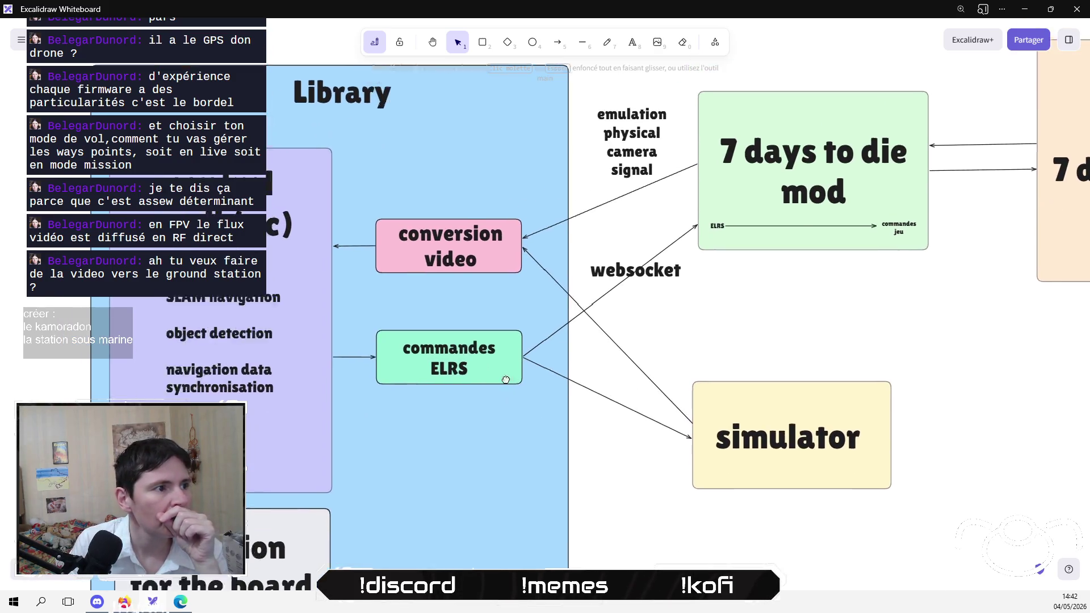
left_click_drag(261, 379, 258, 376)
left_click(807, 400)
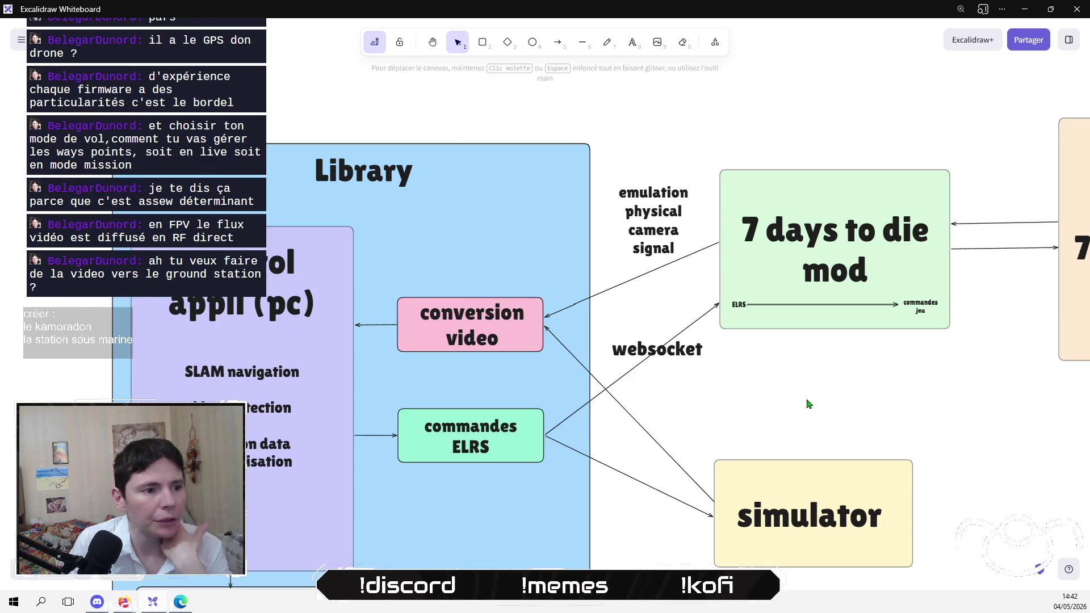
scroll(446, 413, "right", 10)
scroll(445, 413, "down", 5)
scroll(446, 414, "left", 5)
scroll(414, 443, "up", 5)
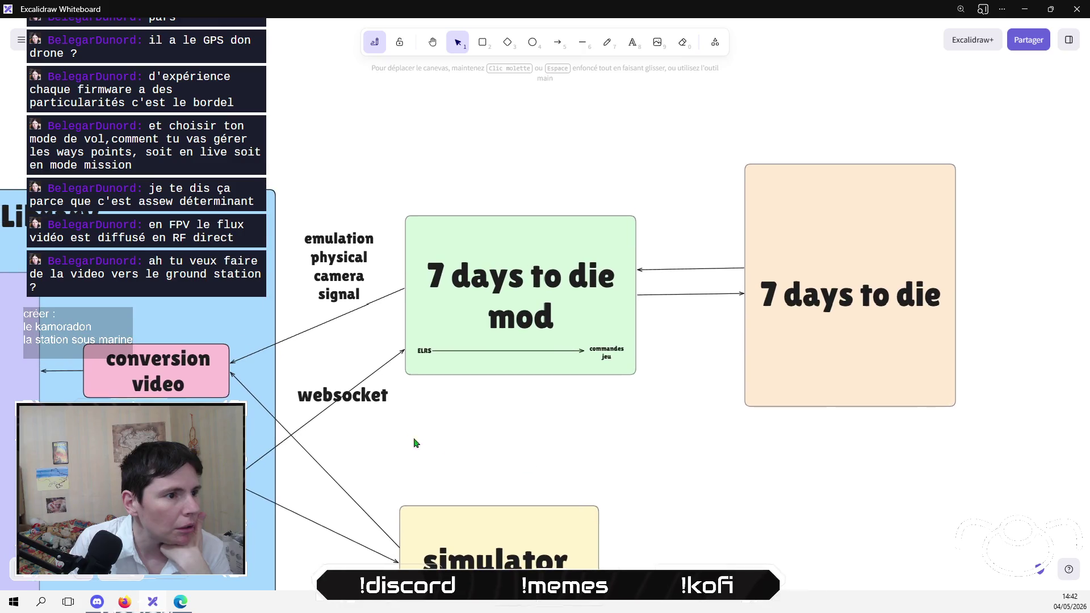